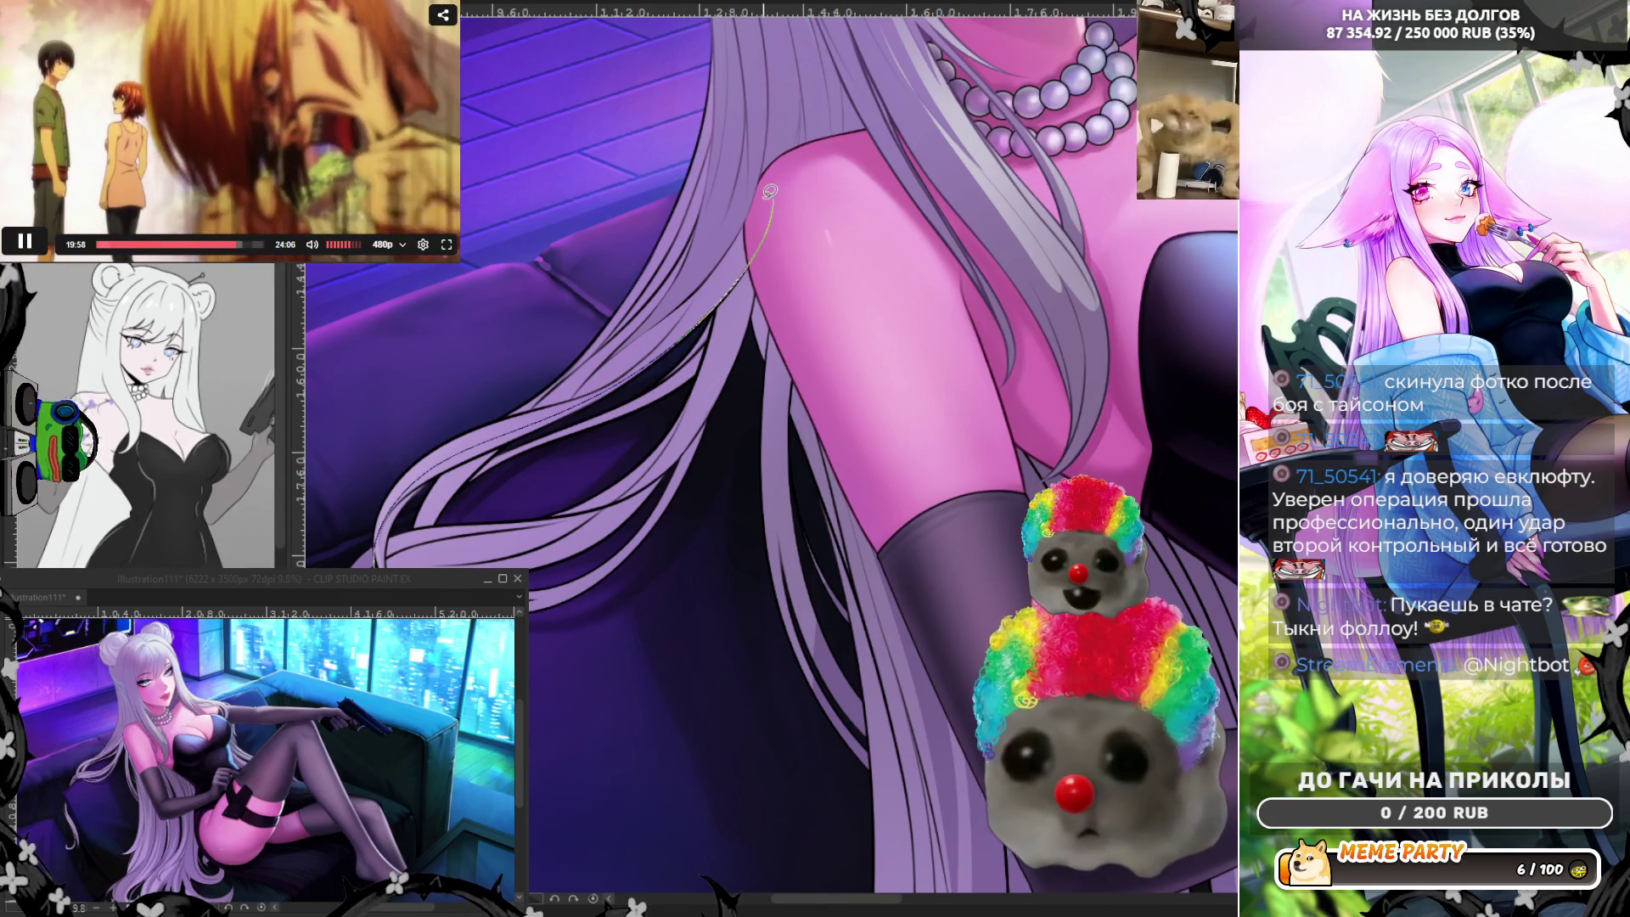
Try several thin, curved and straight strand strokes over the hair, undoing each attempt.
key("ctrl+z")
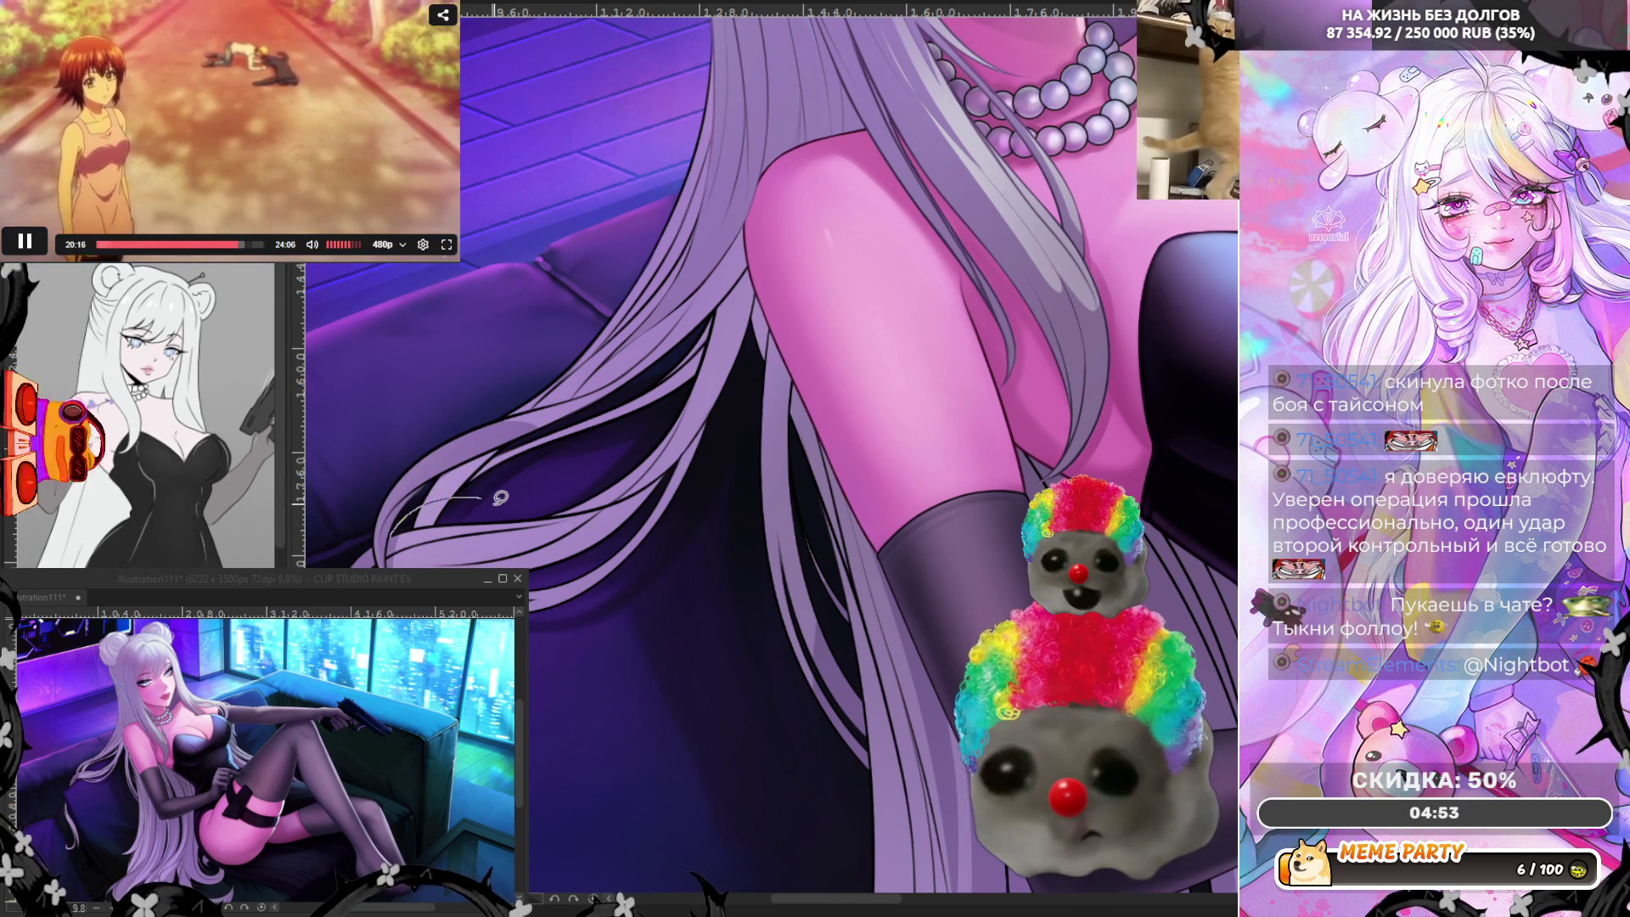
left_click_drag(433, 495, 450, 508)
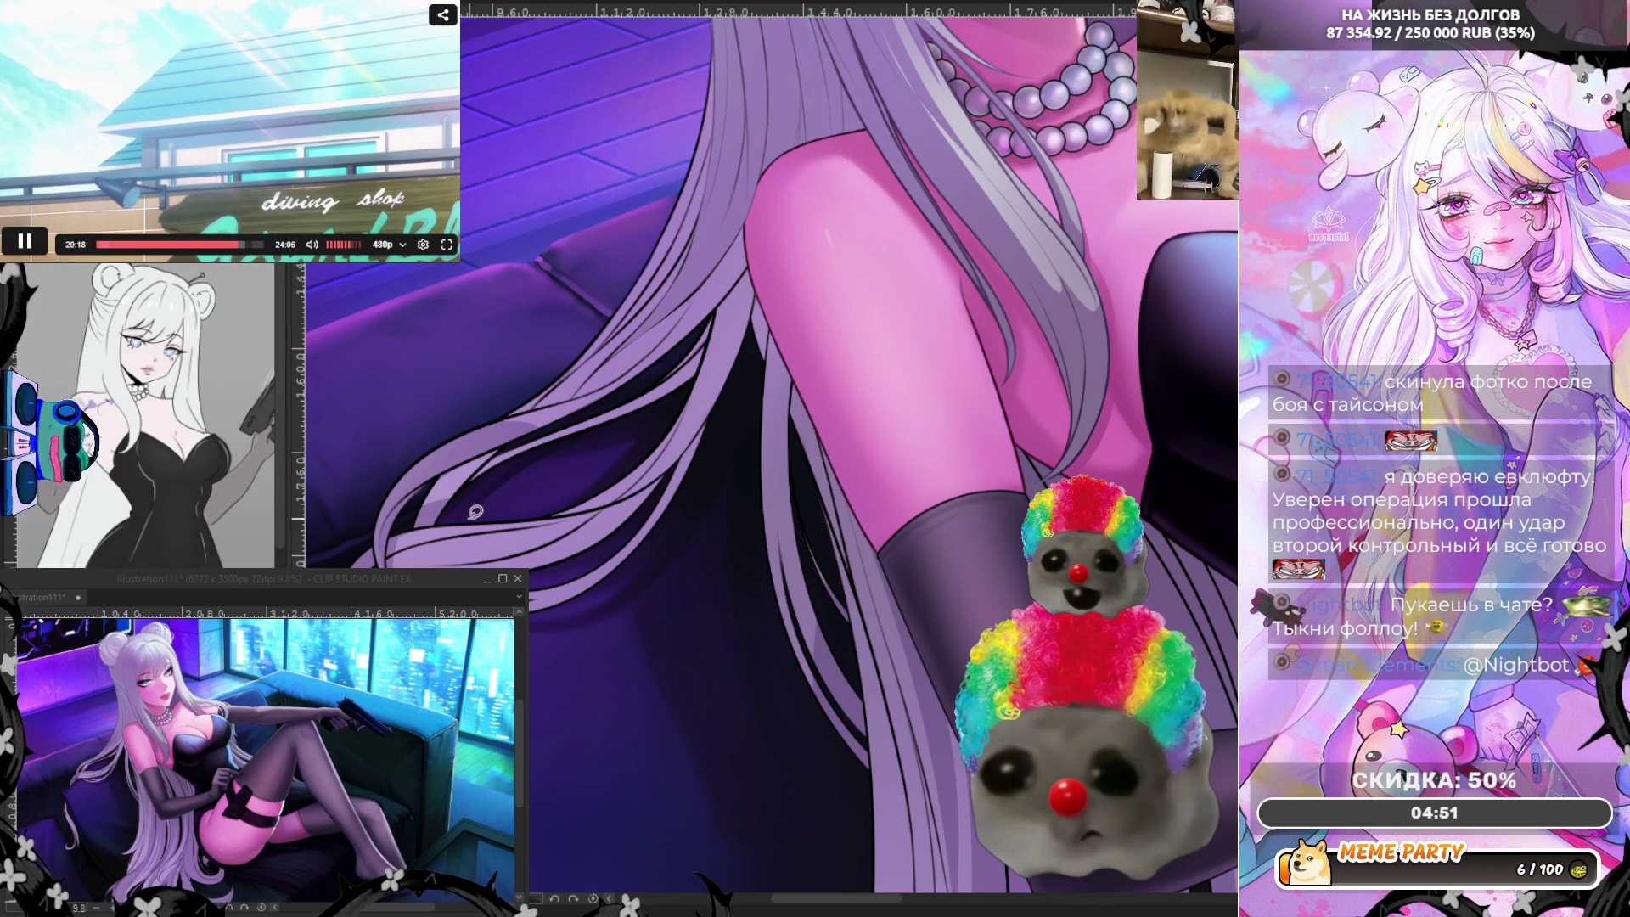
left_click_drag(546, 569, 570, 560)
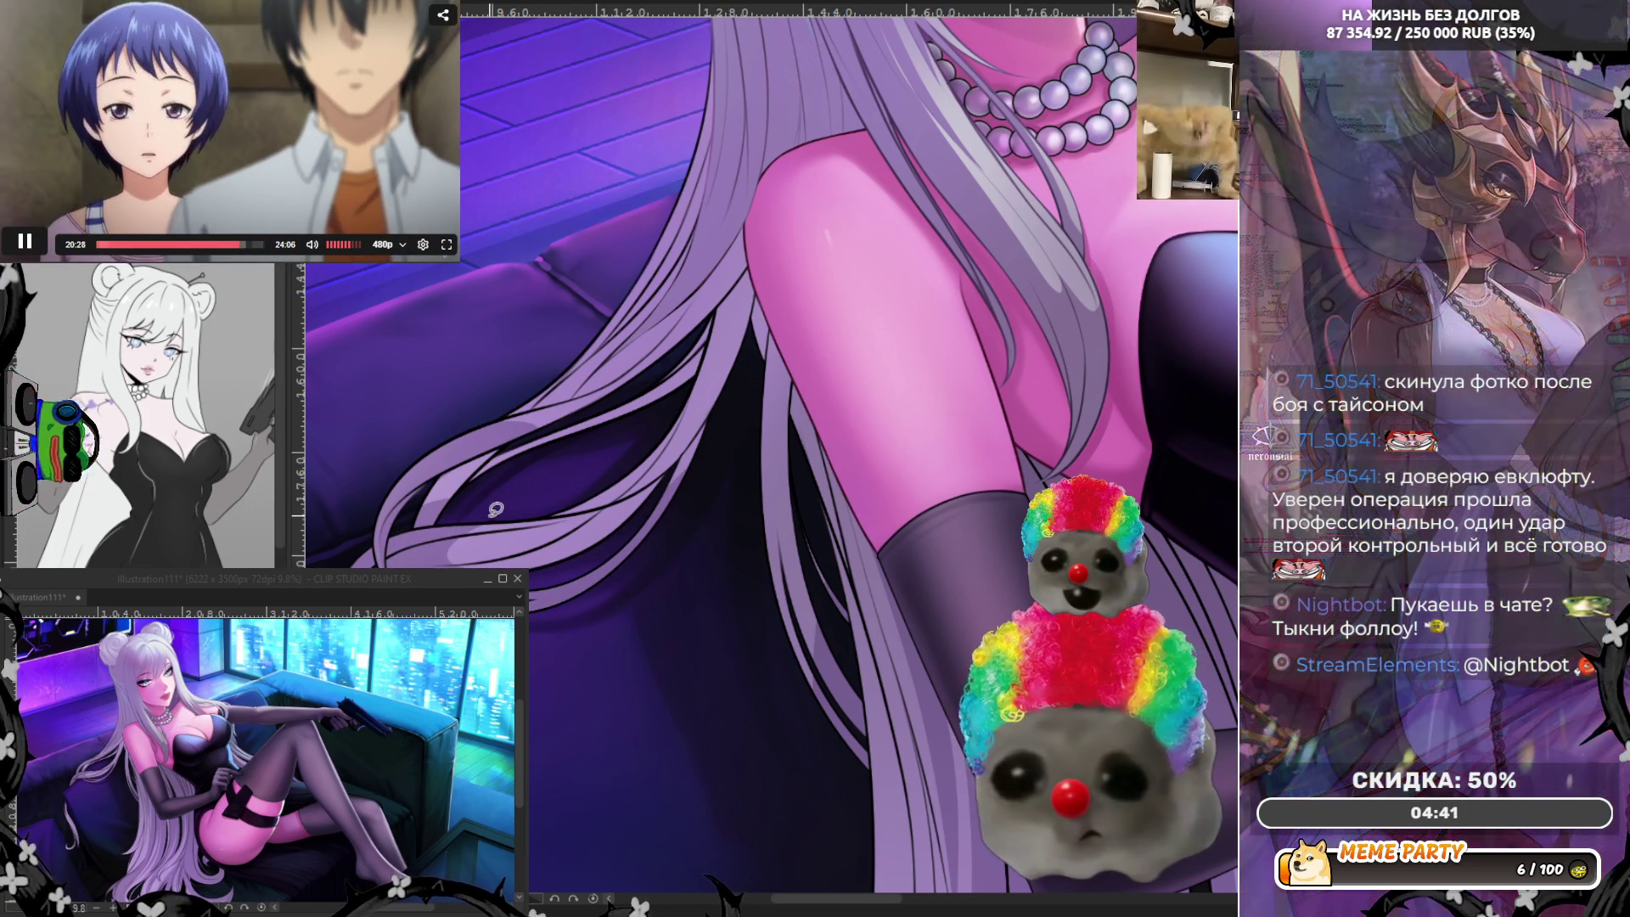
left_click_drag(496, 519, 739, 396)
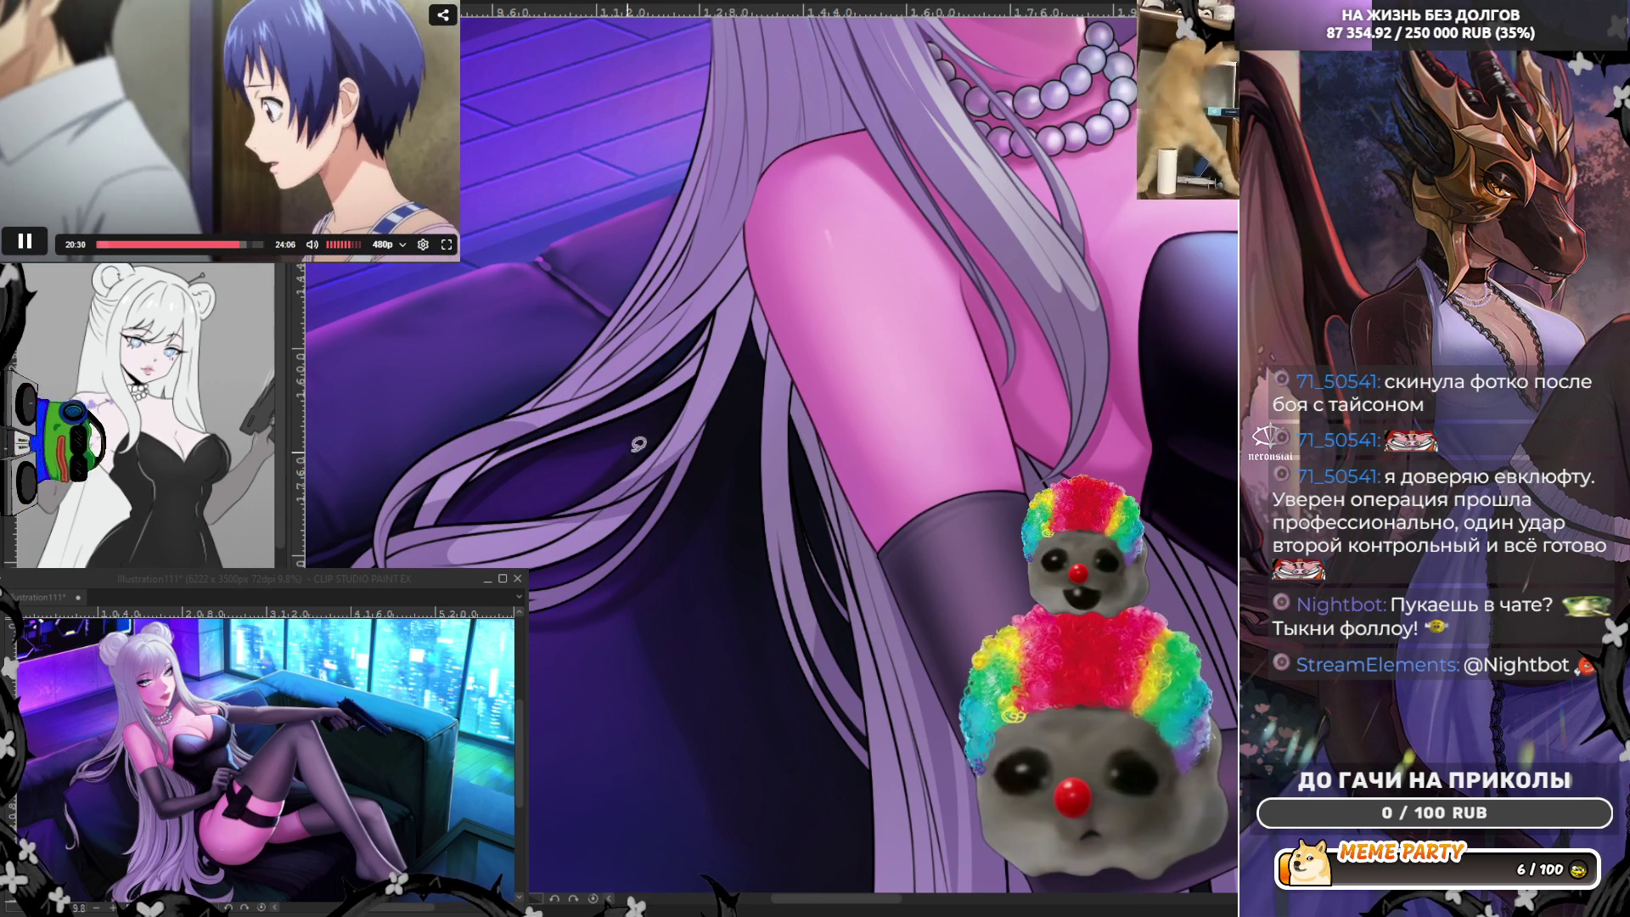
key("ctrl+z")
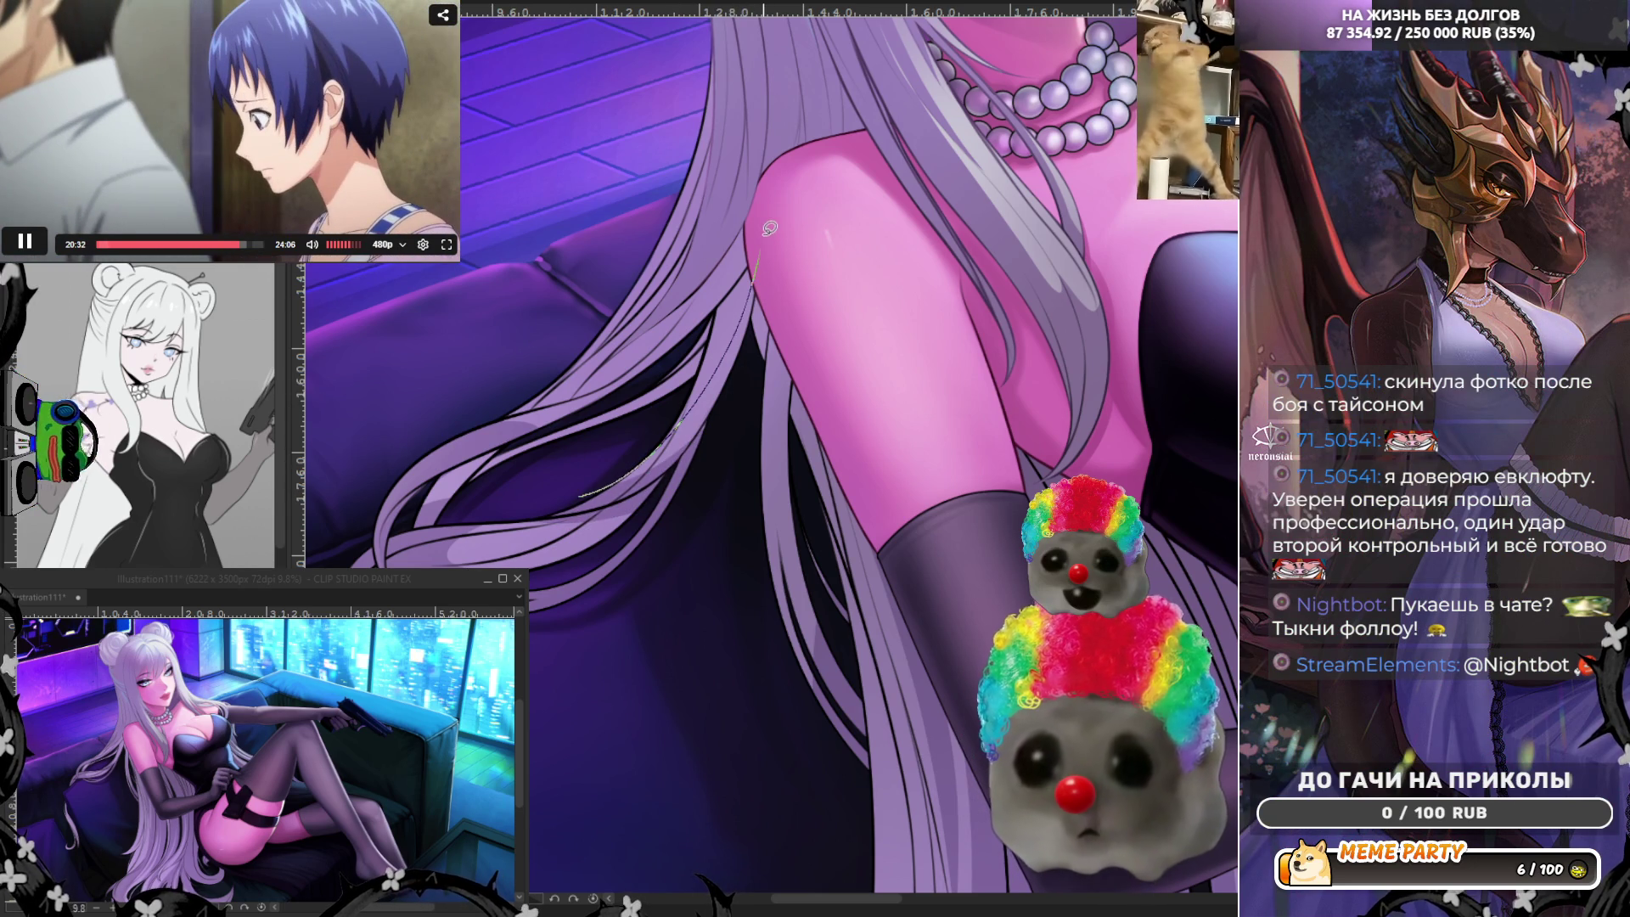
key("ctrl+z")
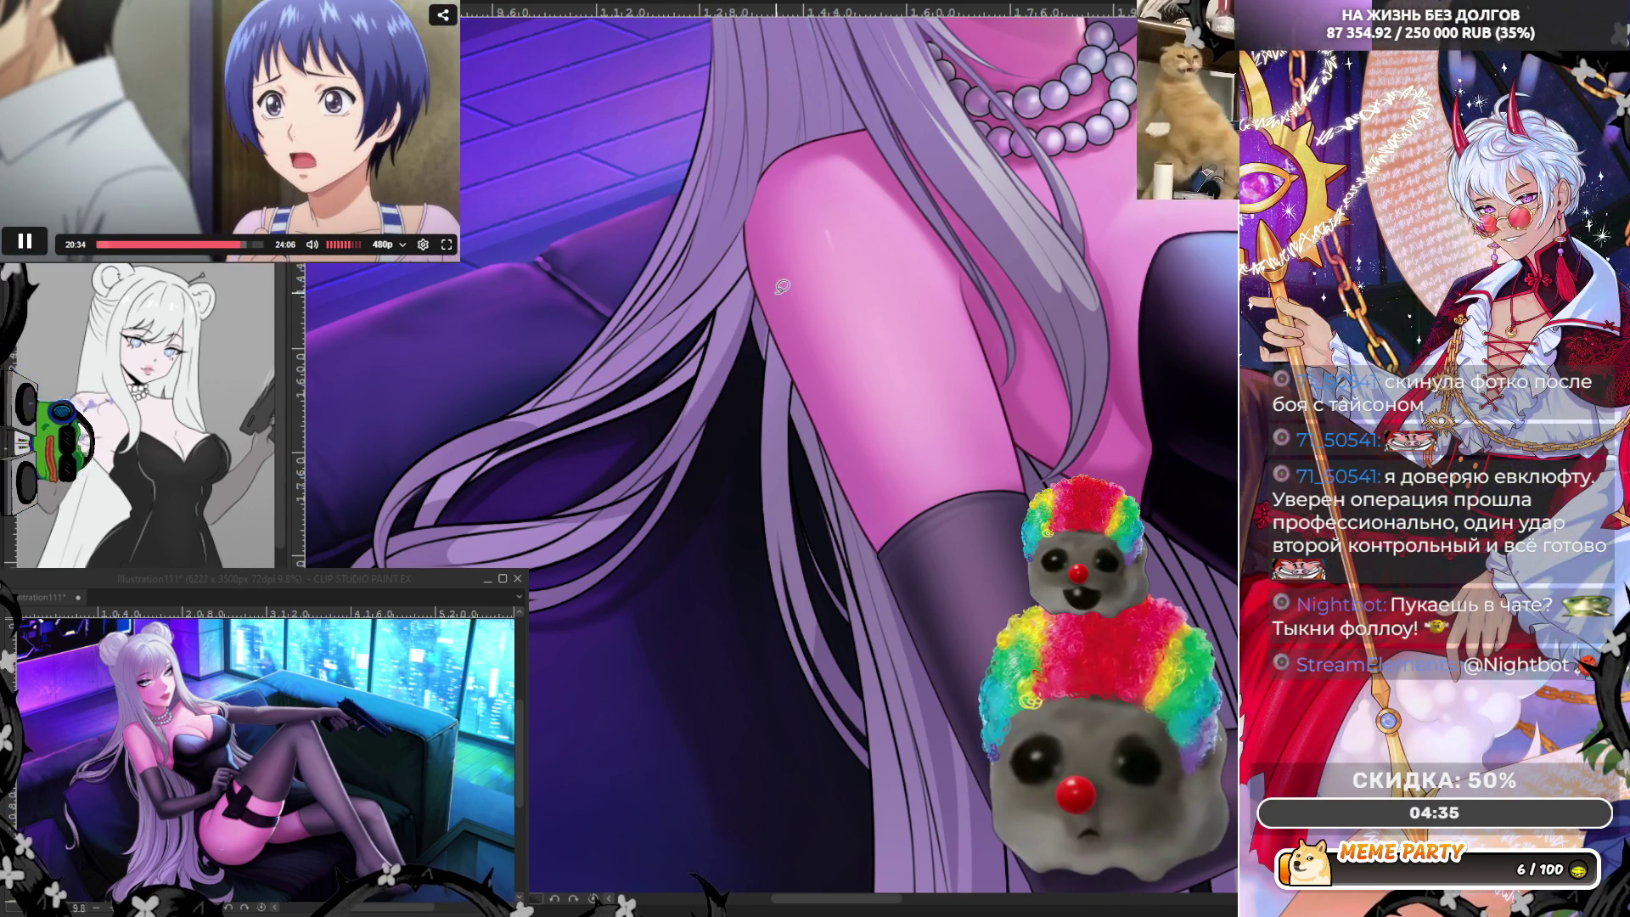
key("ctrl+z")
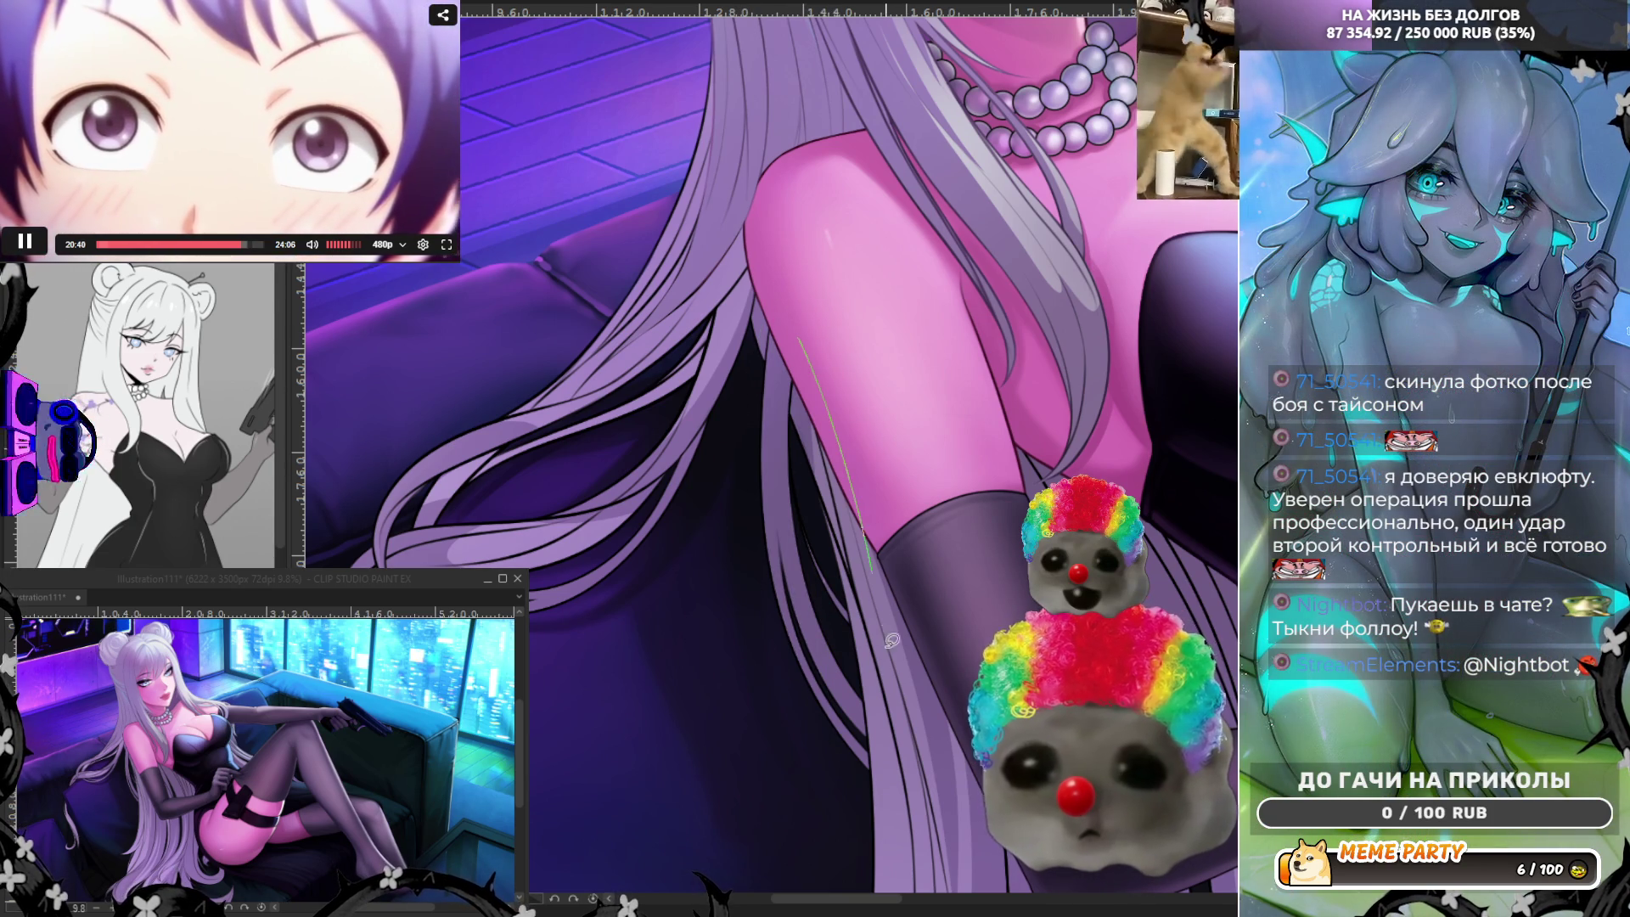
left_click_drag(798, 333, 898, 715)
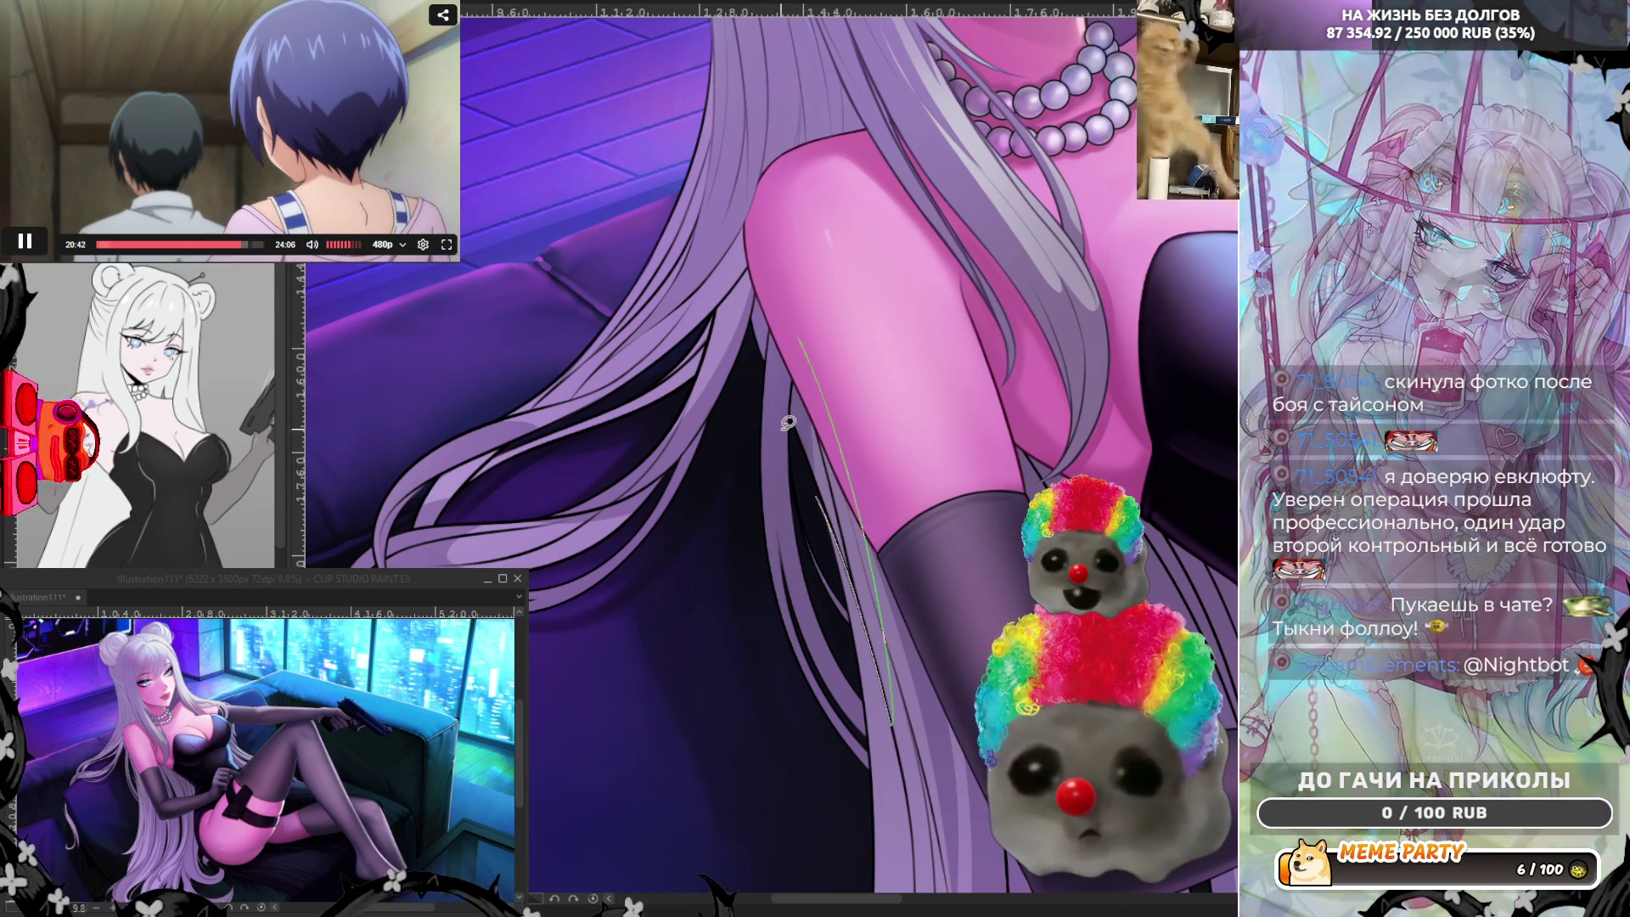
key("ctrl+z")
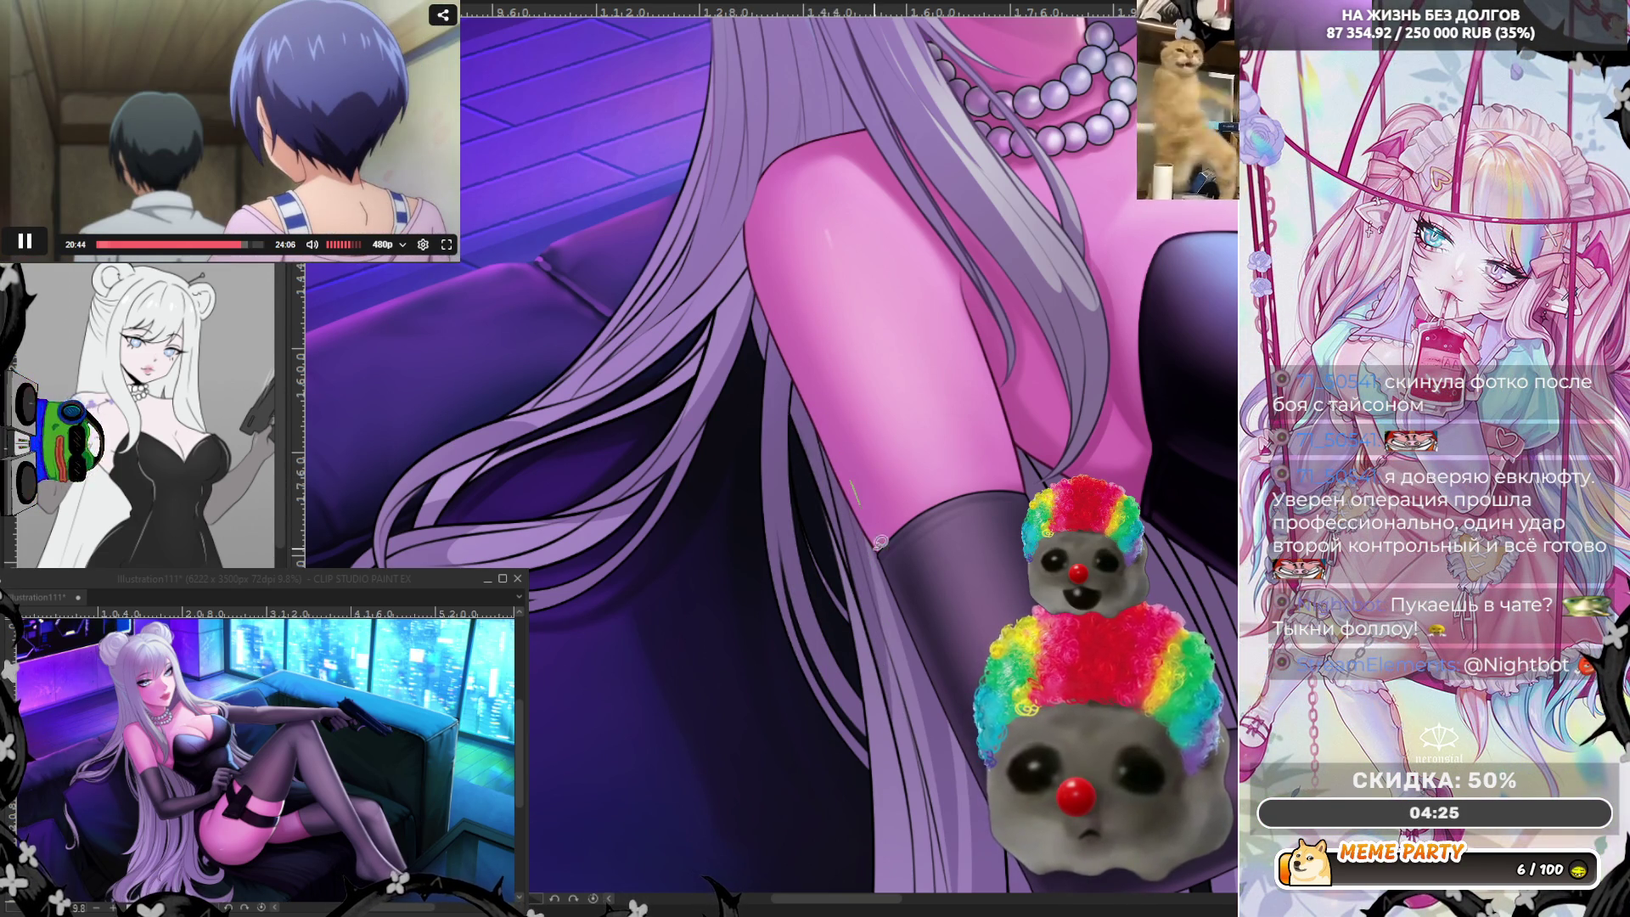
key("ctrl+z")
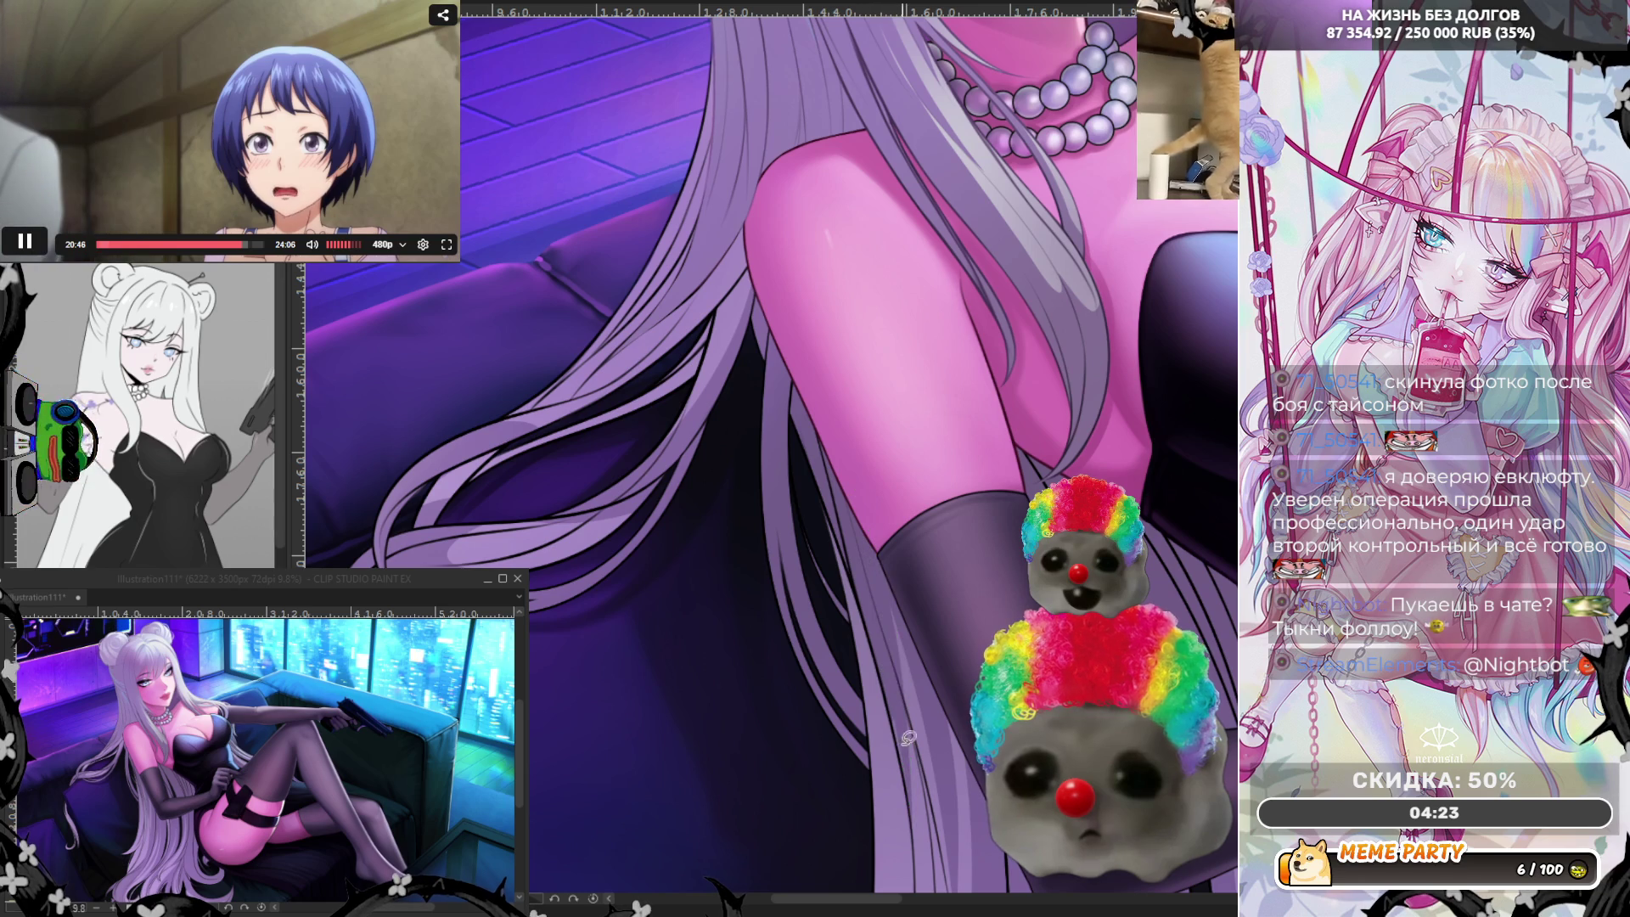
scroll(883, 600, "down", 1)
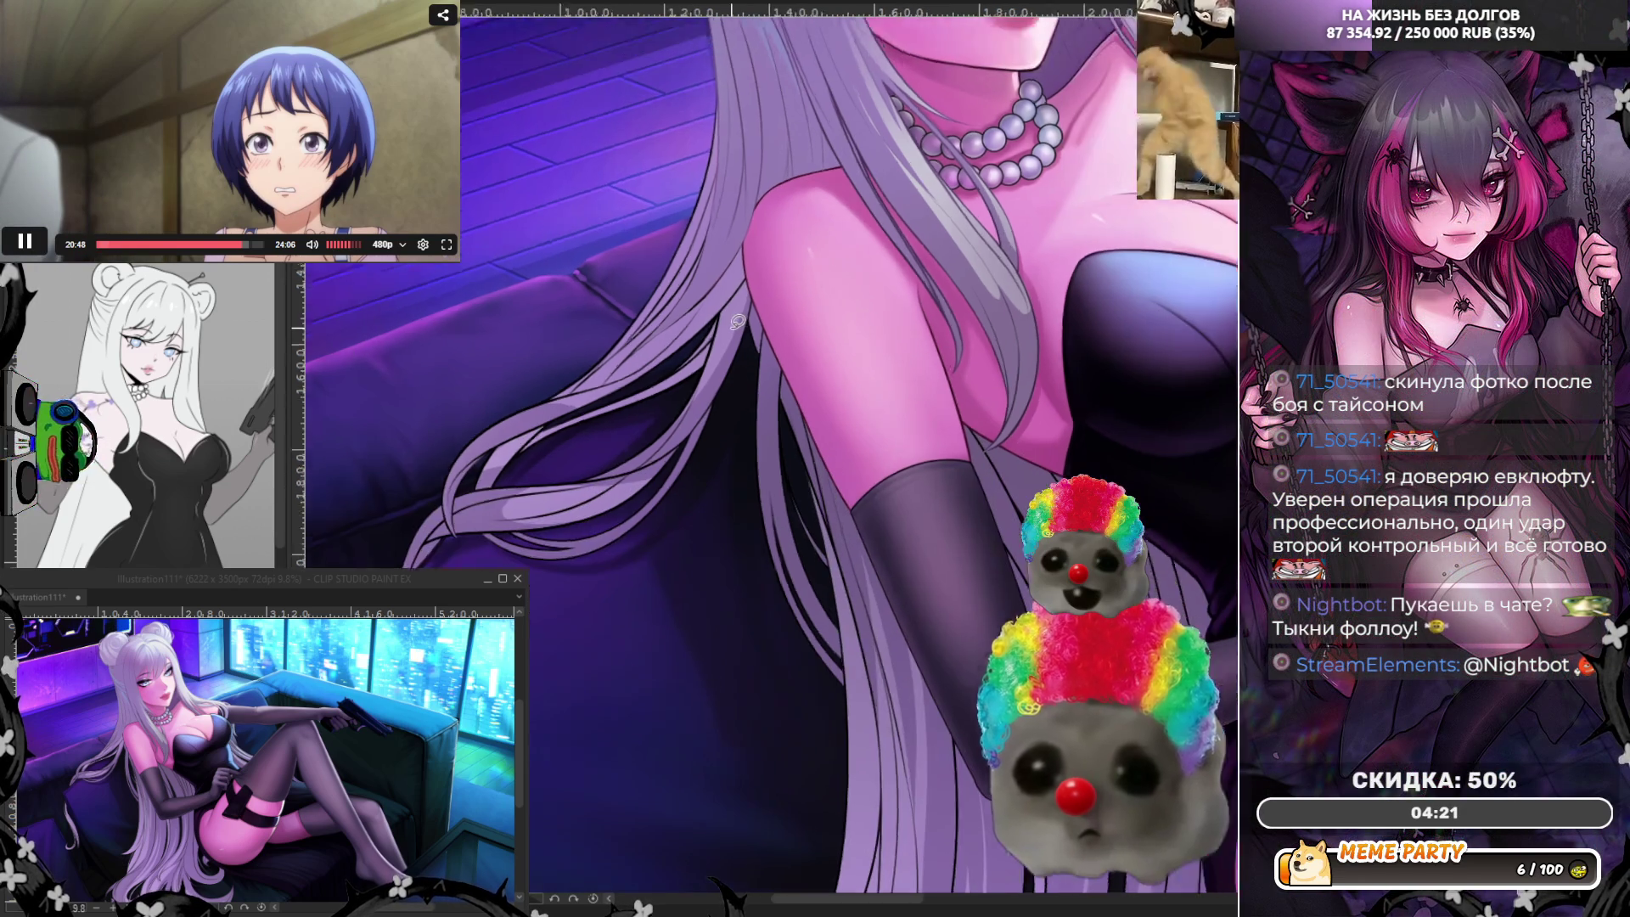
scroll(802, 446, "down", 1)
scroll(724, 303, "down", 1)
scroll(725, 303, "down", 1)
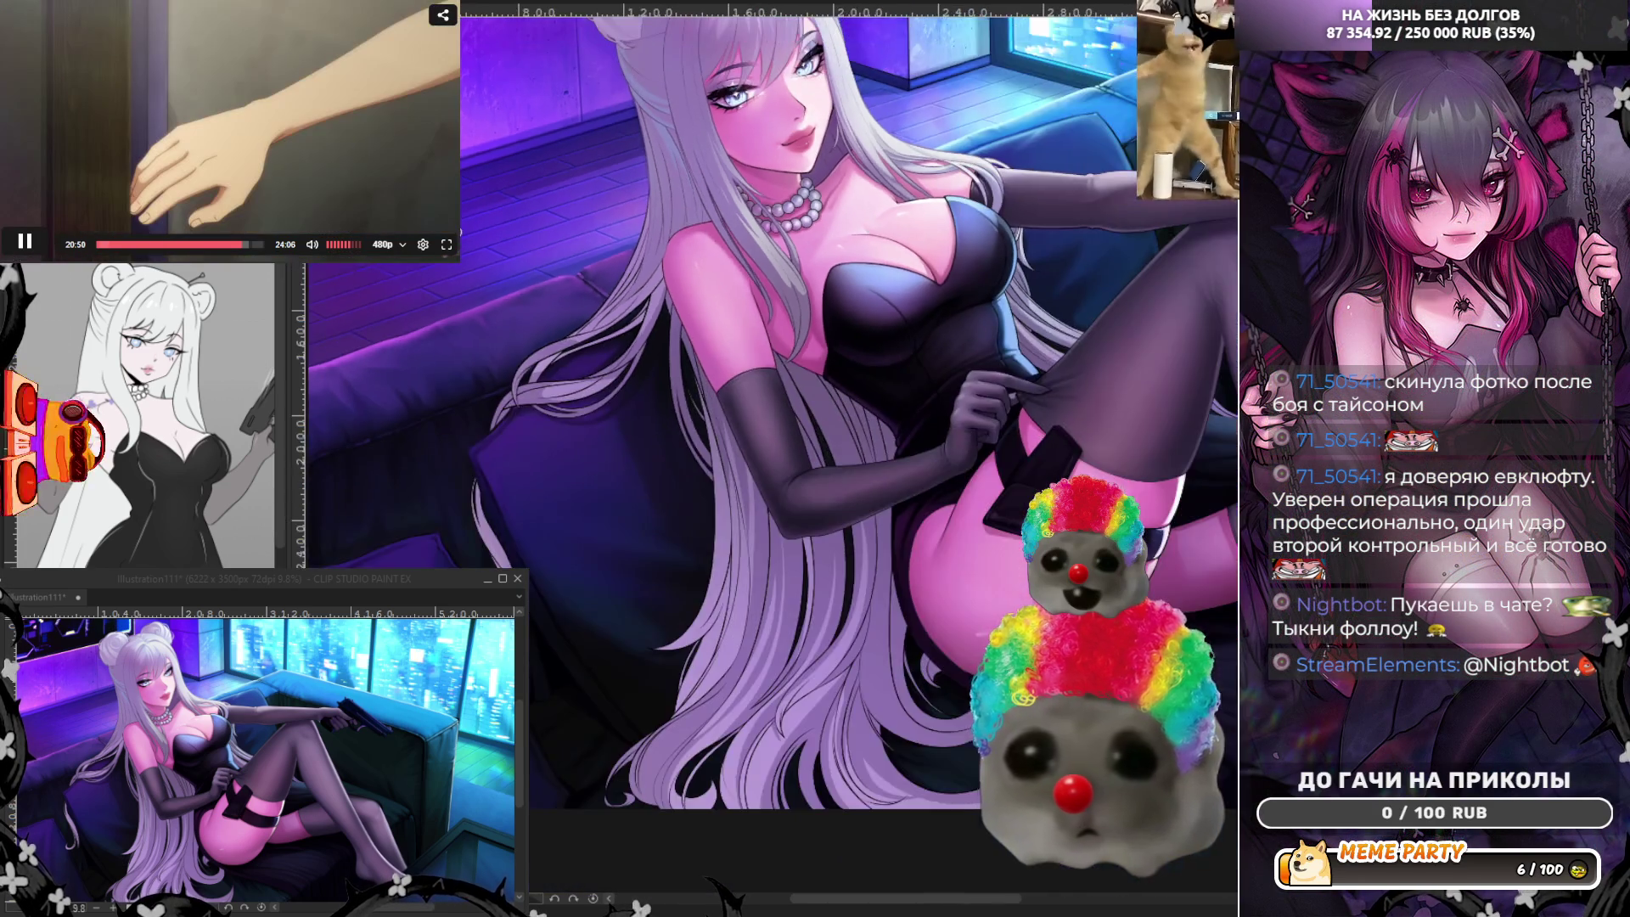
scroll(725, 302, "down", 1)
scroll(725, 301, "up", 1)
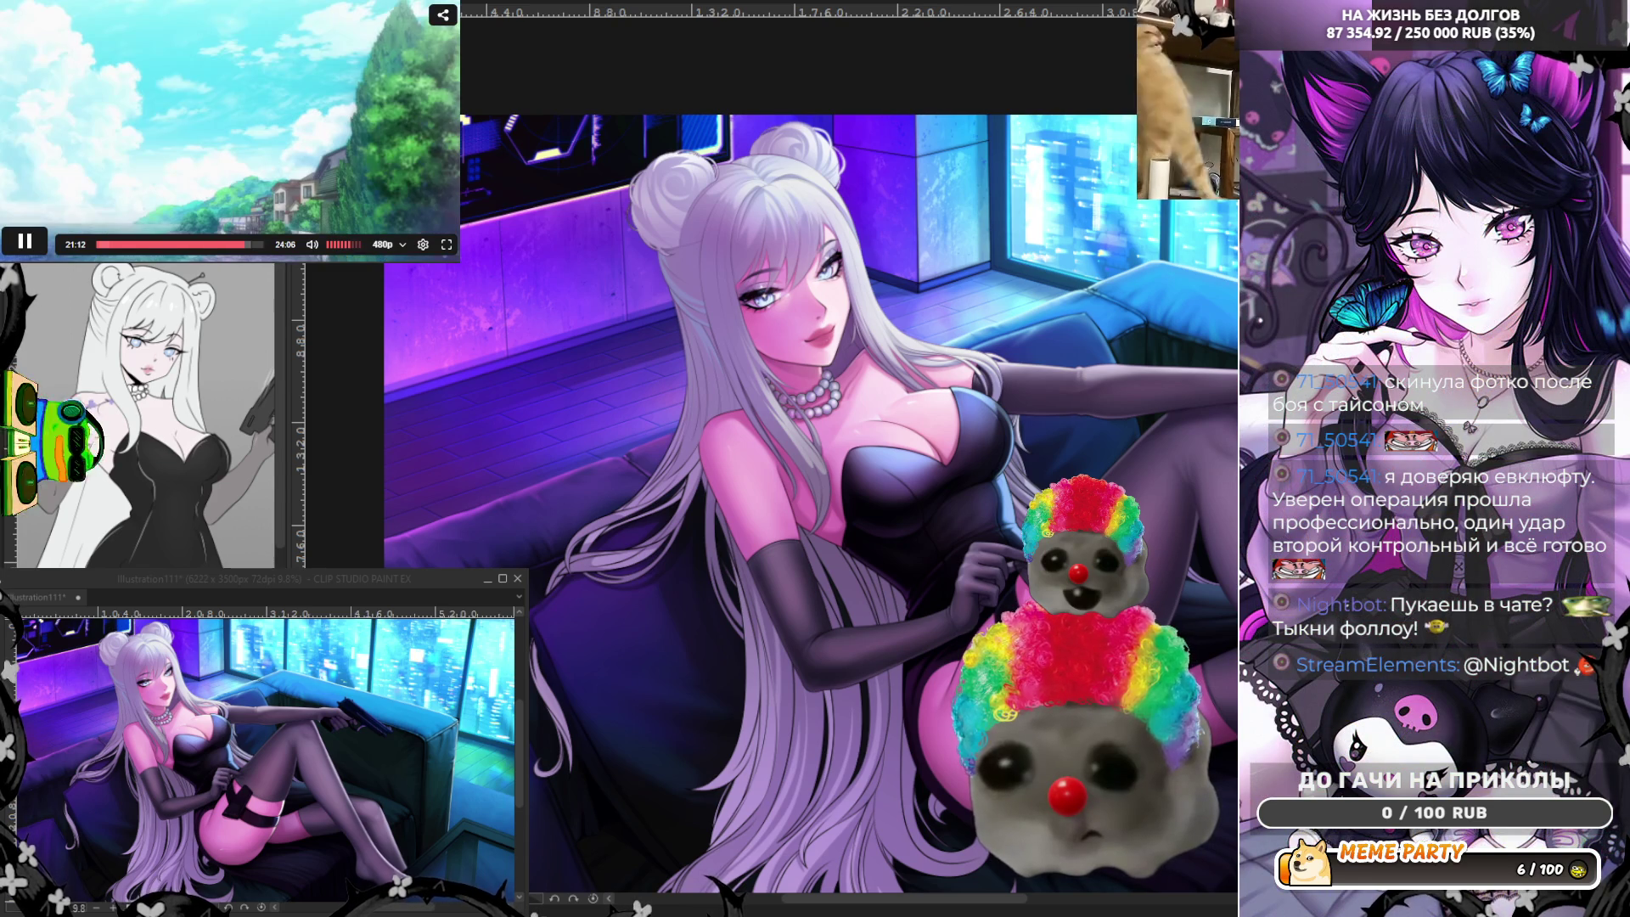
Rotate the canvas to the strand and keep a thin light line plus a darker line on its left edge.
left_click(363, 116)
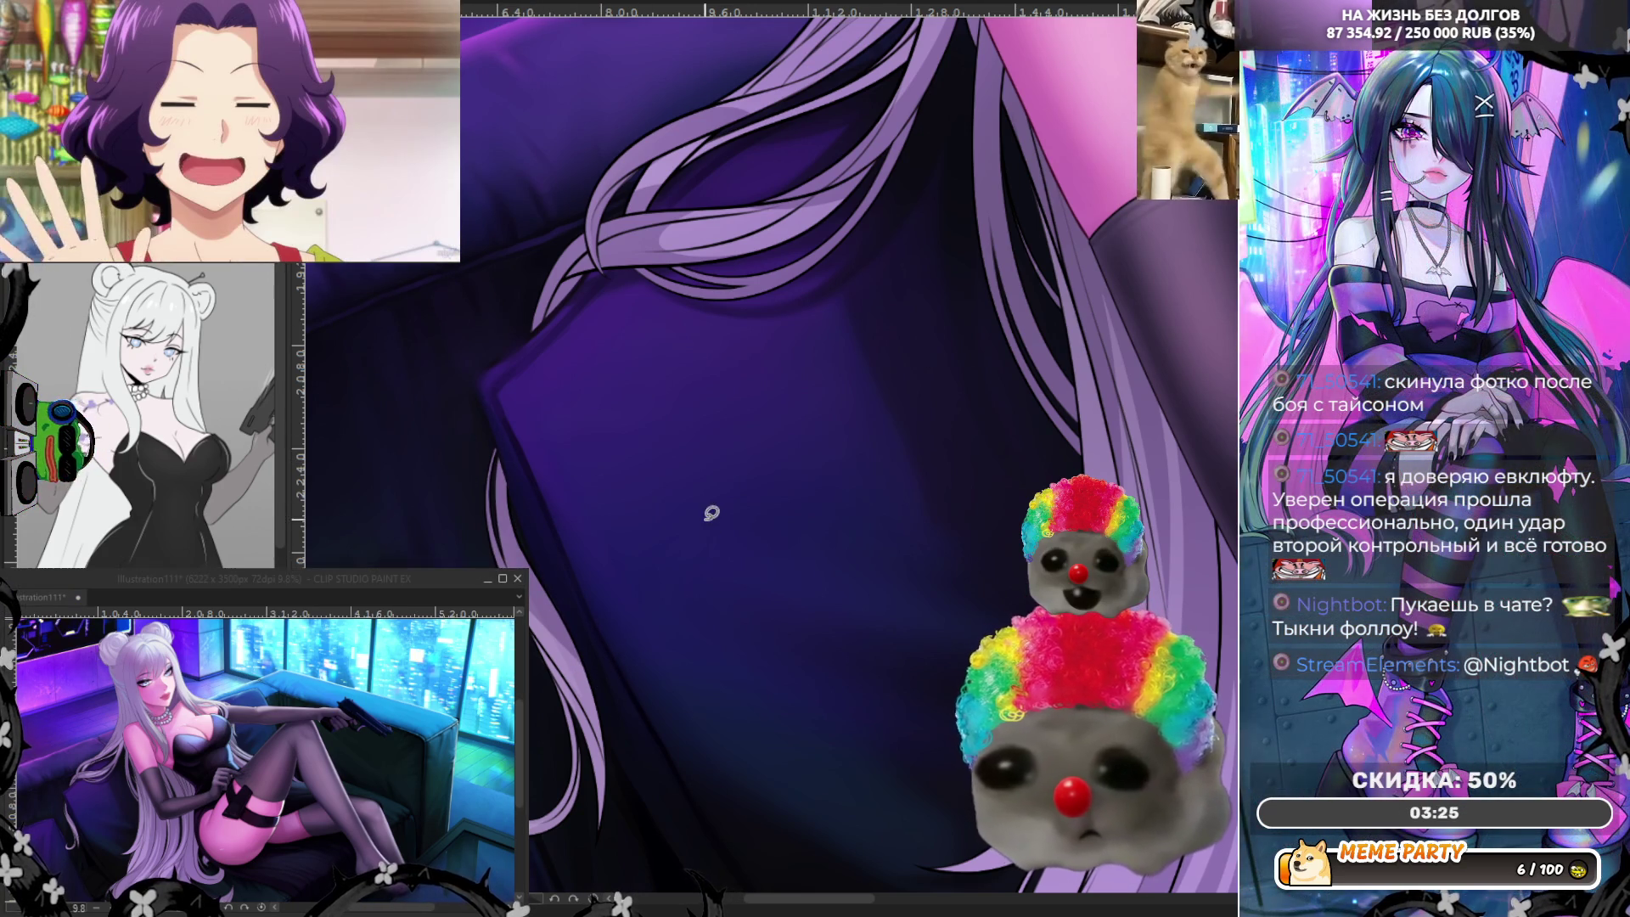
left_click_drag(505, 423, 556, 461)
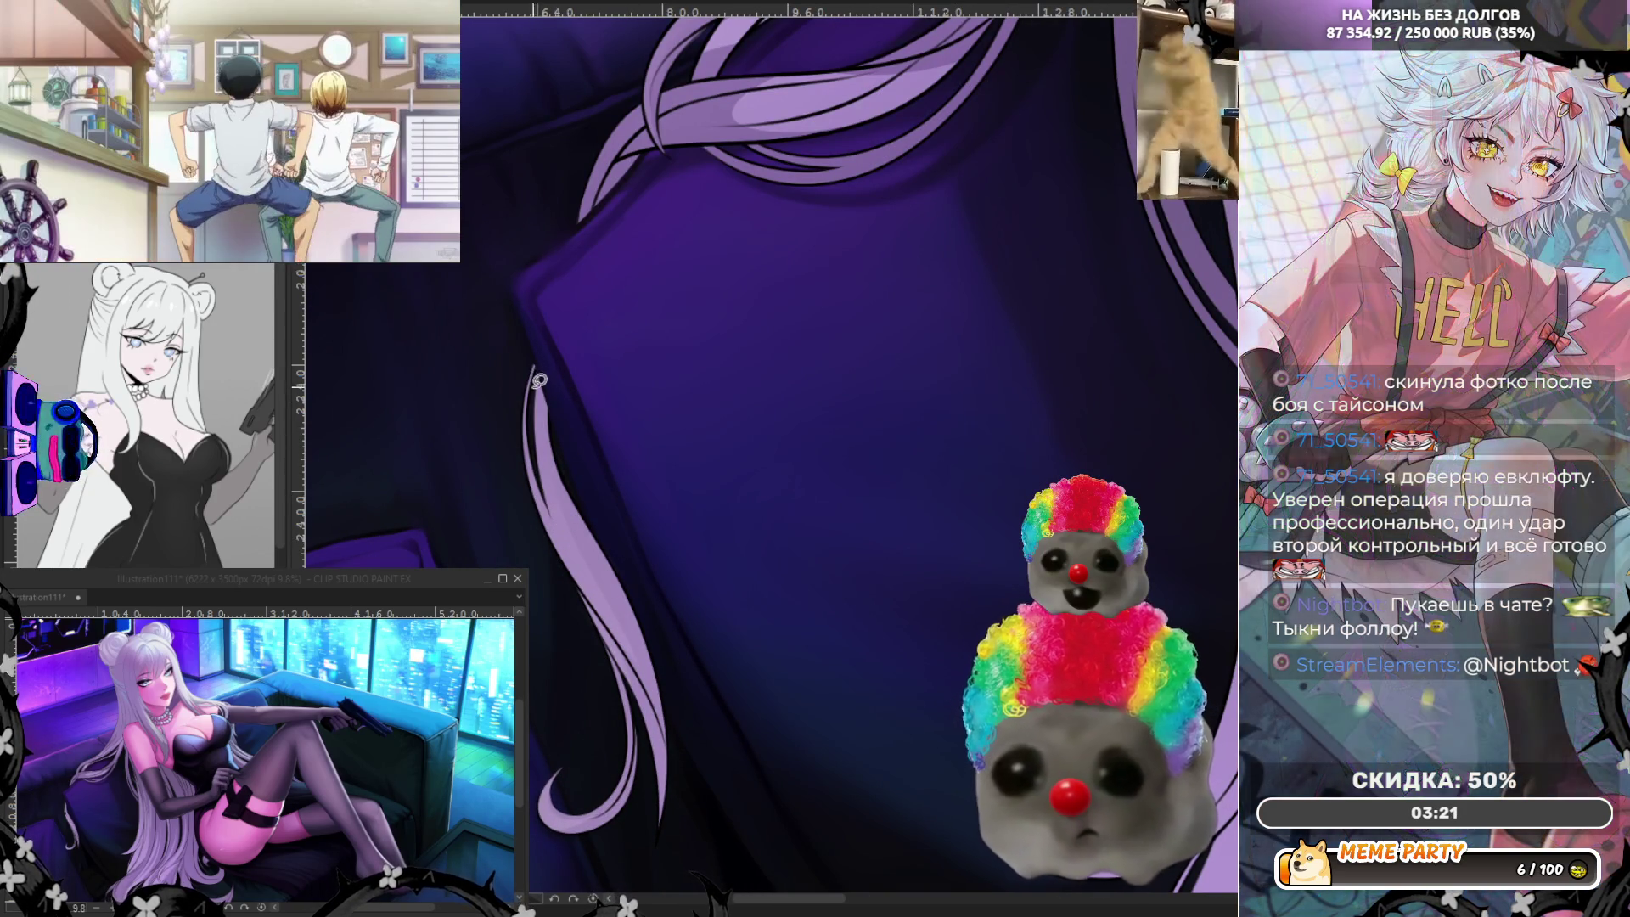
left_click_drag(537, 387, 609, 568)
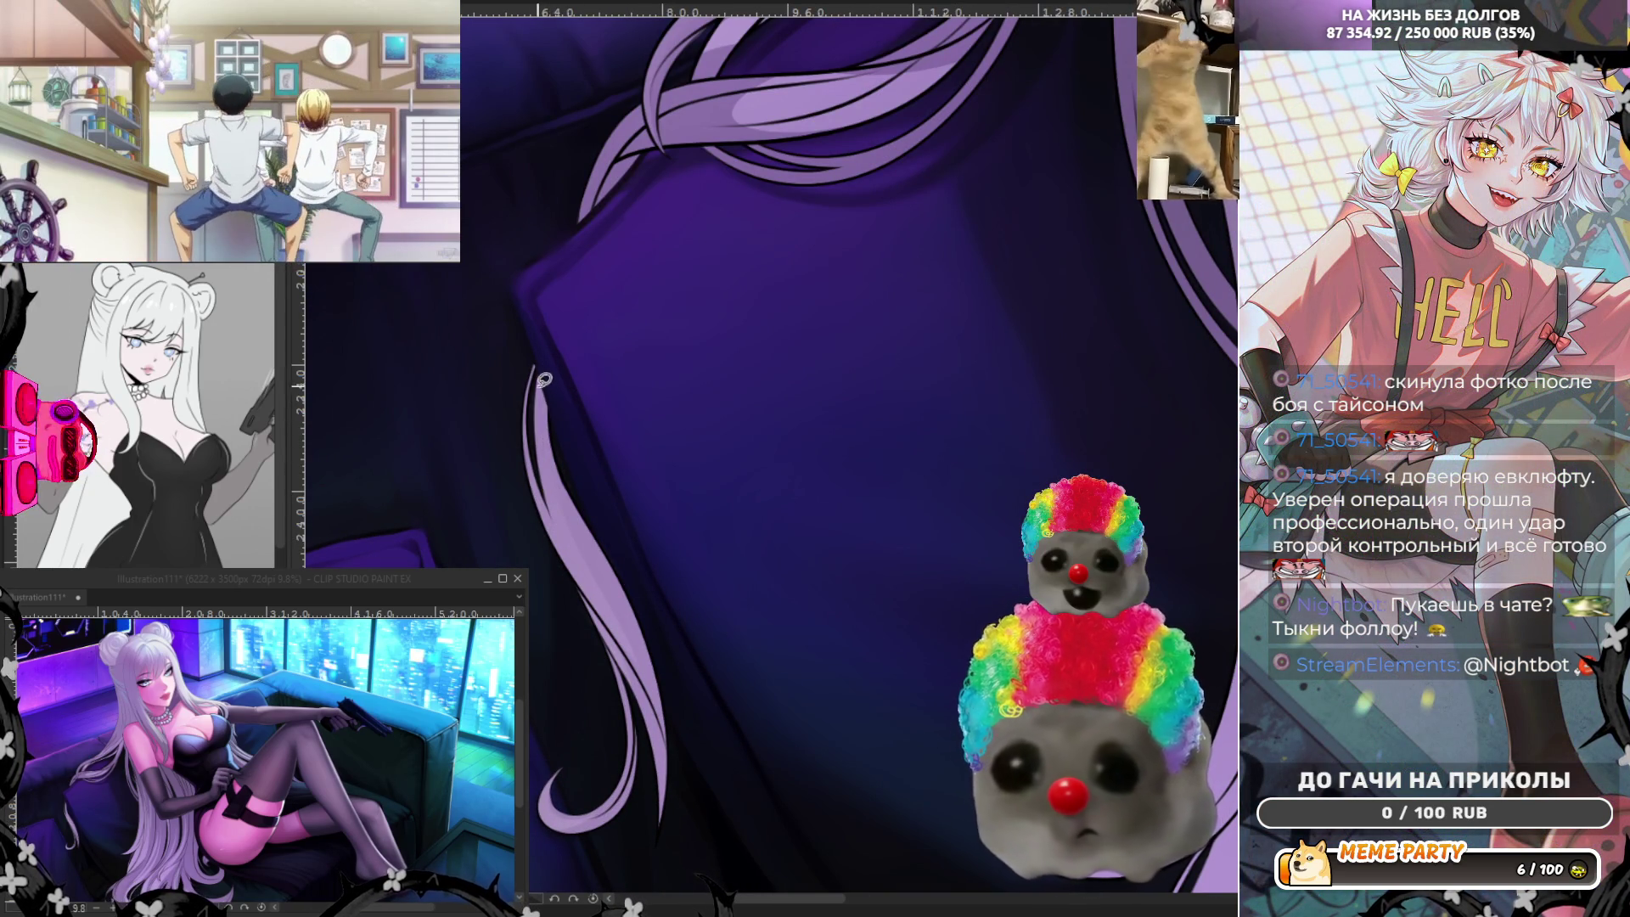
key("ctrl+z")
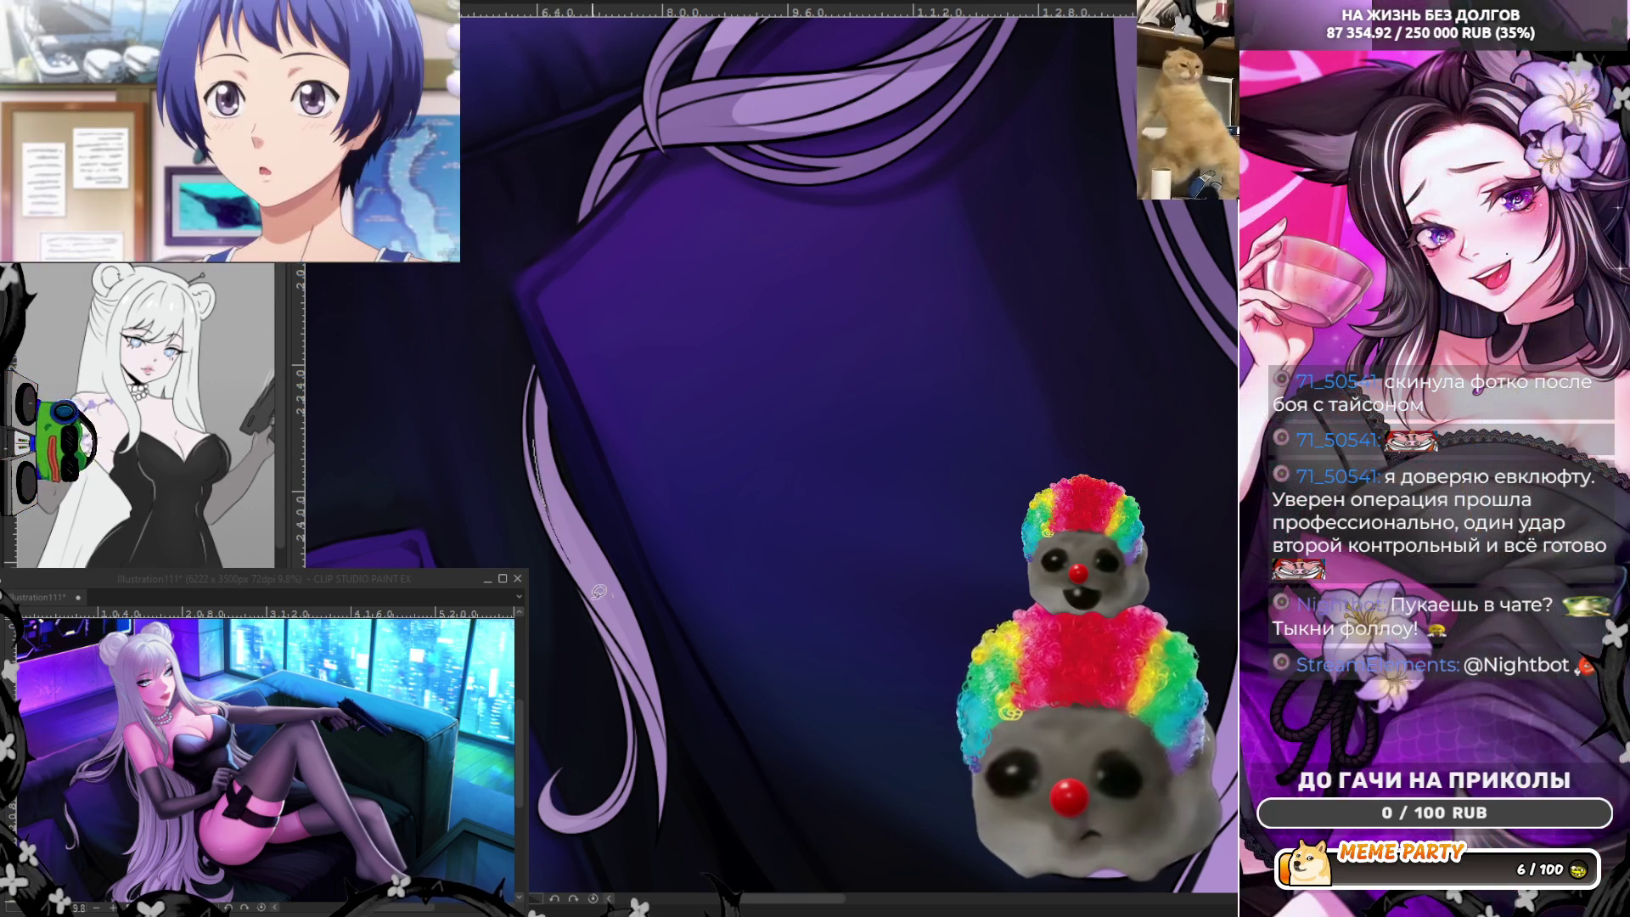
left_click_drag(535, 439, 585, 563)
key("ctrl+z")
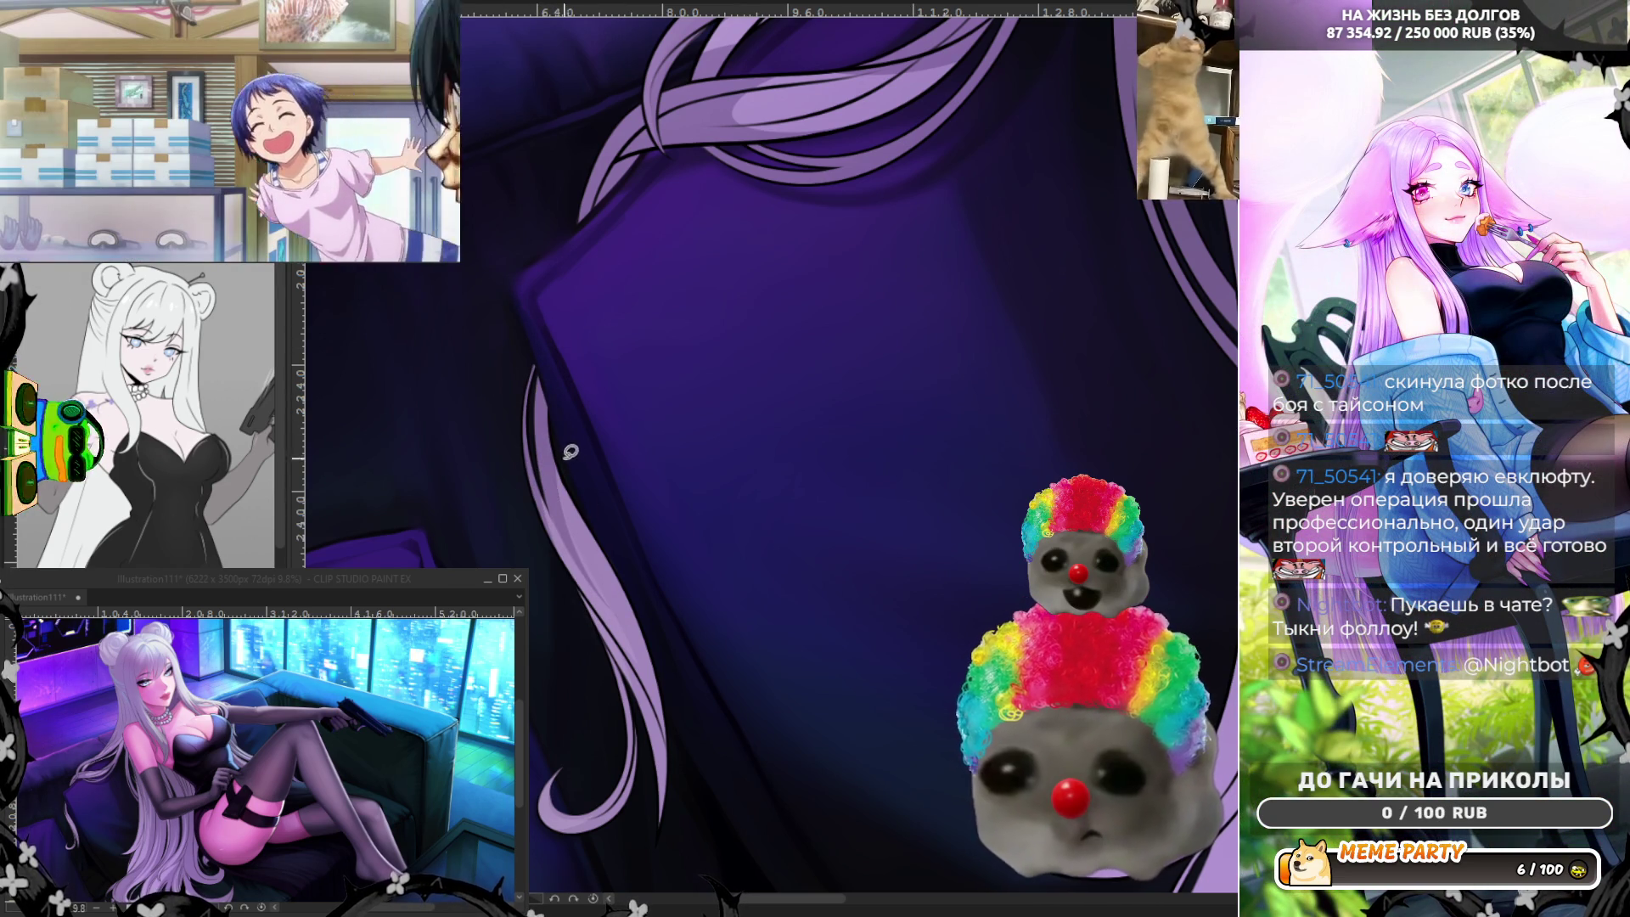
left_click_drag(569, 451, 576, 504)
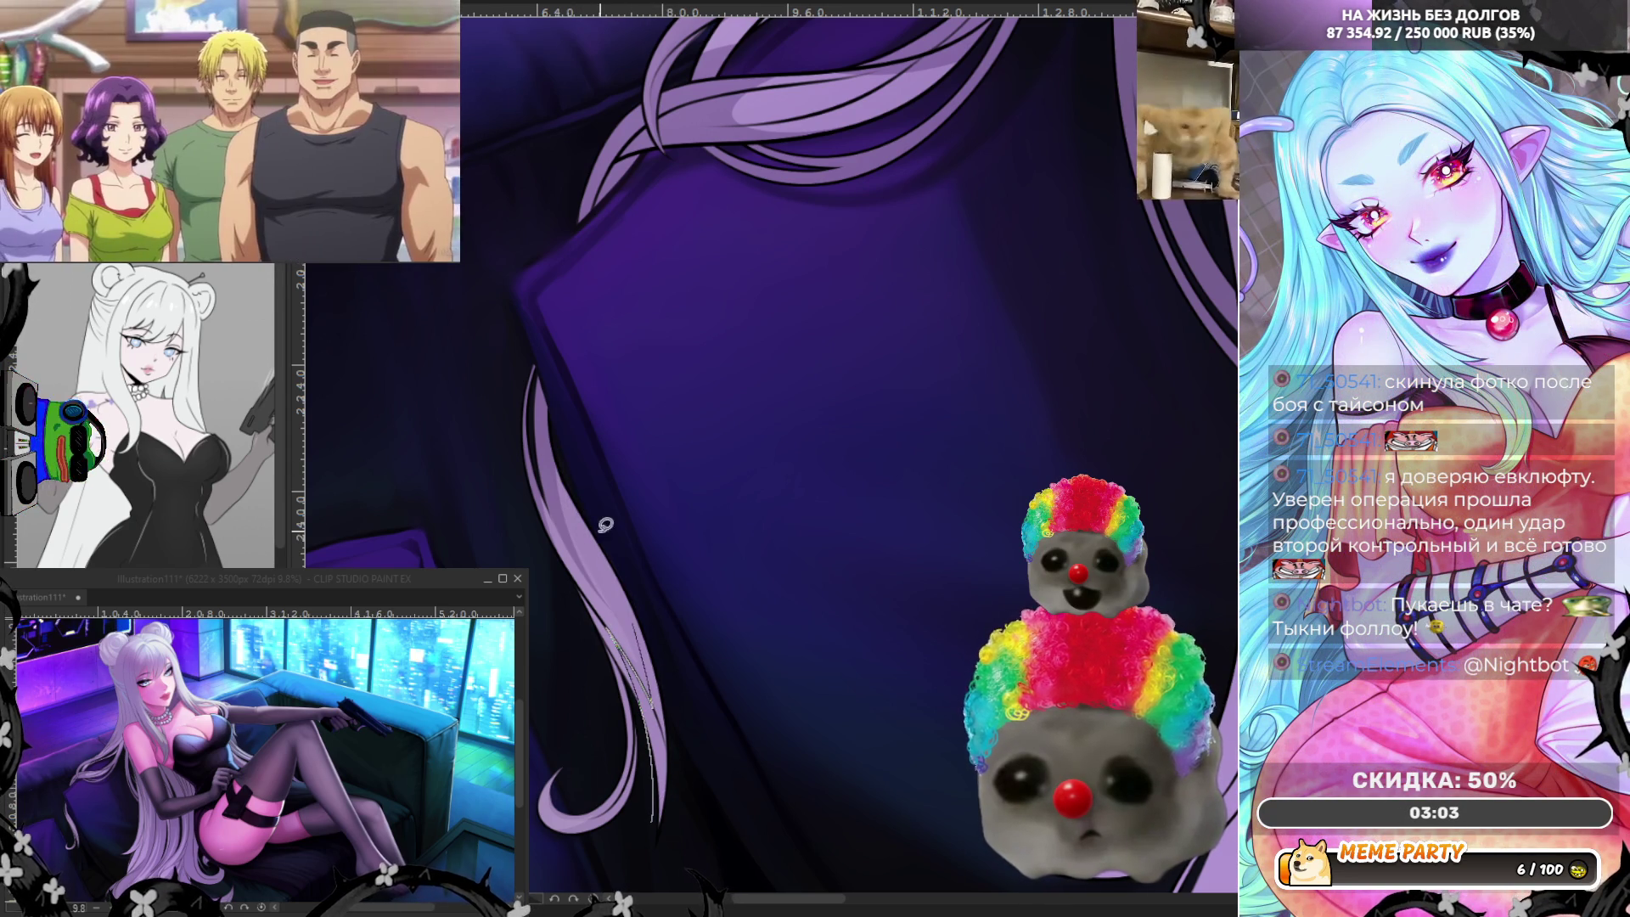
left_click_drag(654, 703, 645, 760)
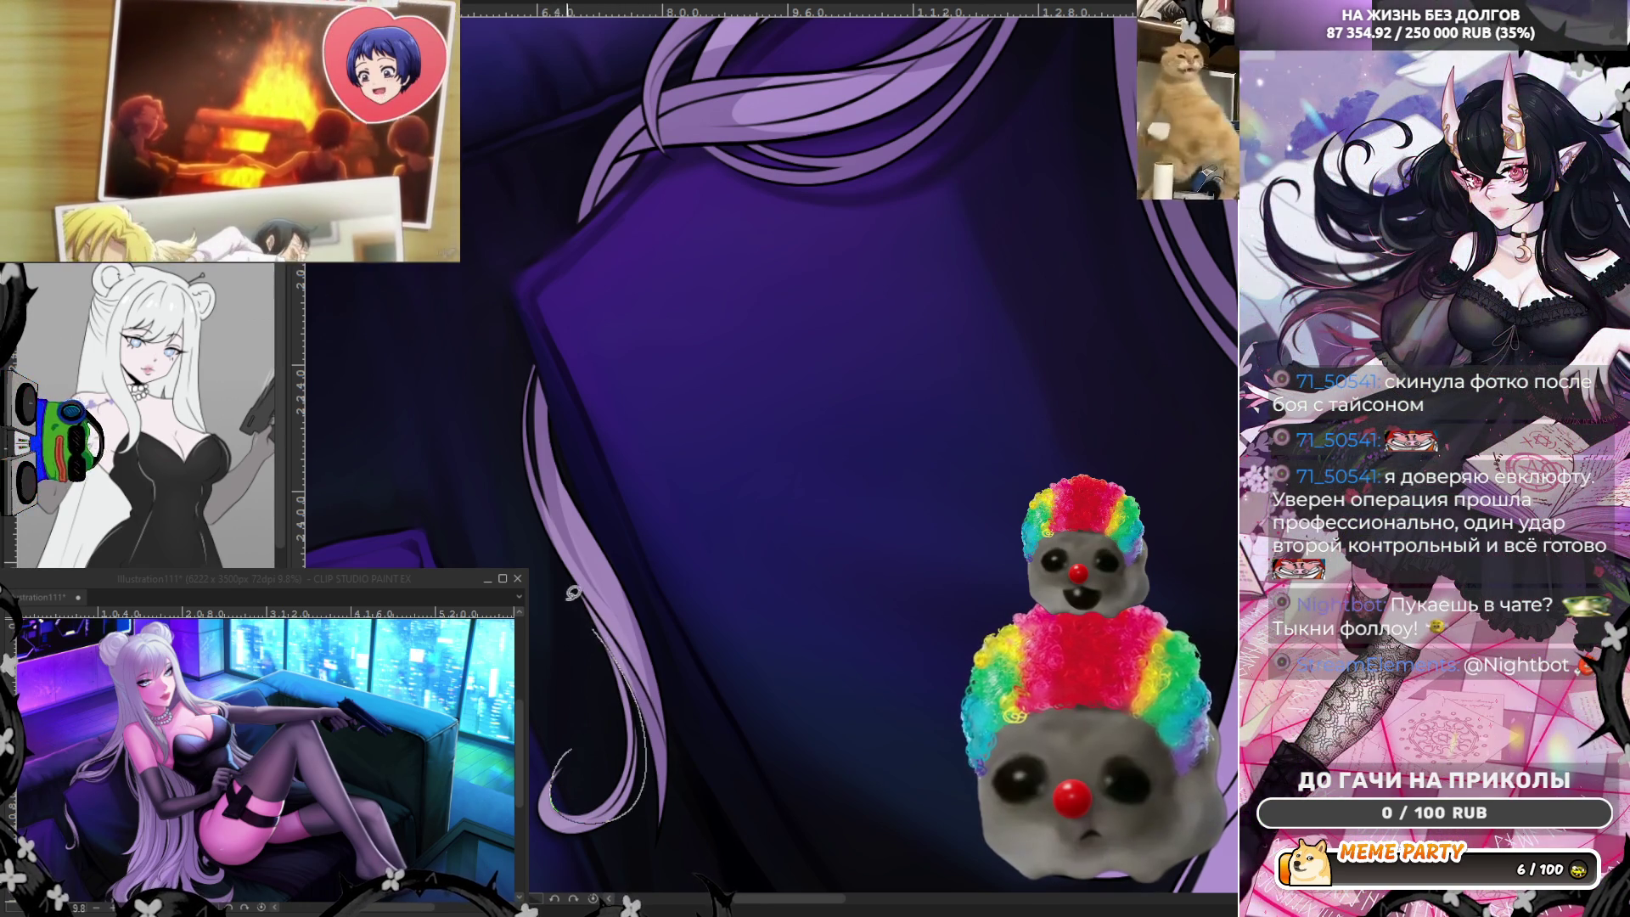
scroll(581, 654, "down", 2)
scroll(582, 654, "down", 2)
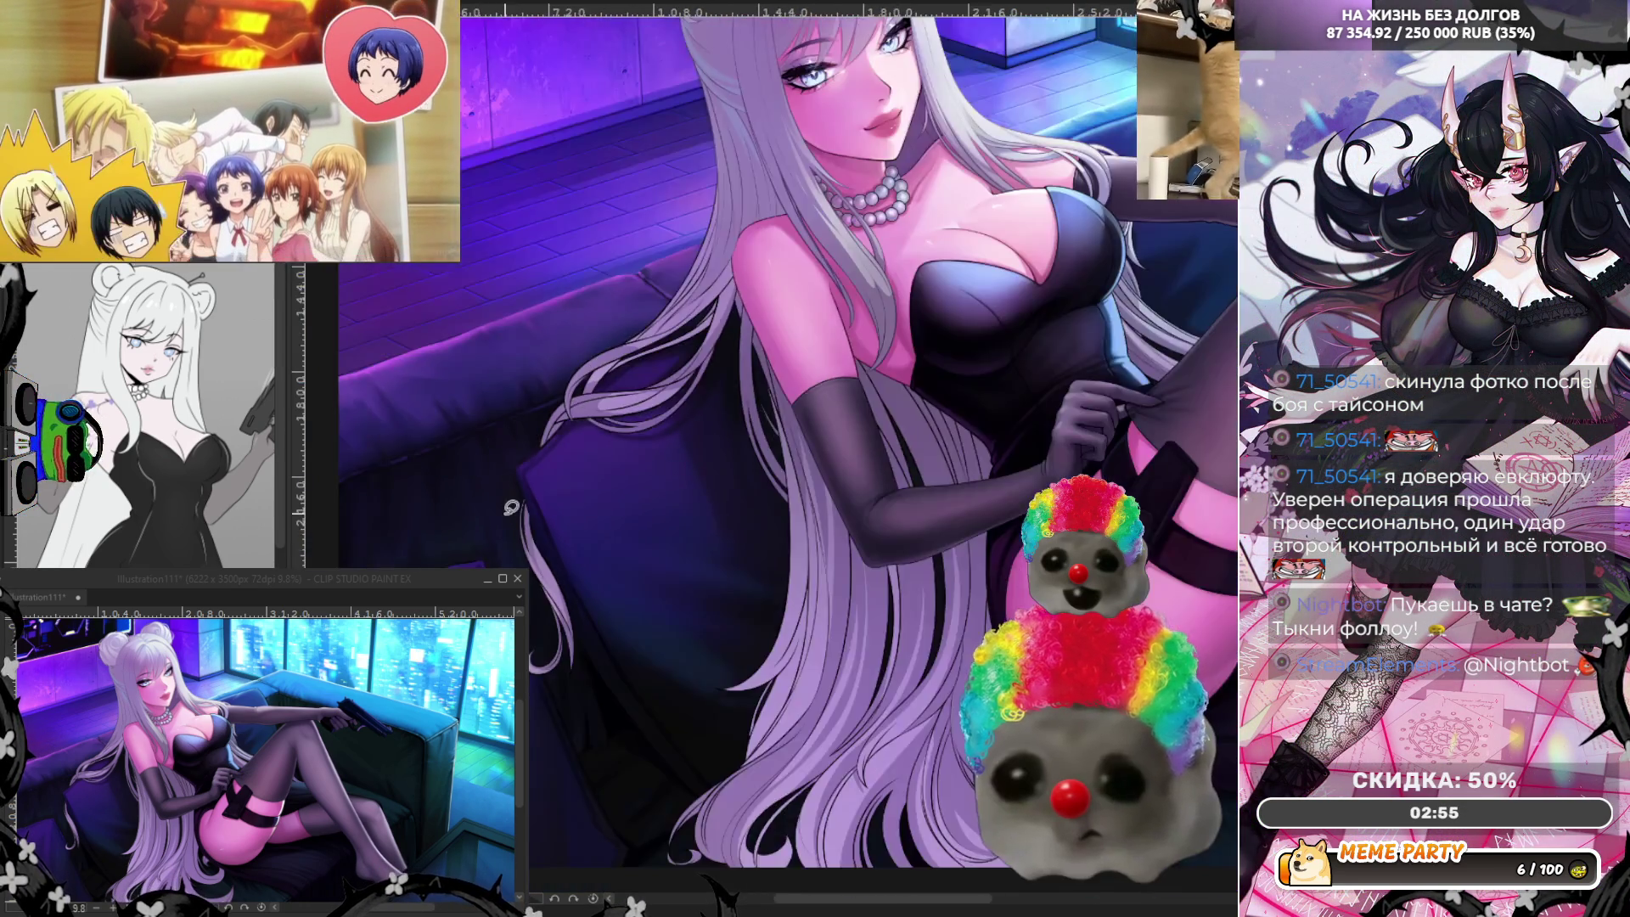
scroll(689, 664, "up", 1)
scroll(690, 663, "up", 3)
scroll(688, 663, "up", 1)
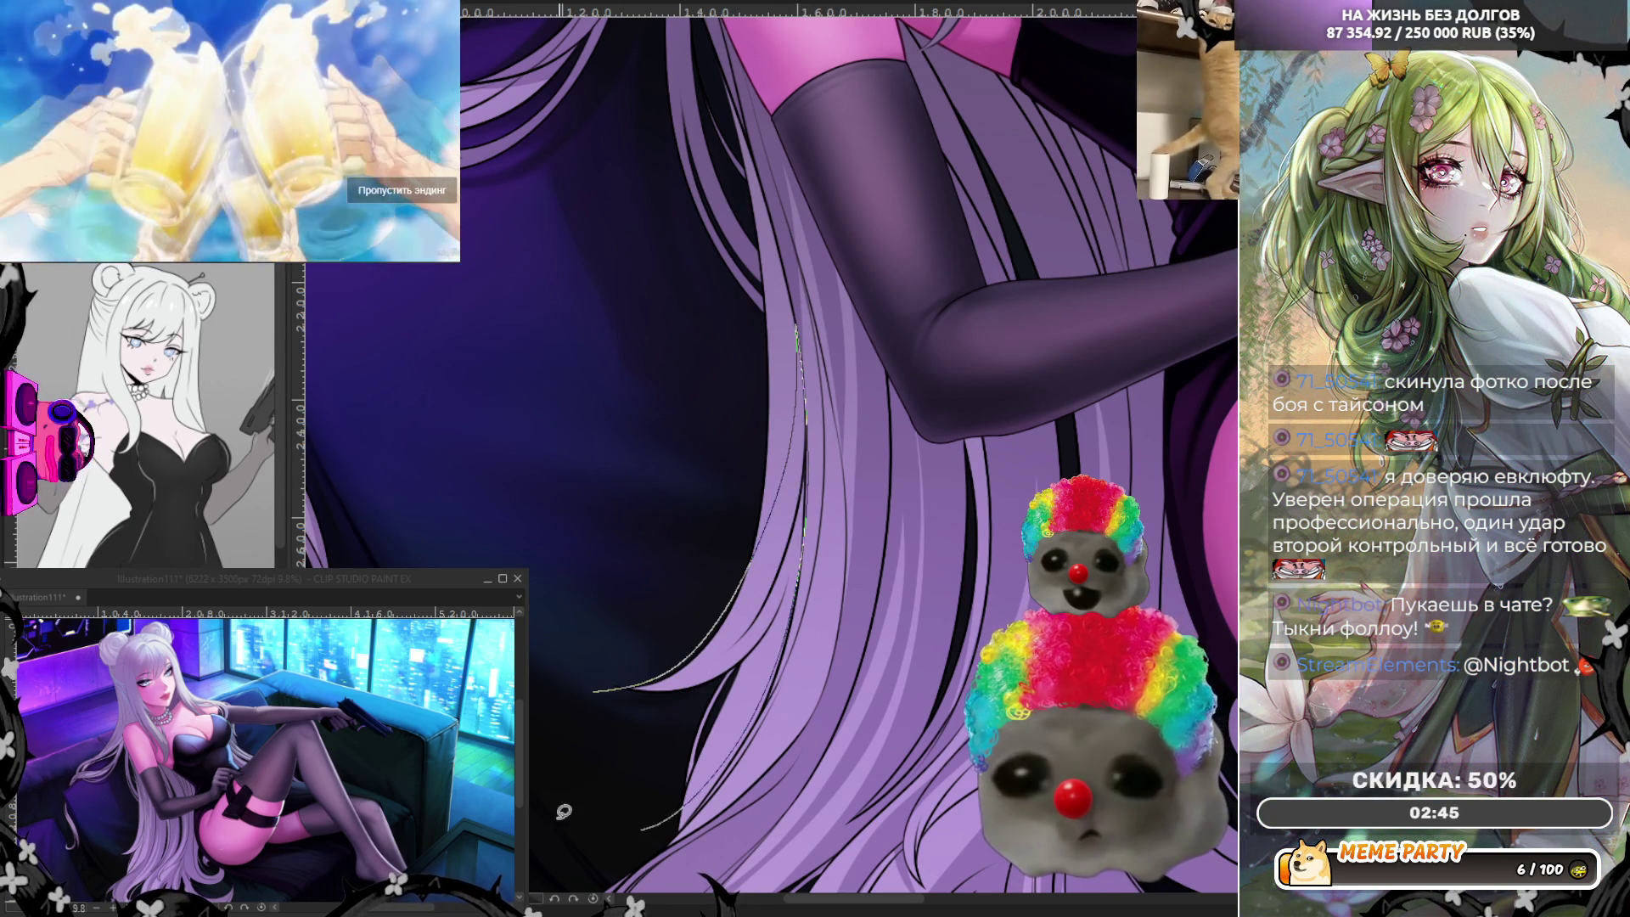
Draw a fine dark line along the hair edge beside the gloved arm.
left_click_drag(564, 810, 759, 671)
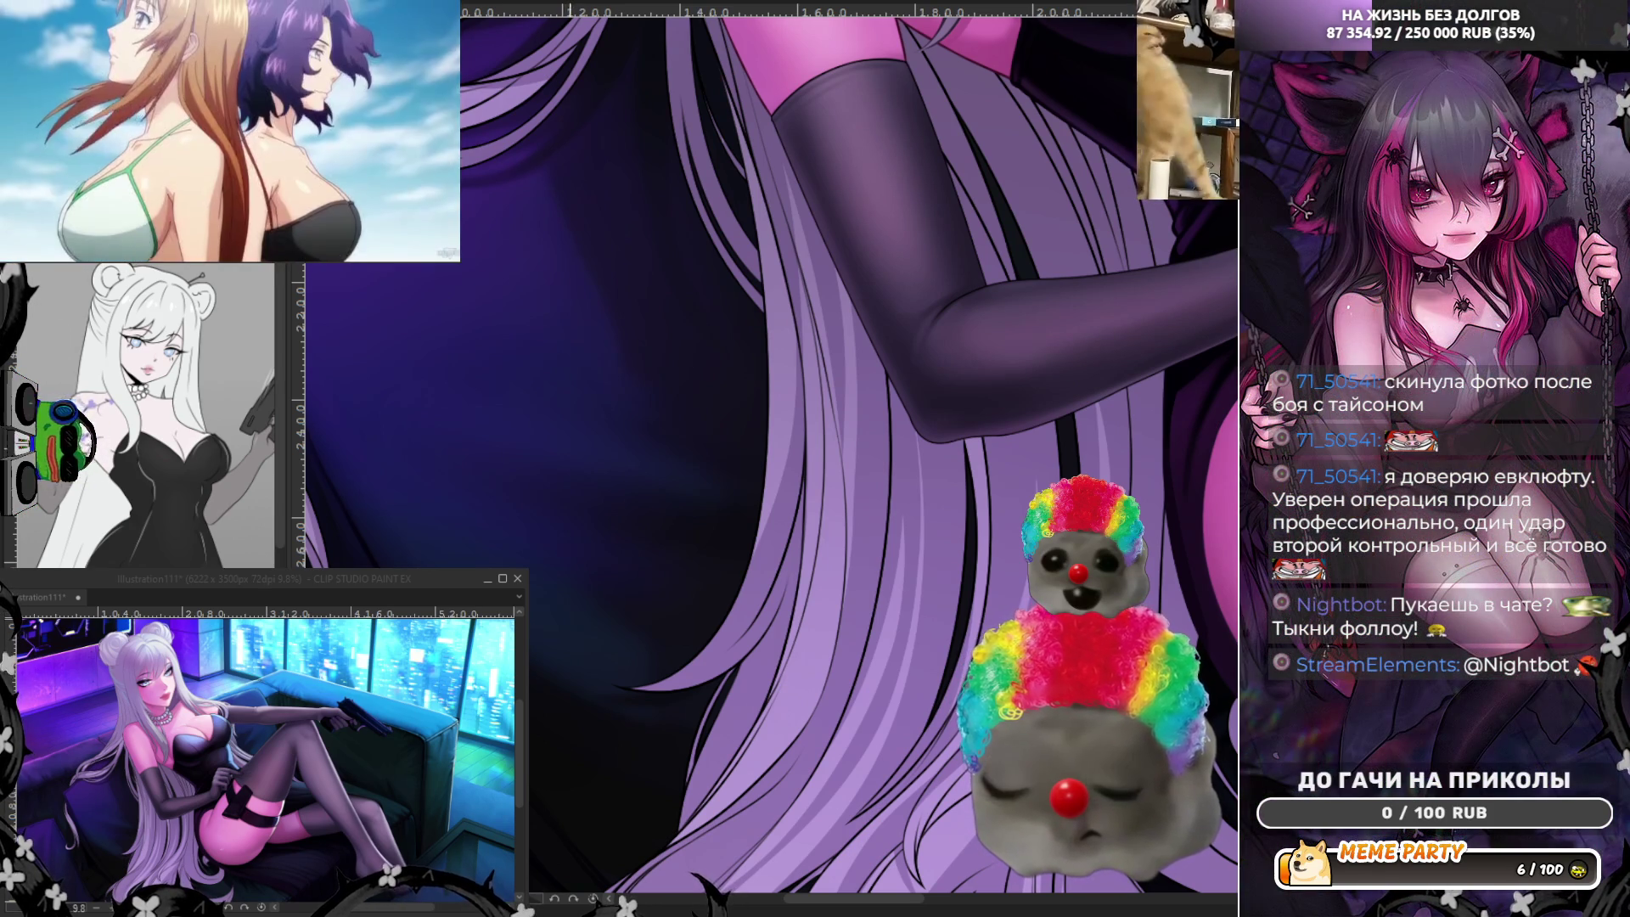
scroll(868, 315, "down", 2)
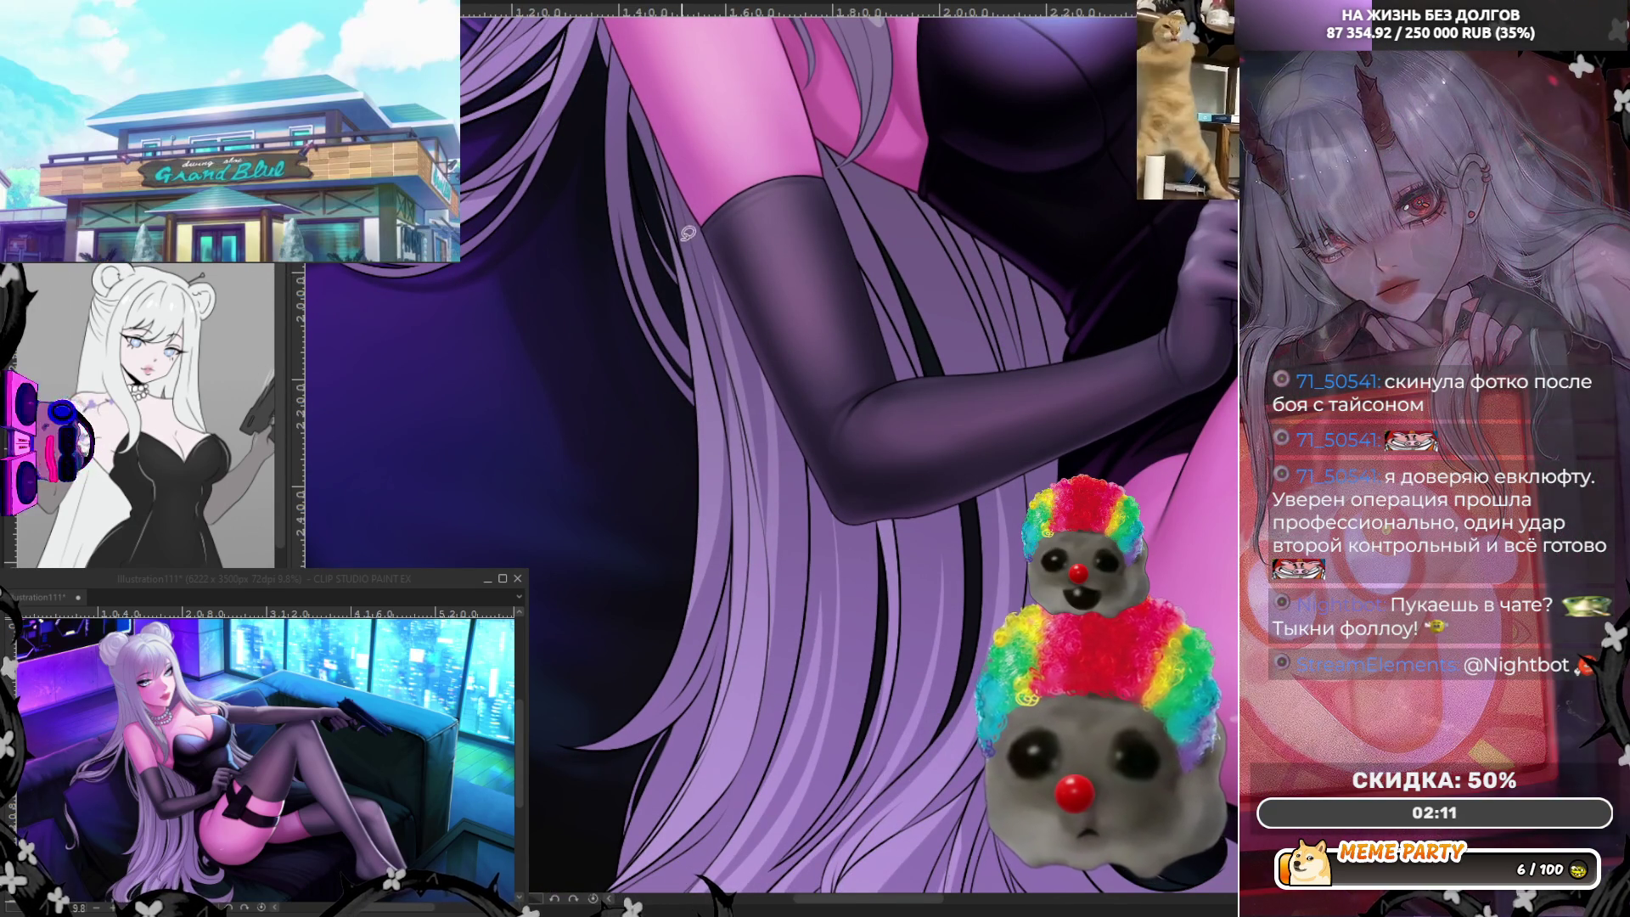
Try two thin strands down the hair beside the arm, undoing both.
left_click_drag(686, 229, 709, 484)
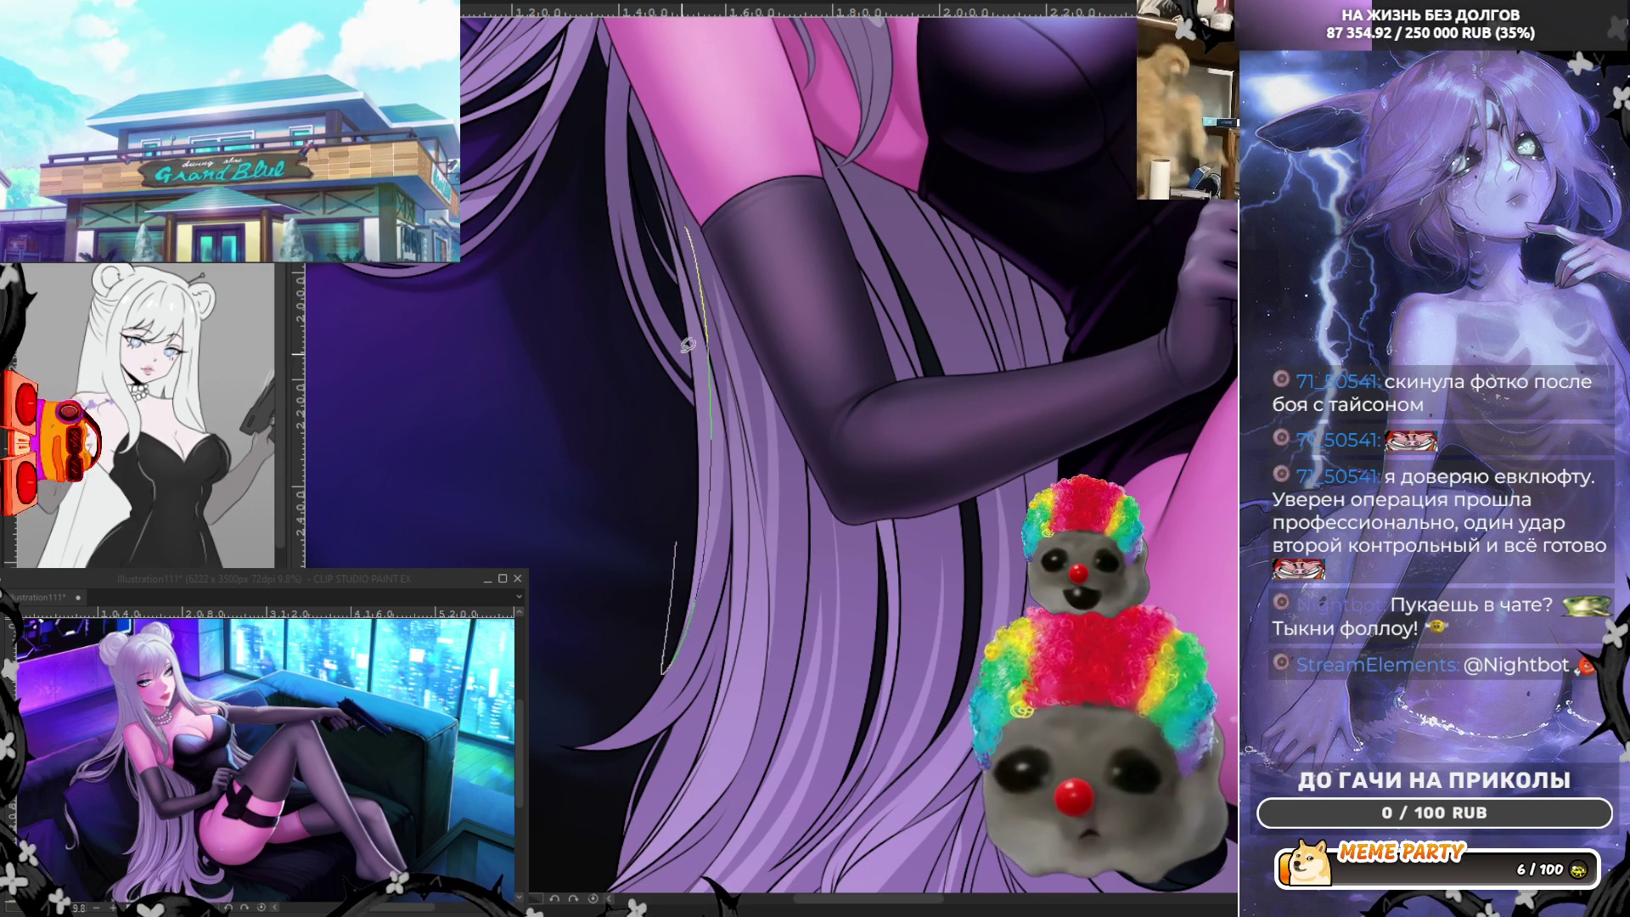
key("ctrl+z")
key("ctrl+z")
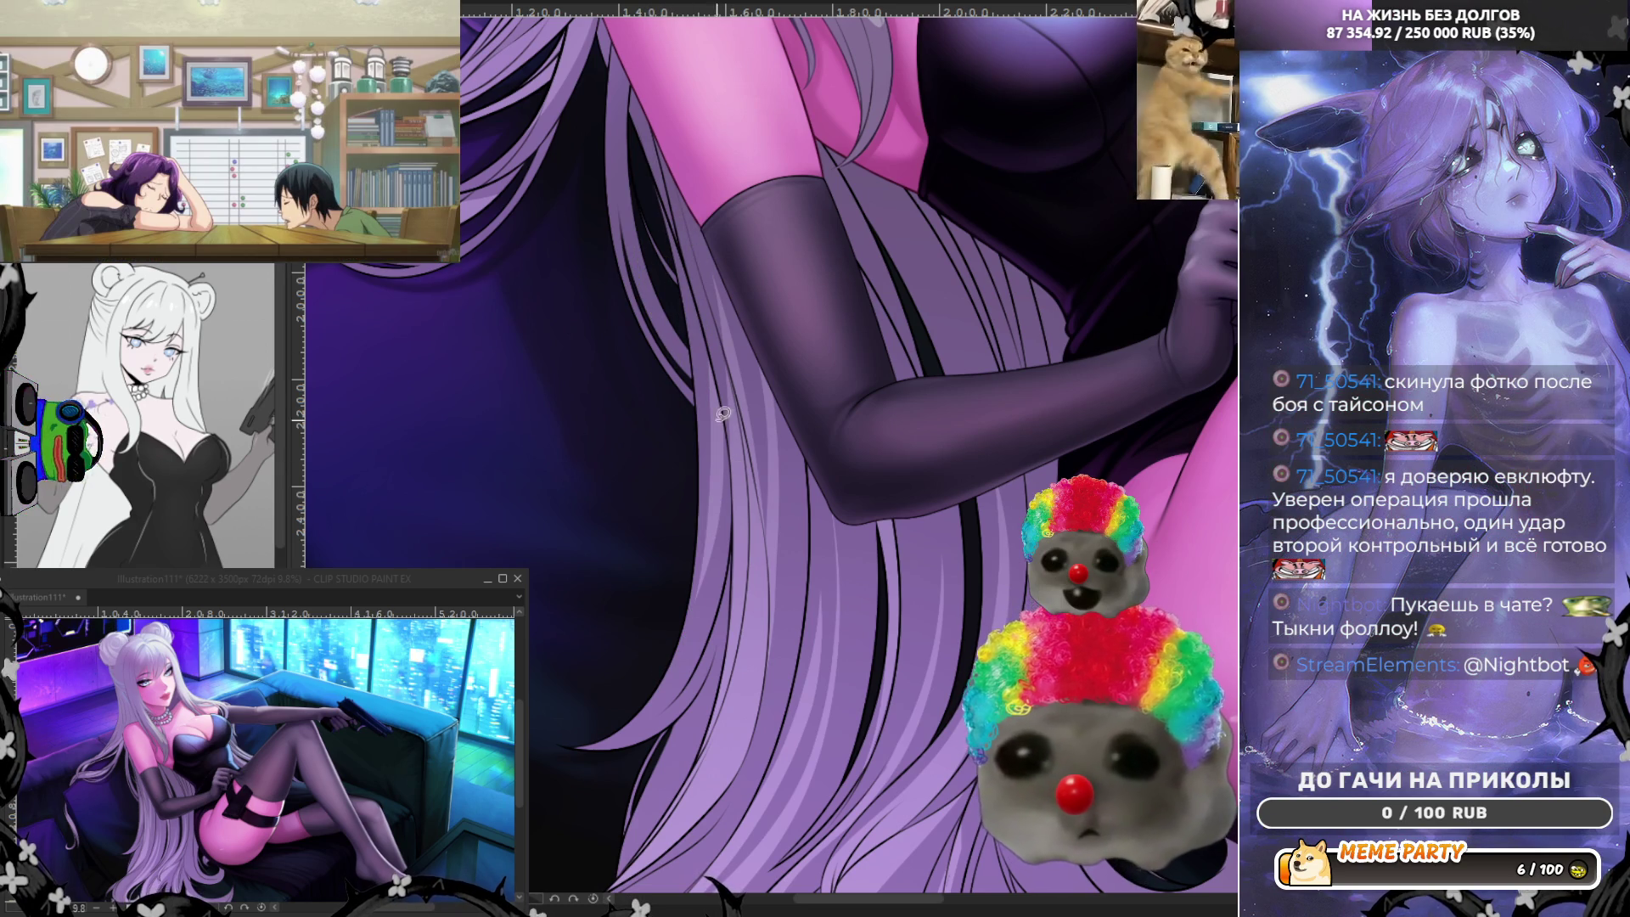
left_click_drag(697, 334, 726, 554)
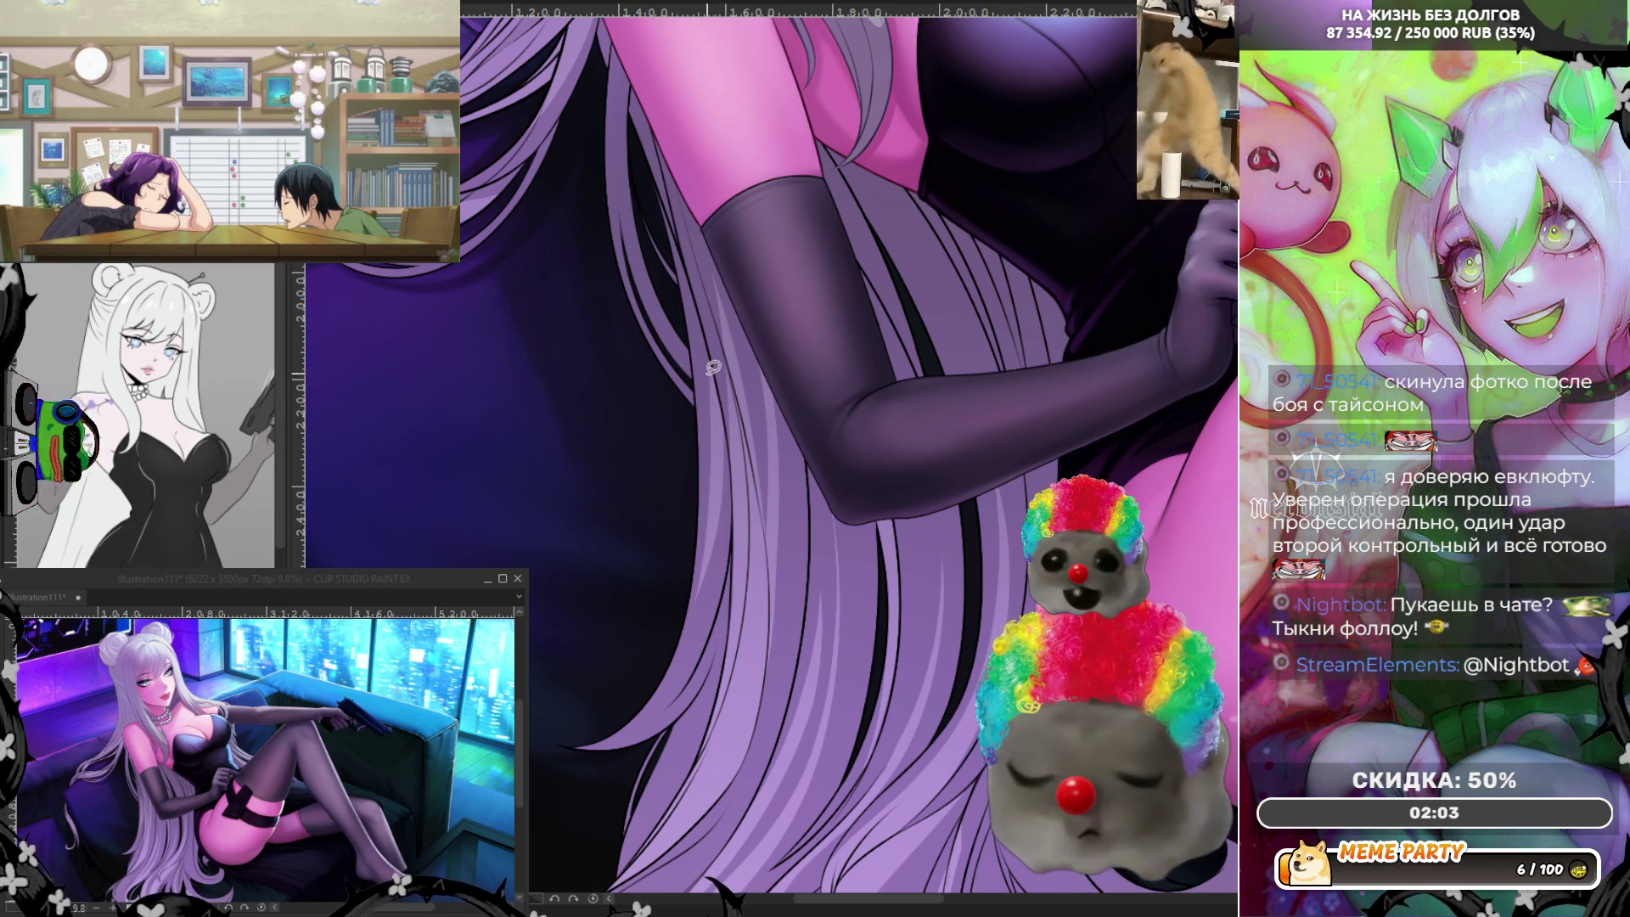
key("ctrl+z")
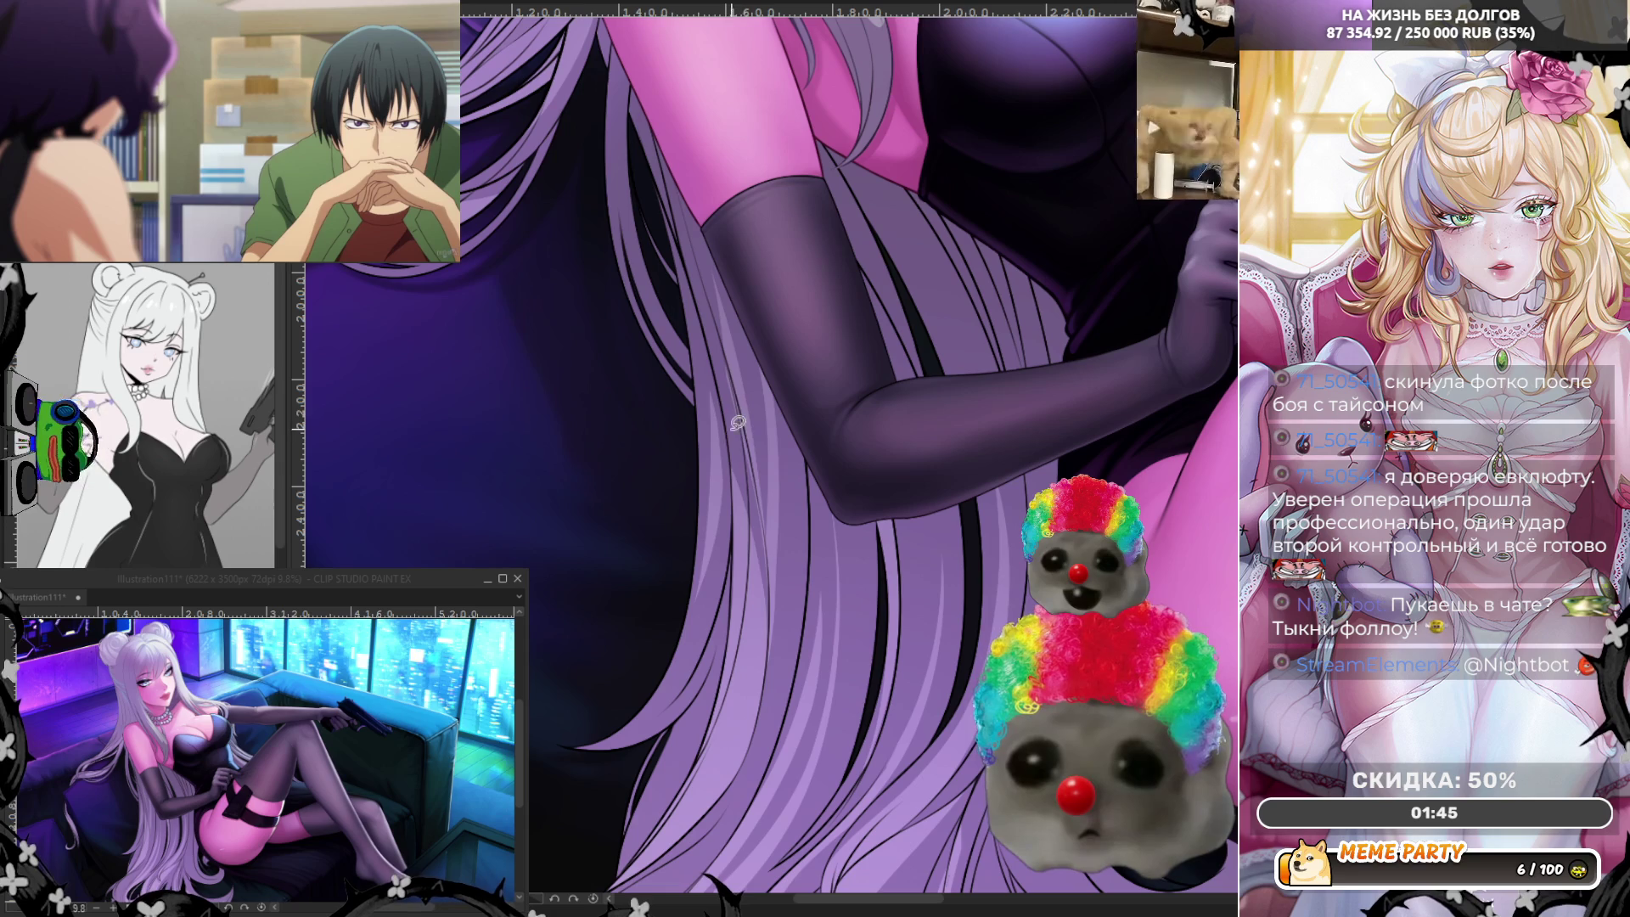
Keep a thin light strand and a dark strand along the hair, discarding a curved one.
left_click_drag(716, 378, 765, 695)
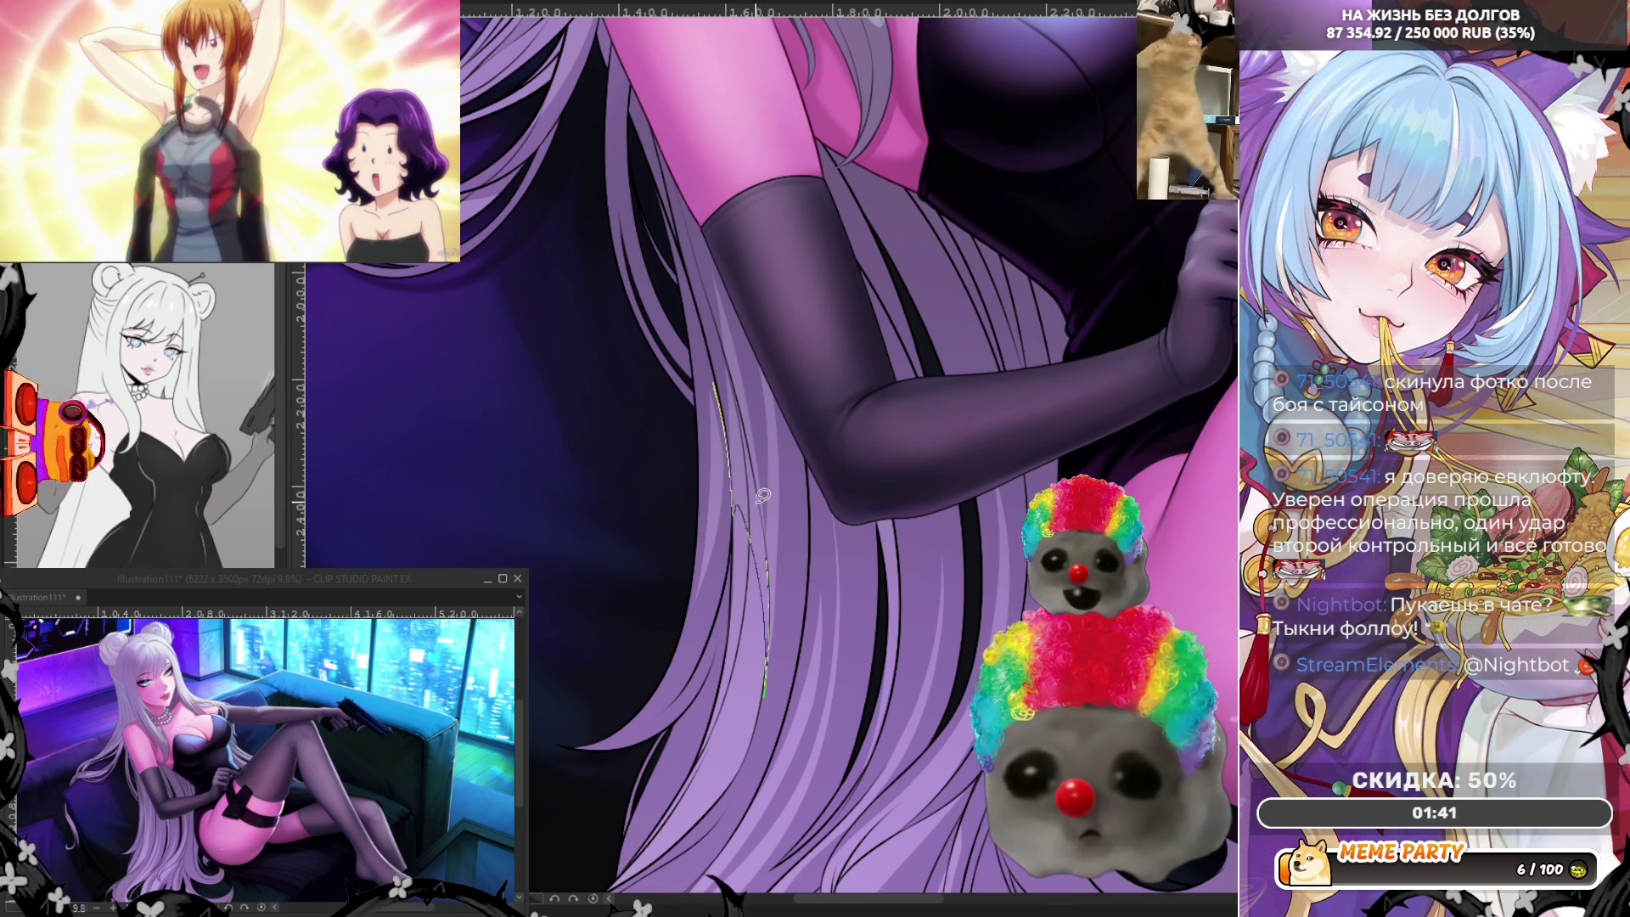
key("ctrl+z")
left_click_drag(722, 335, 771, 526)
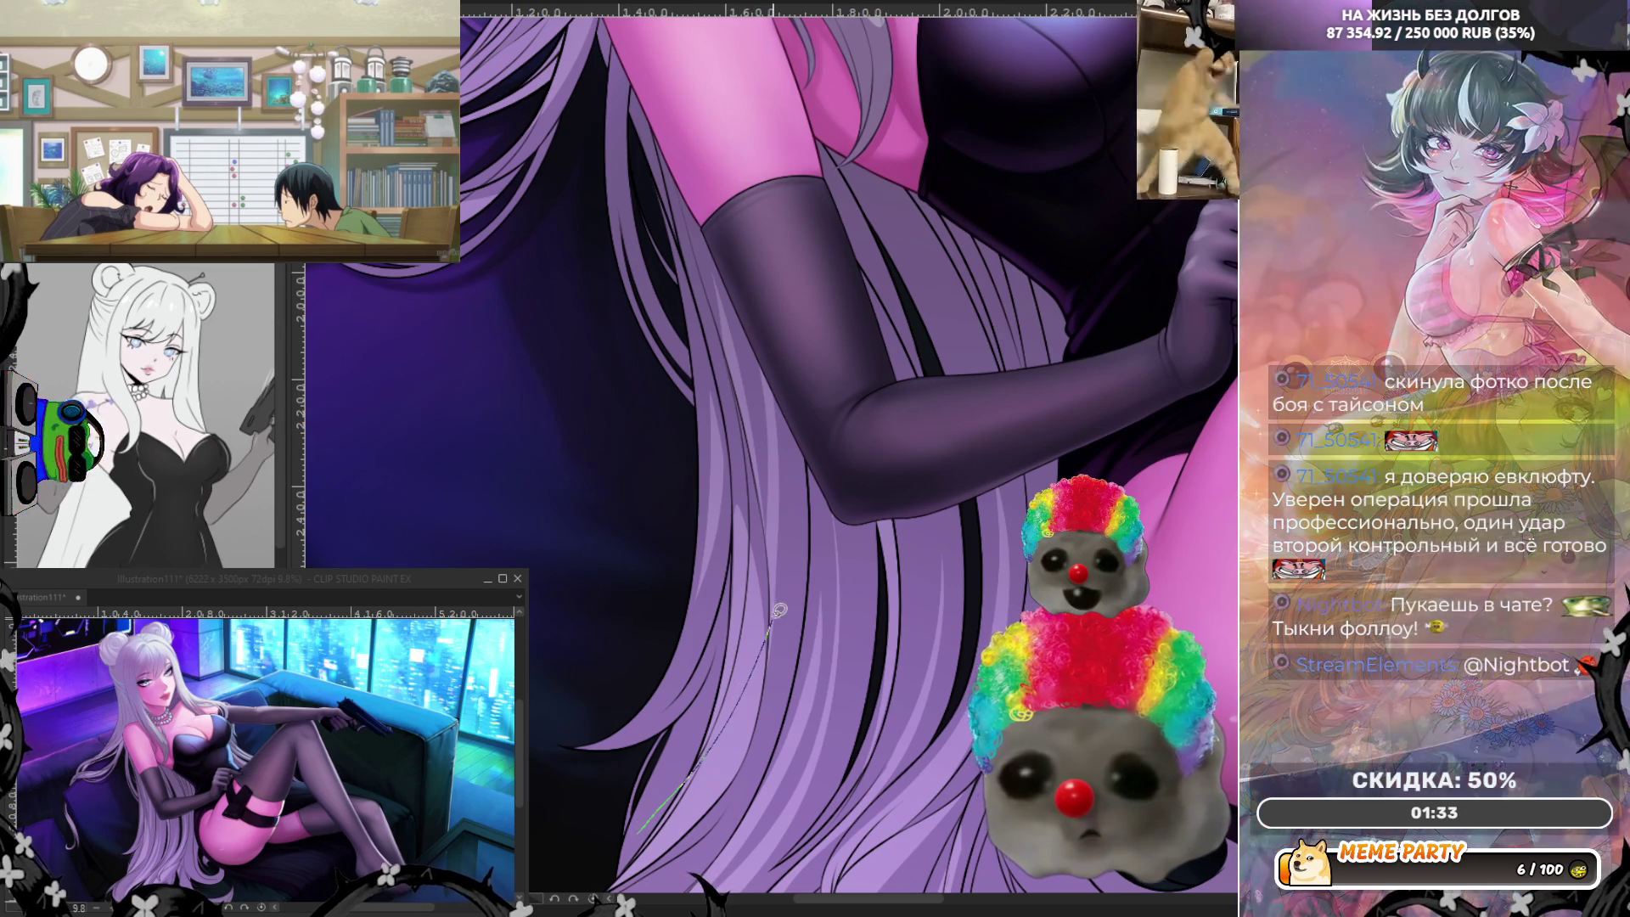
left_click_drag(757, 524, 760, 685)
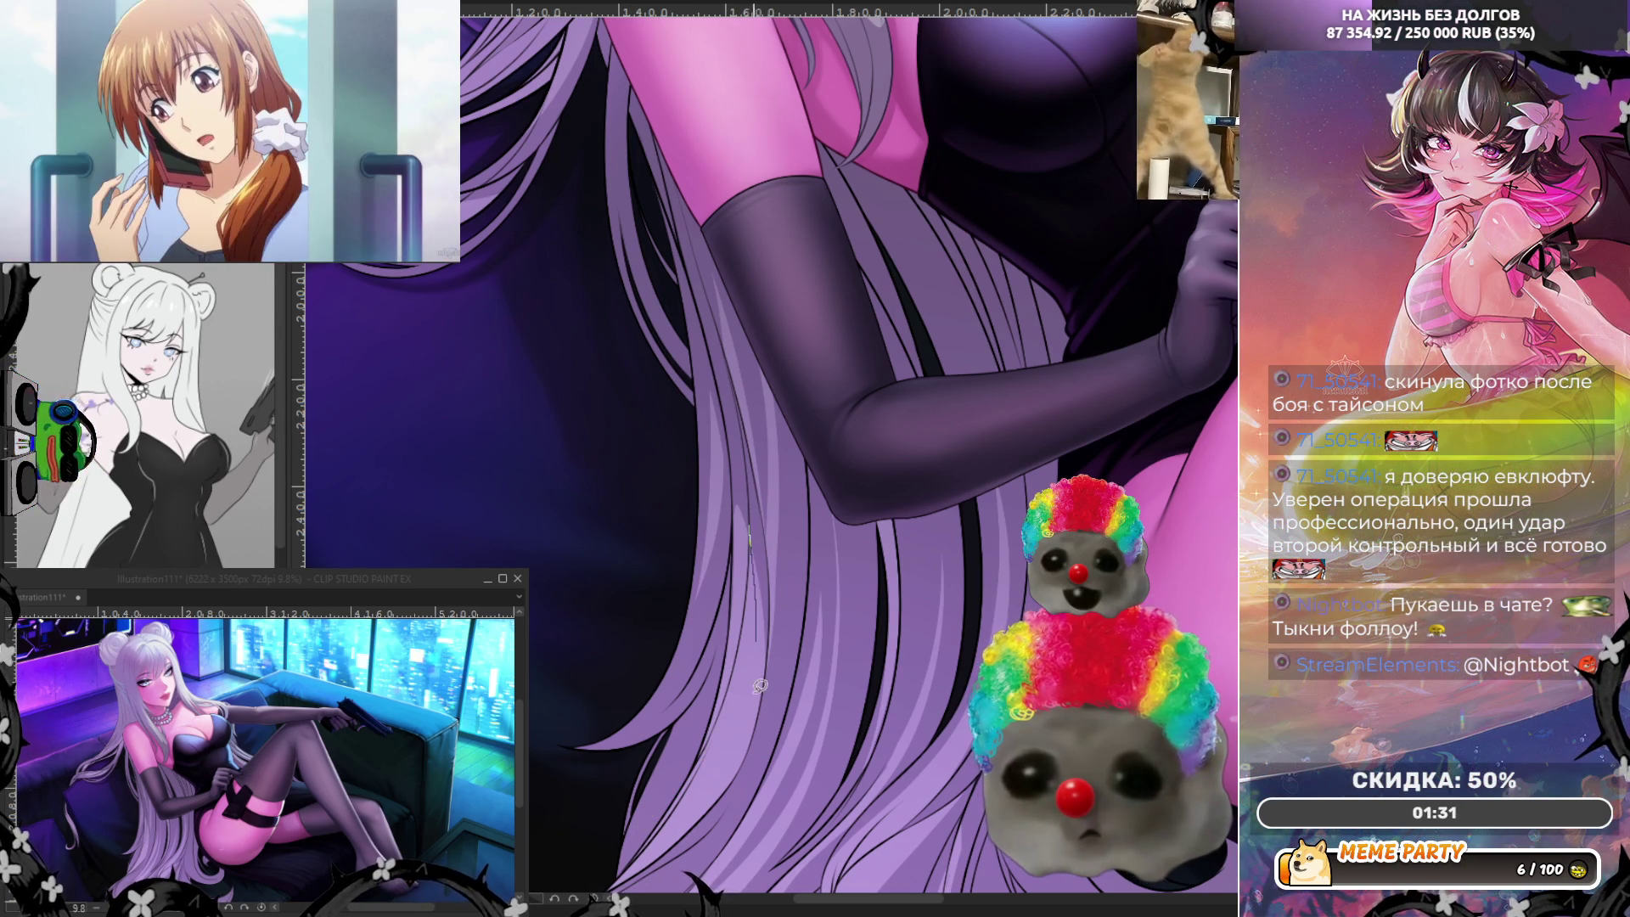
scroll(598, 879, "down", 2)
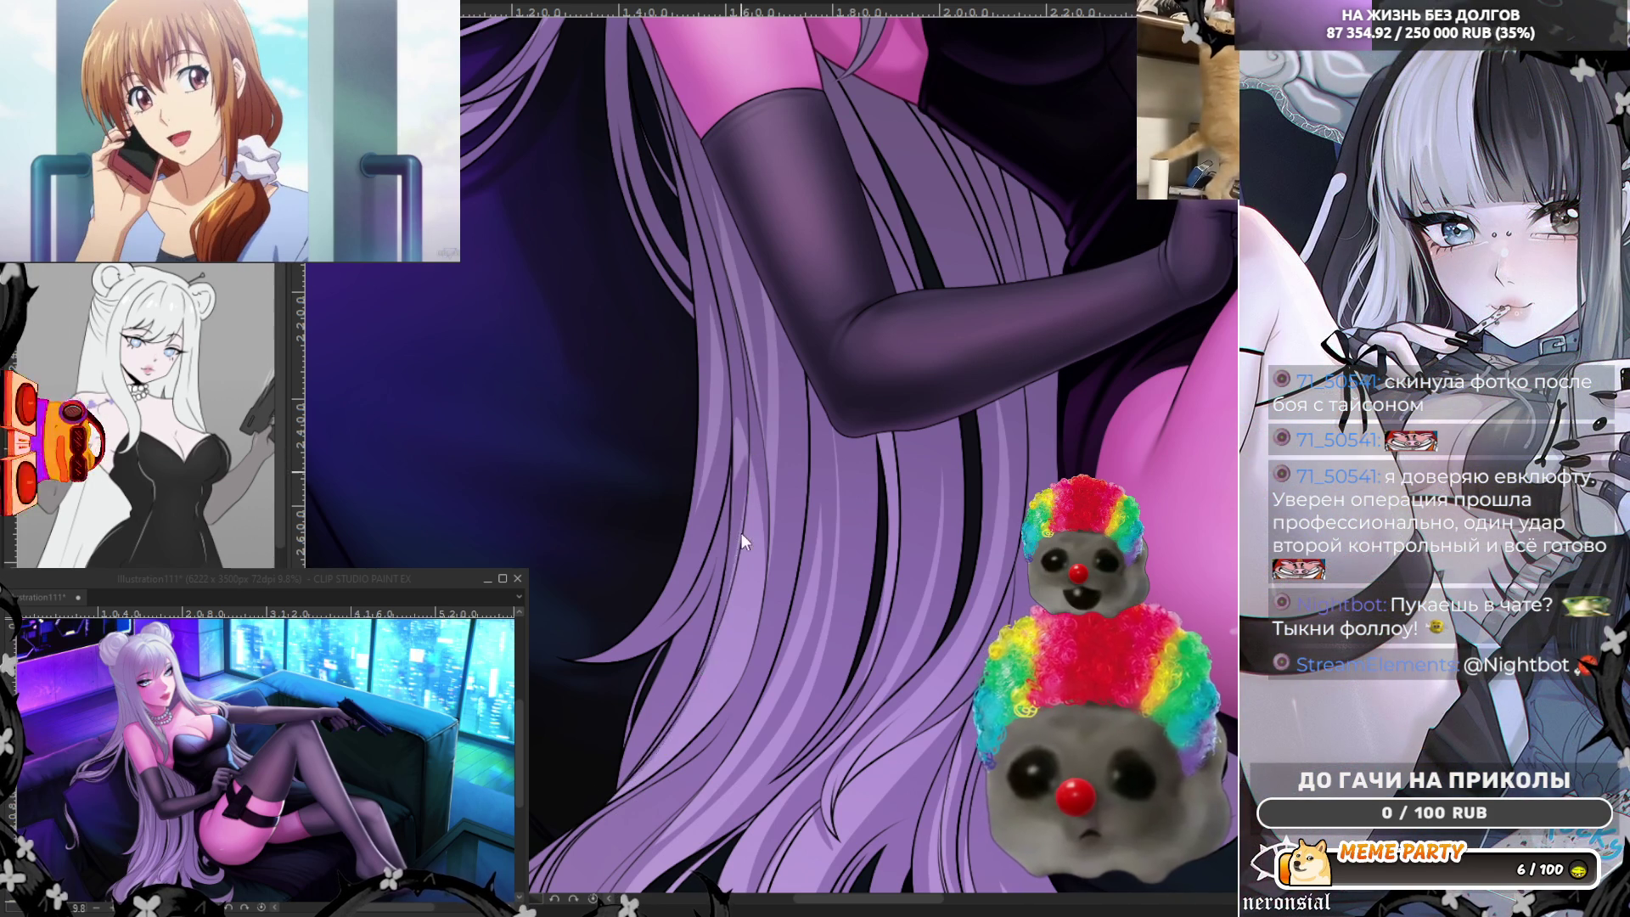
left_click_drag(596, 774, 756, 405)
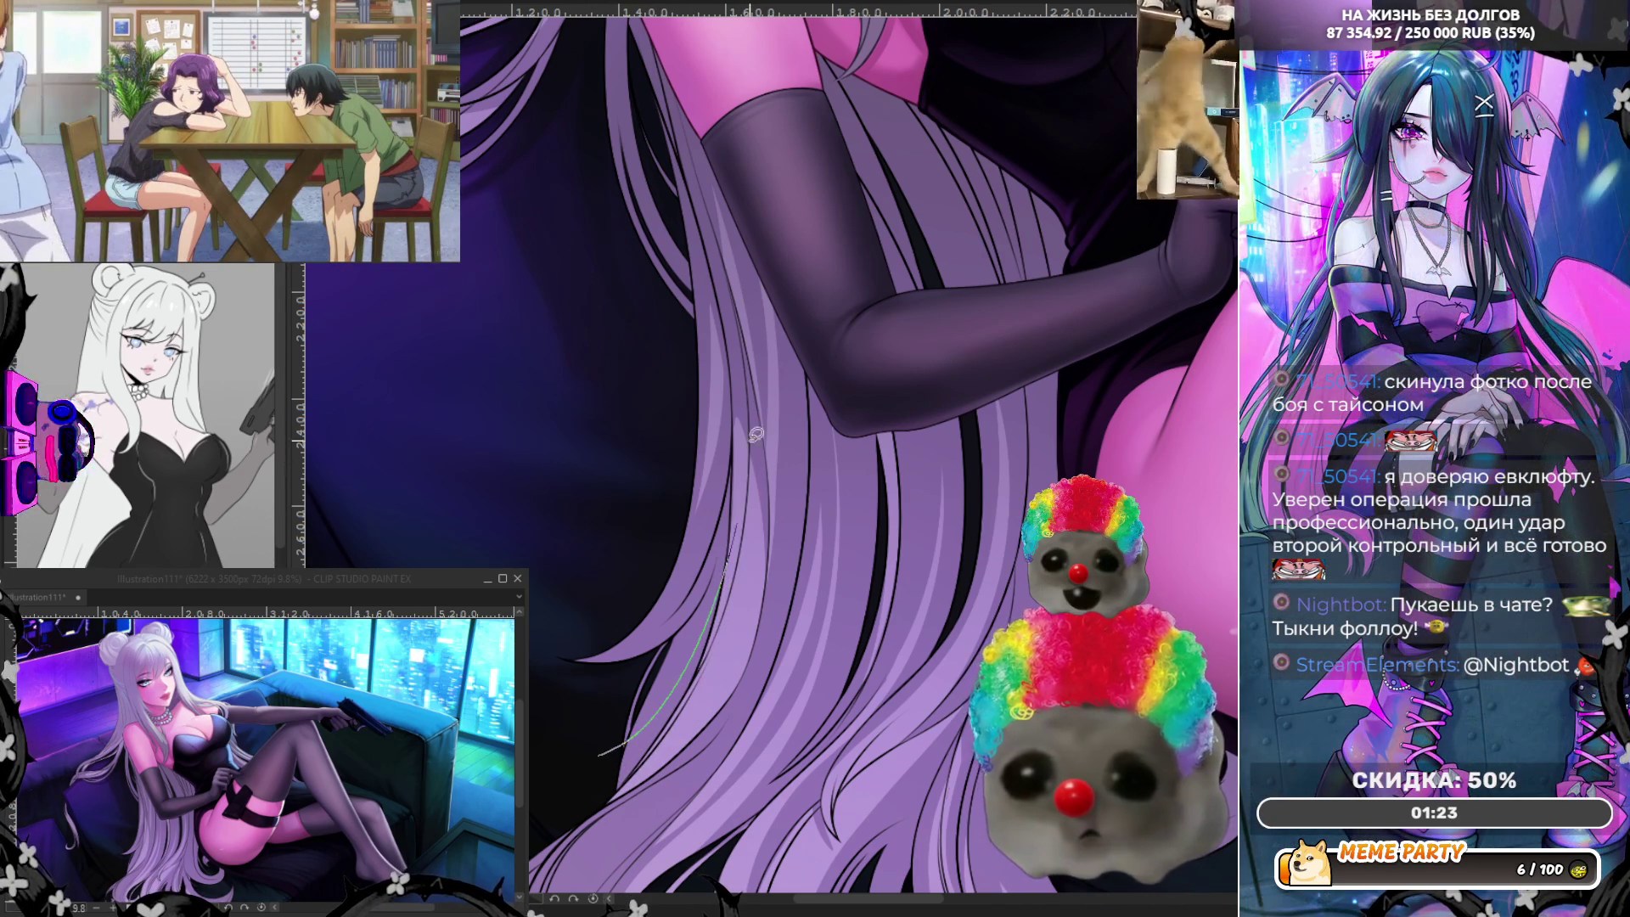
key("ctrl+z")
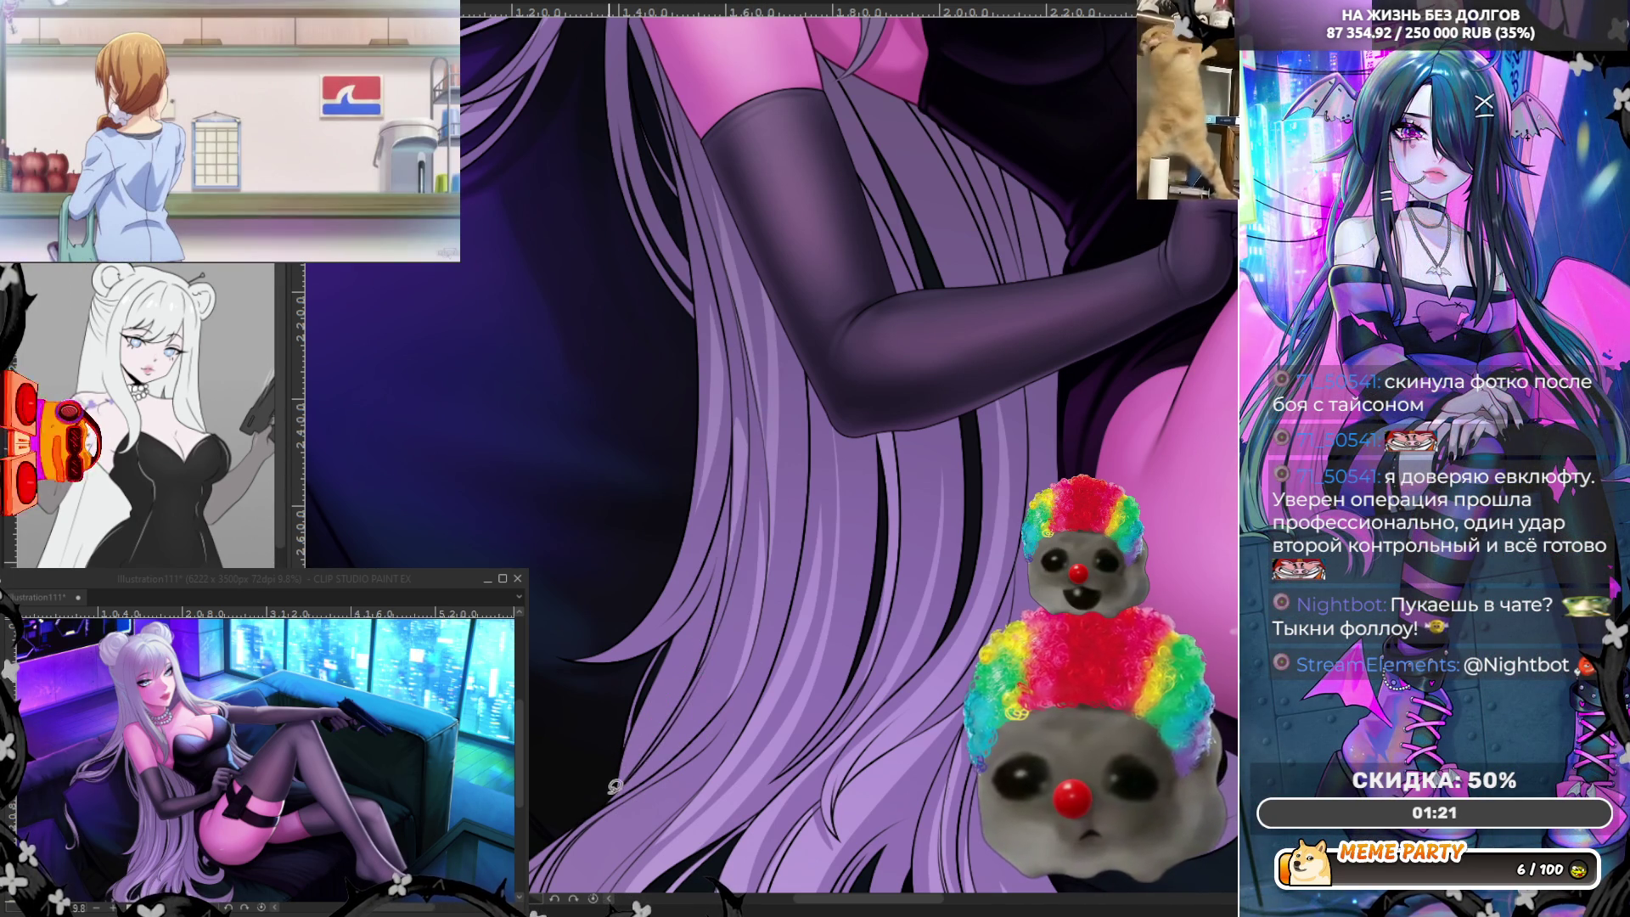
scroll(628, 713, "down", 3)
scroll(673, 526, "down", 2)
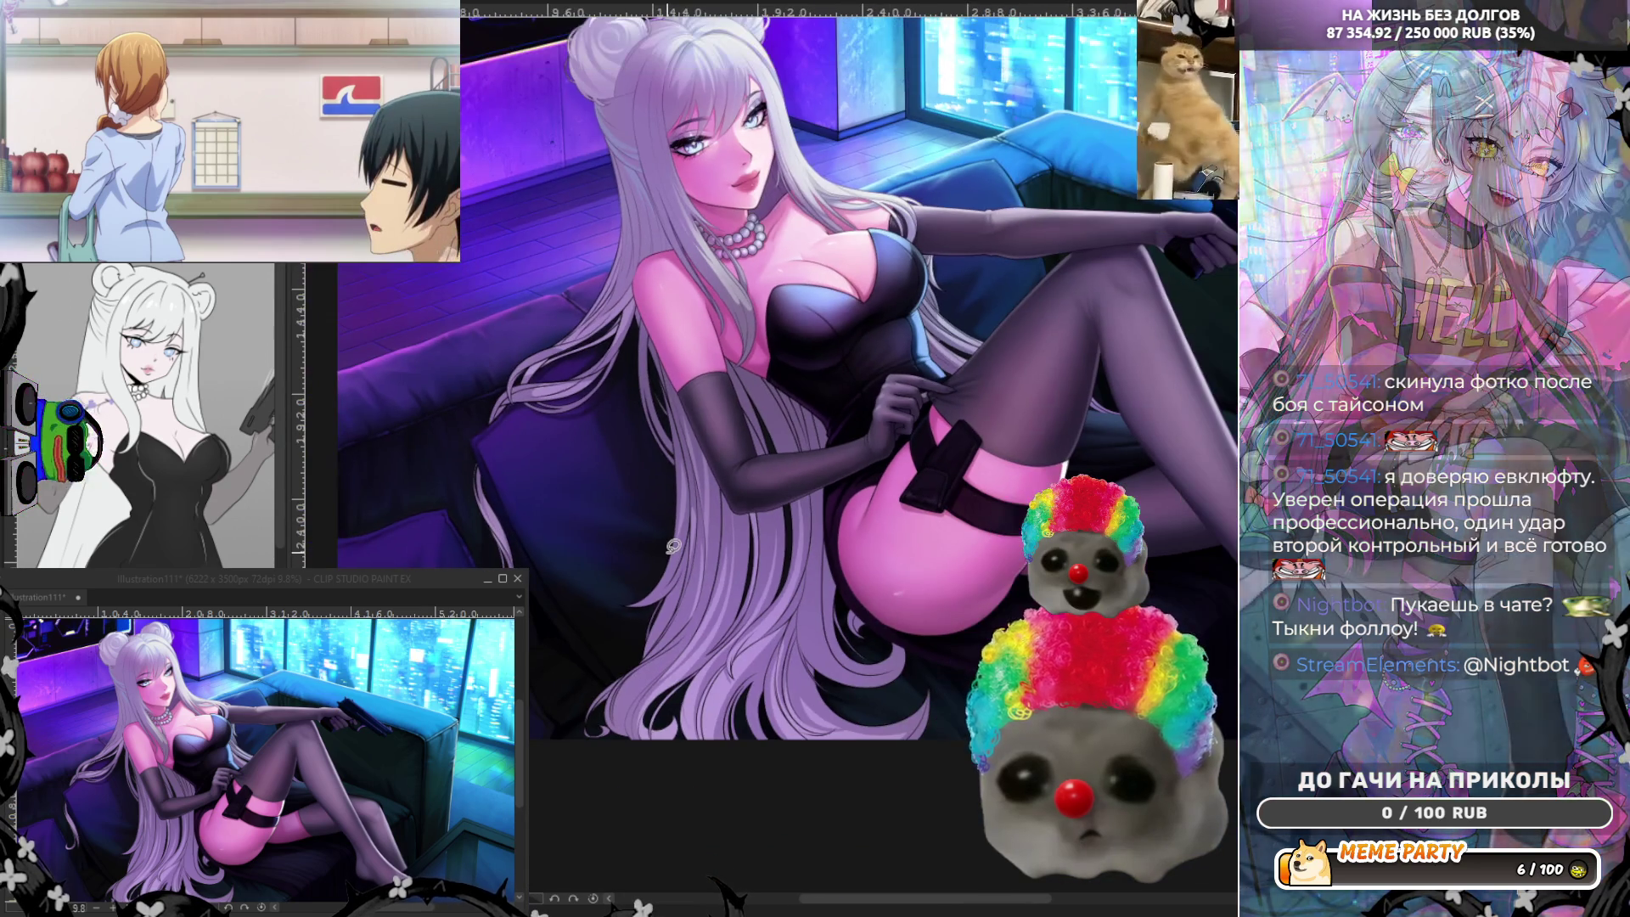
scroll(782, 743, "up", 3)
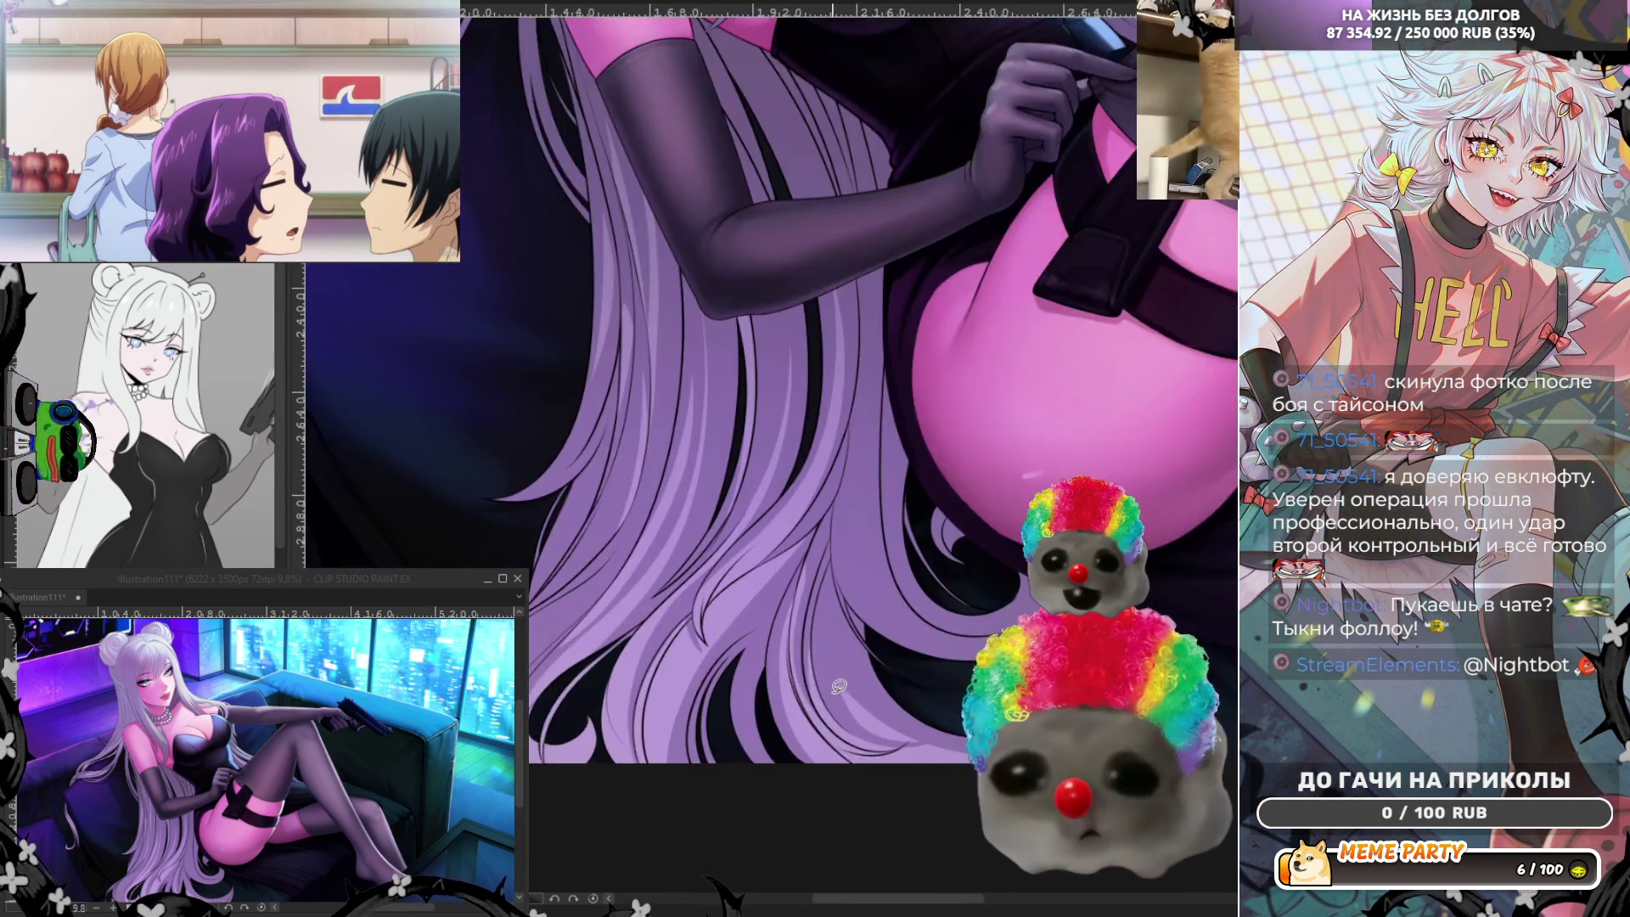
scroll(783, 743, "up", 2)
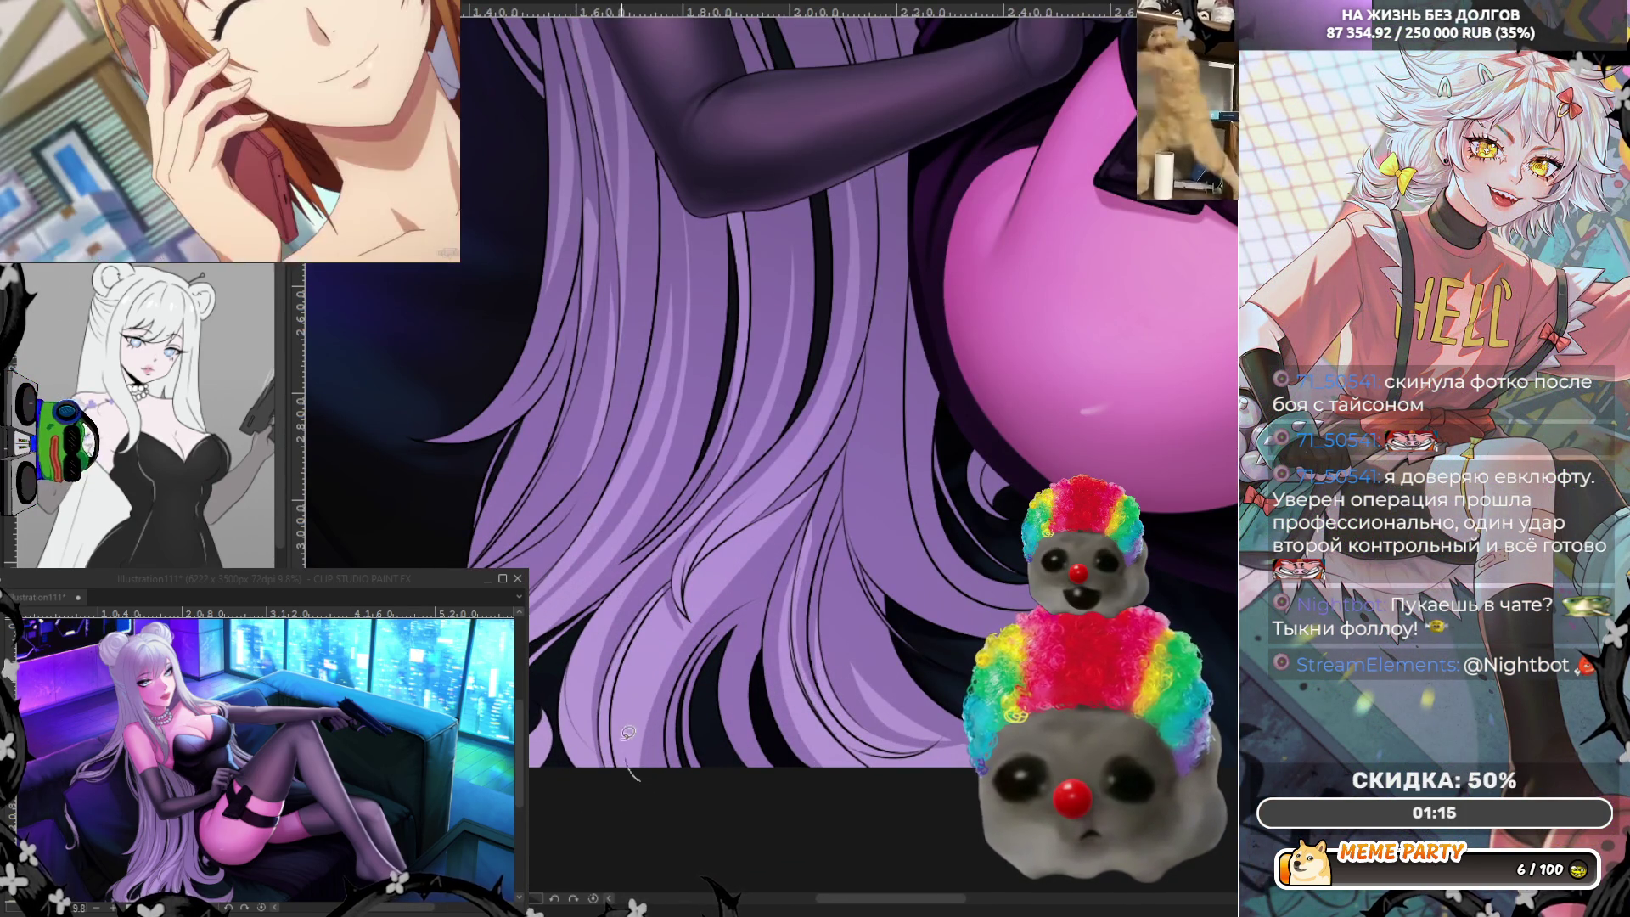
Add a curved strand at the hair's edge near the hip, undoing a faint extra line.
mouse_move(637, 771)
left_mouse_down()
mouse_move(663, 593)
mouse_move(616, 764)
left_mouse_up()
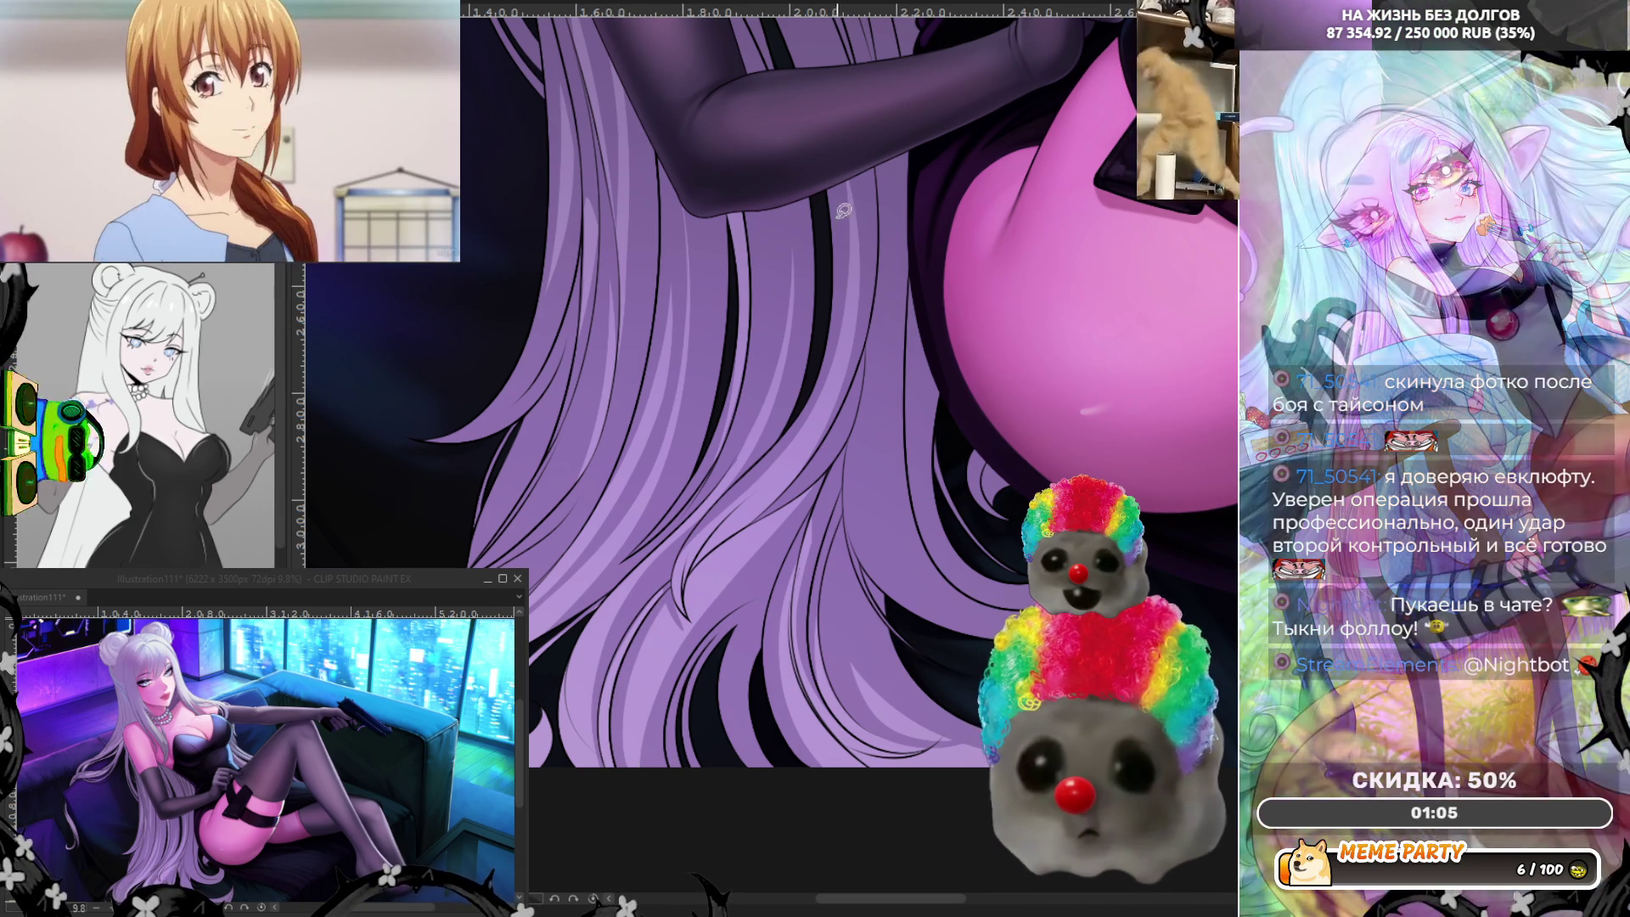
left_click_drag(835, 178, 847, 292)
key("ctrl+z")
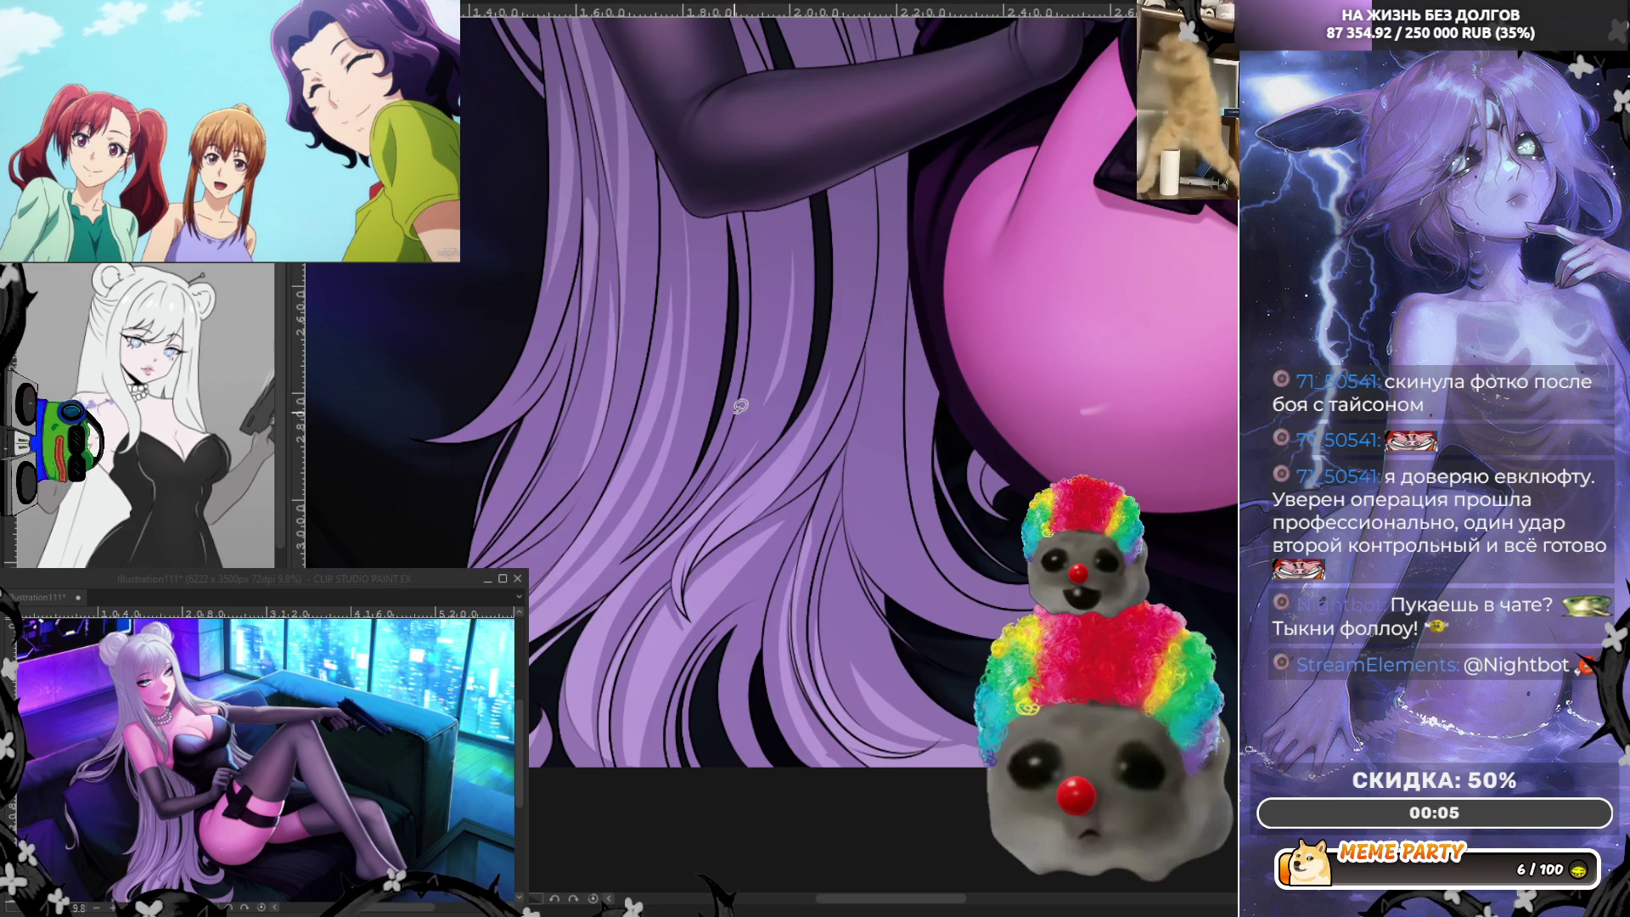
scroll(740, 406, "down", 3)
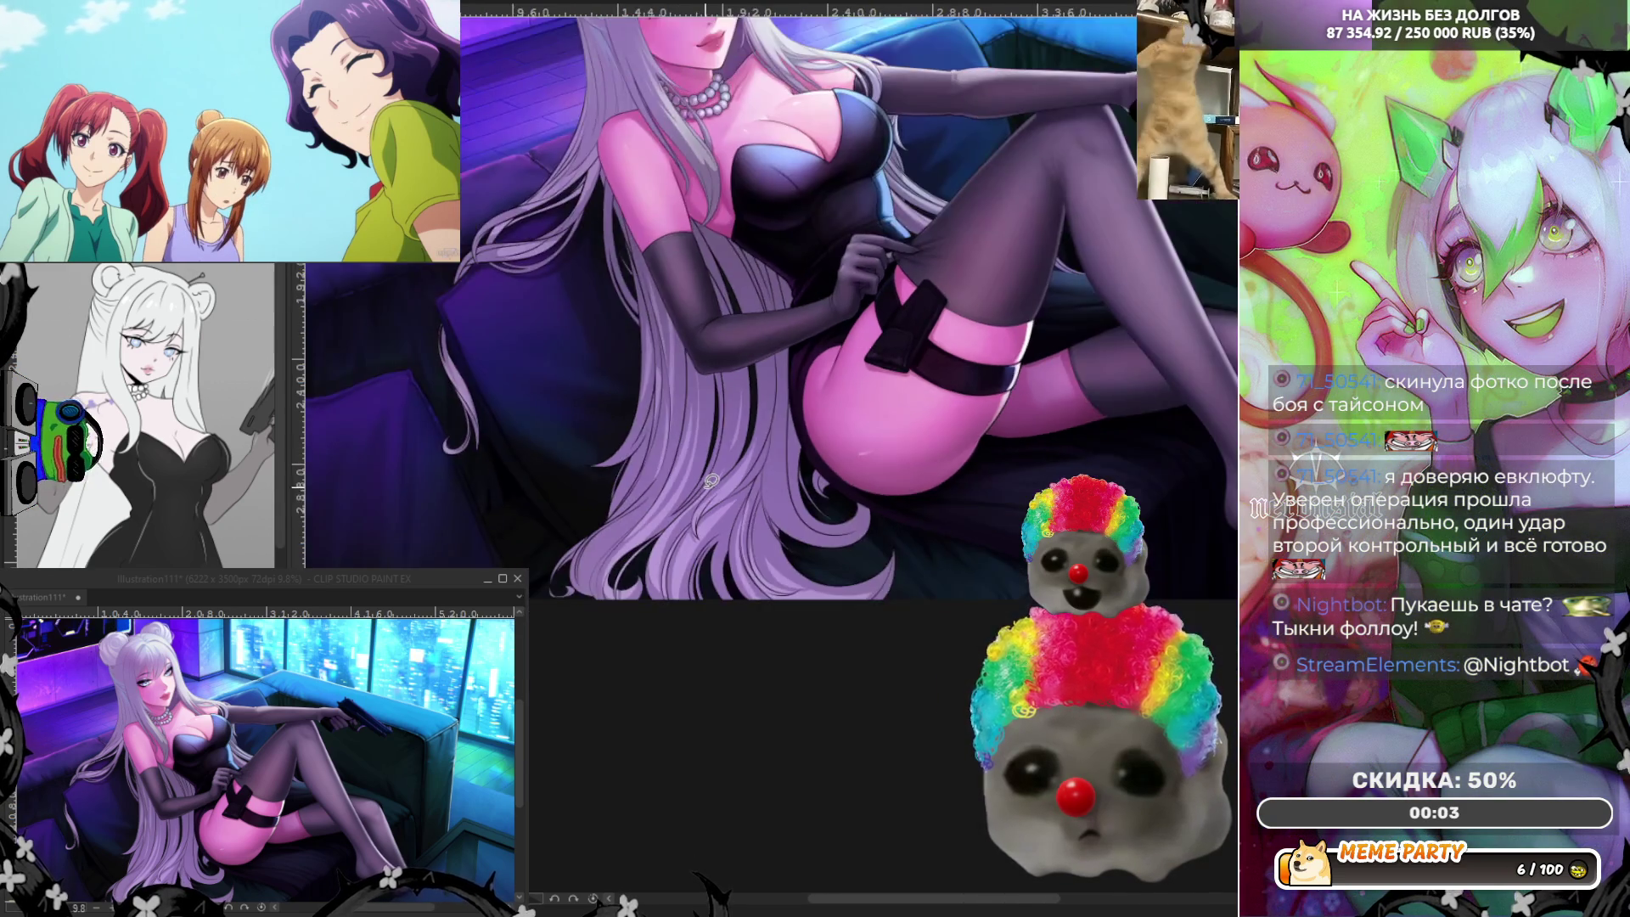
scroll(710, 481, "down", 3)
scroll(494, 276, "up", 1)
scroll(494, 277, "up", 1)
scroll(494, 277, "up", 1)
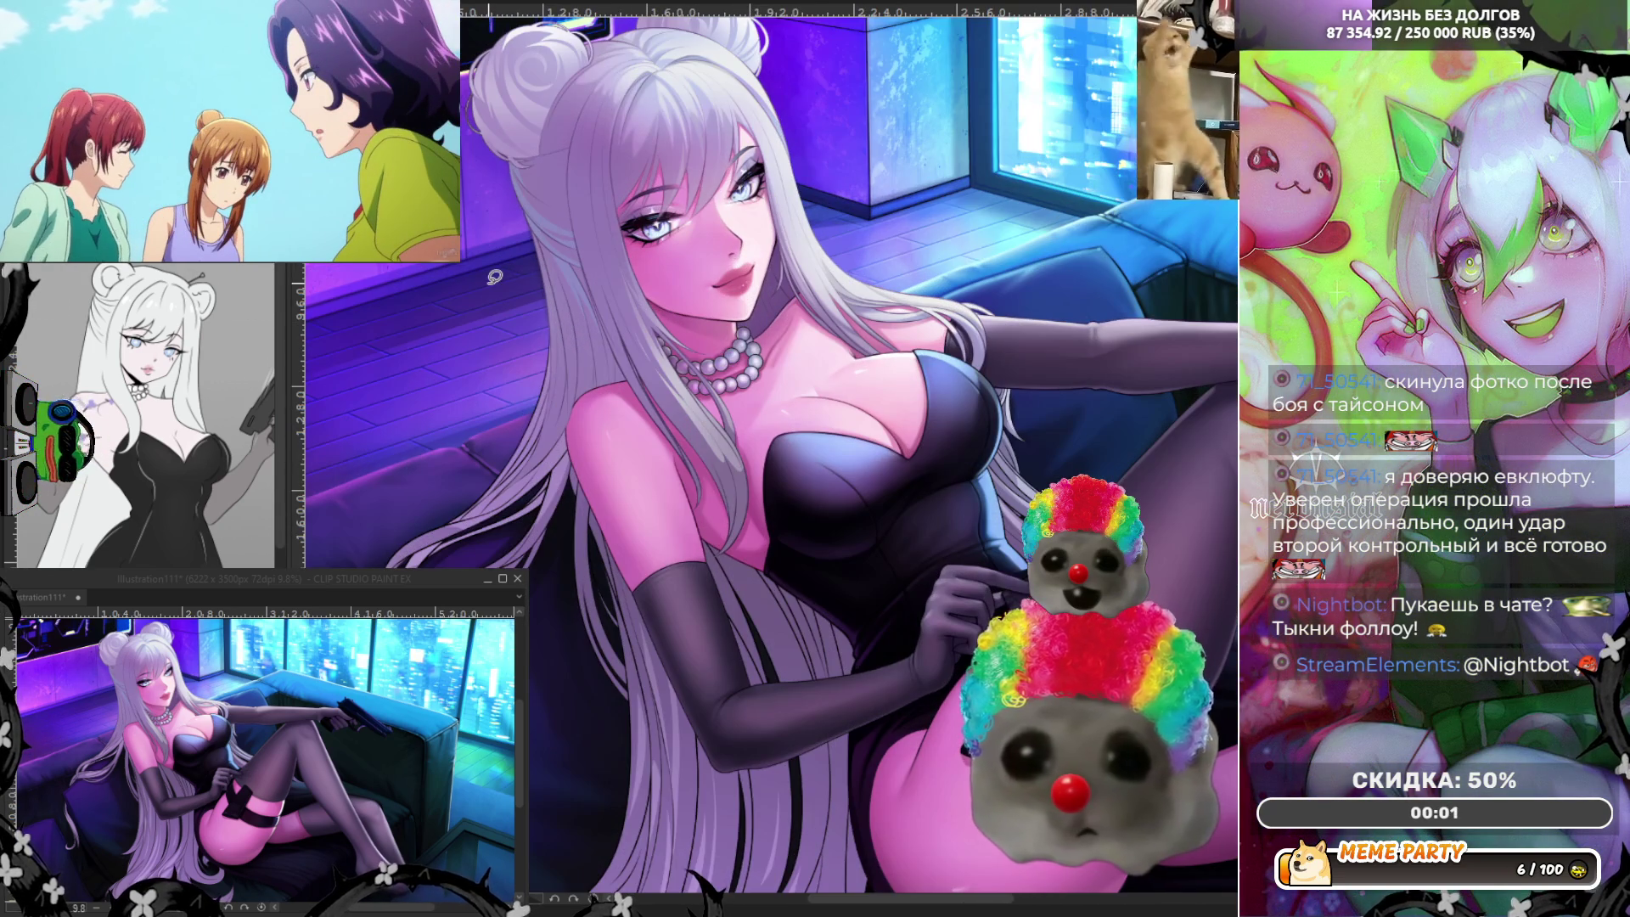
scroll(494, 276, "down", 1)
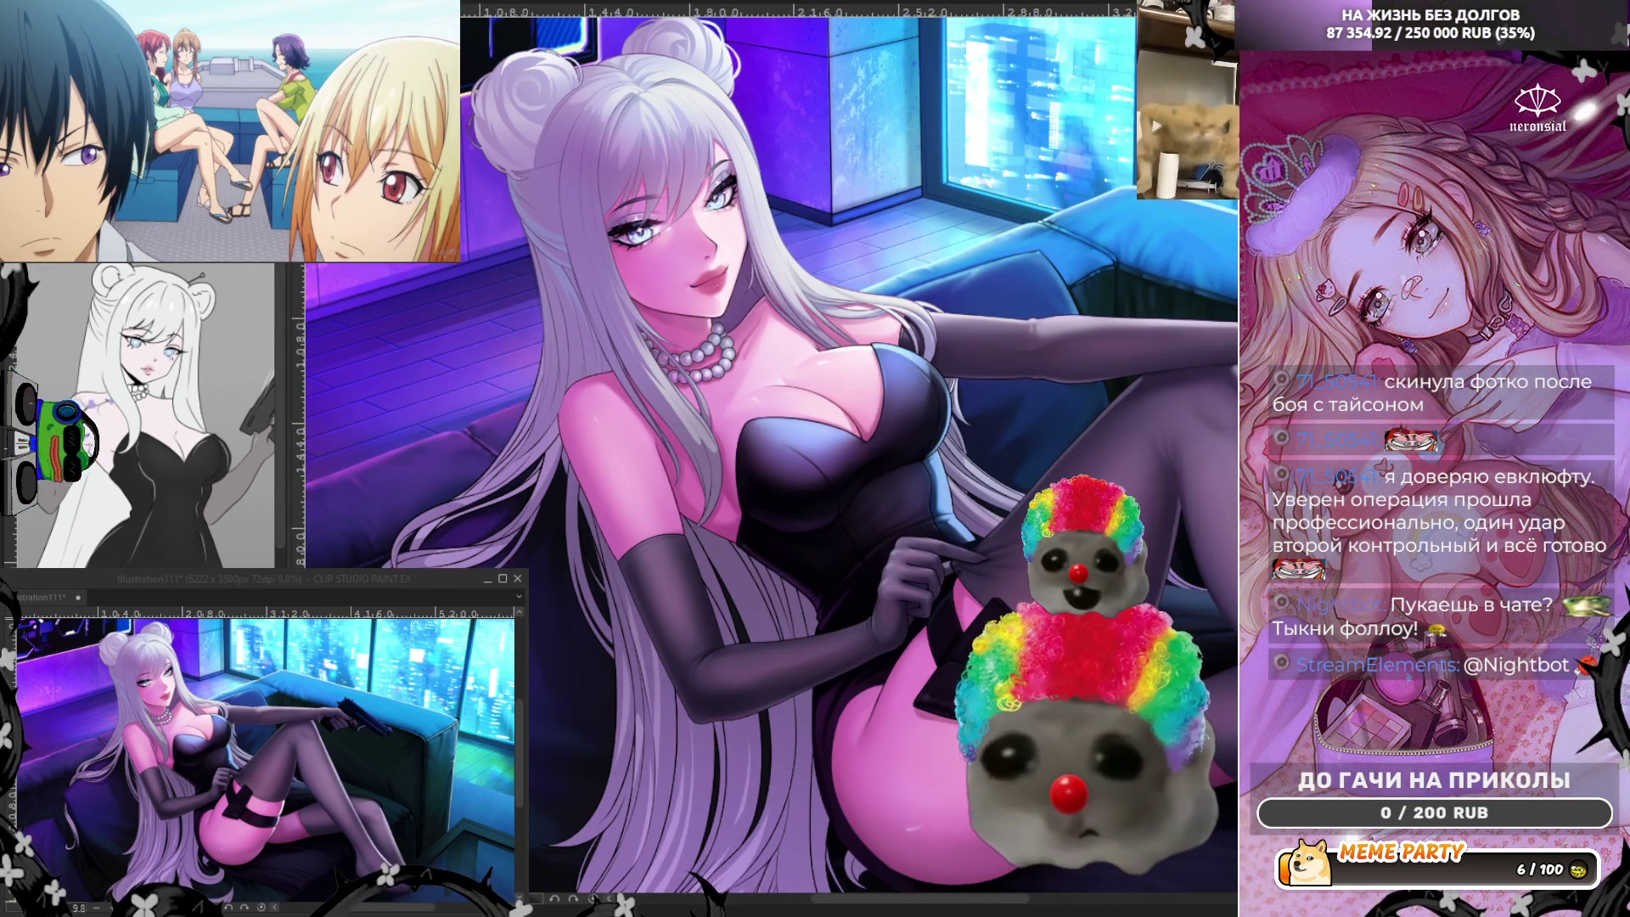
scroll(495, 277, "up", 2)
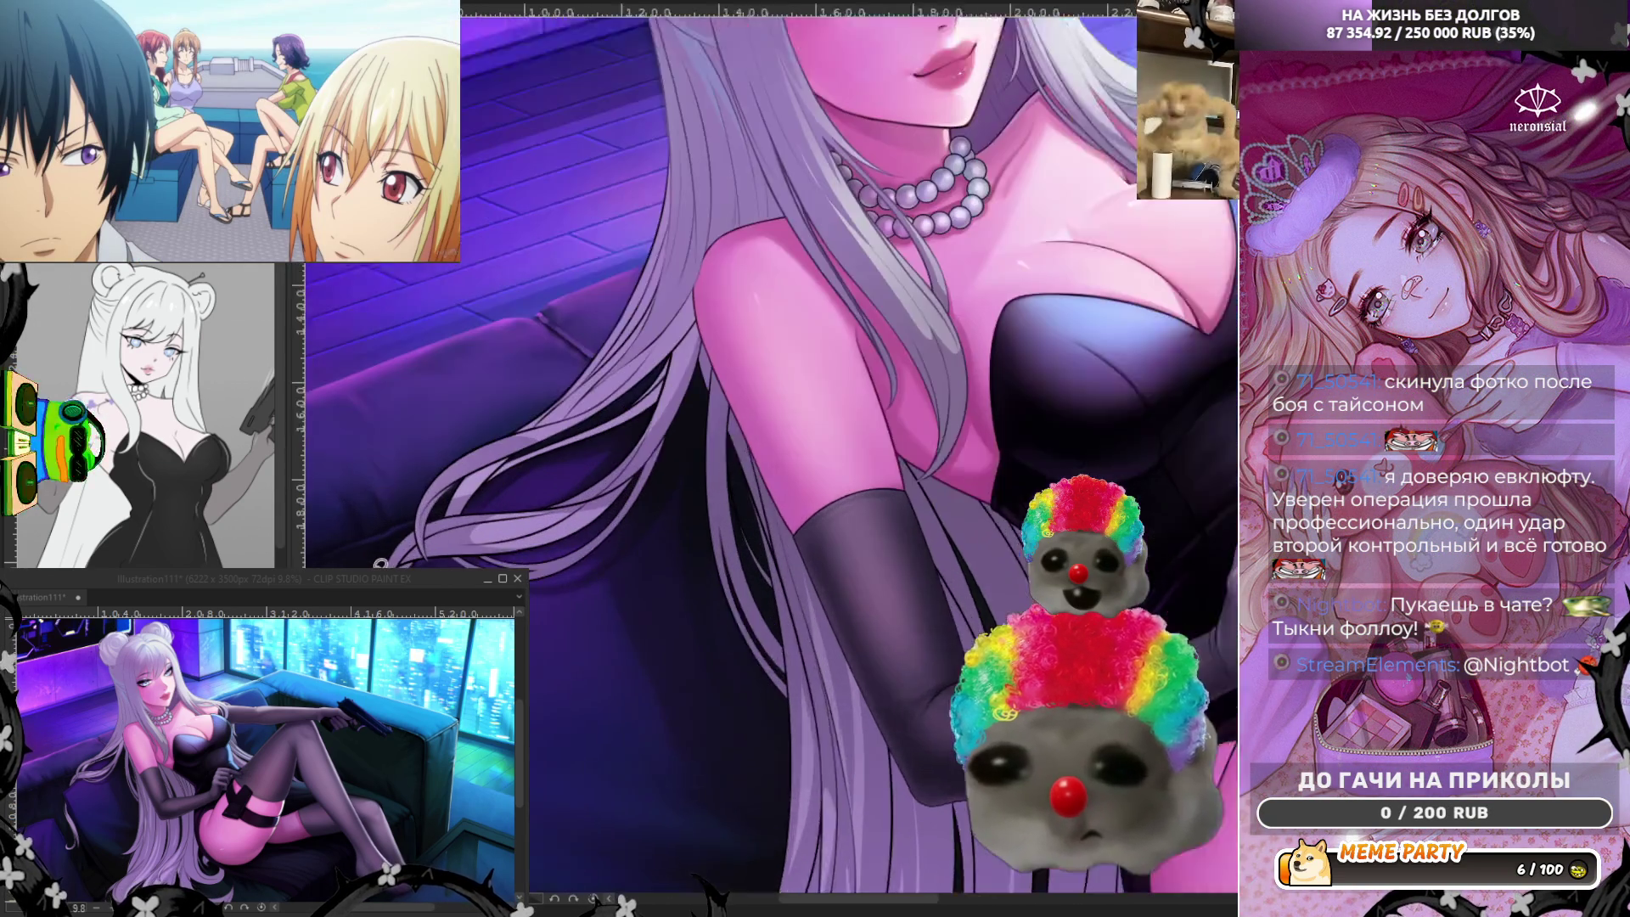
scroll(495, 277, "up", 1)
scroll(539, 329, "up", 1)
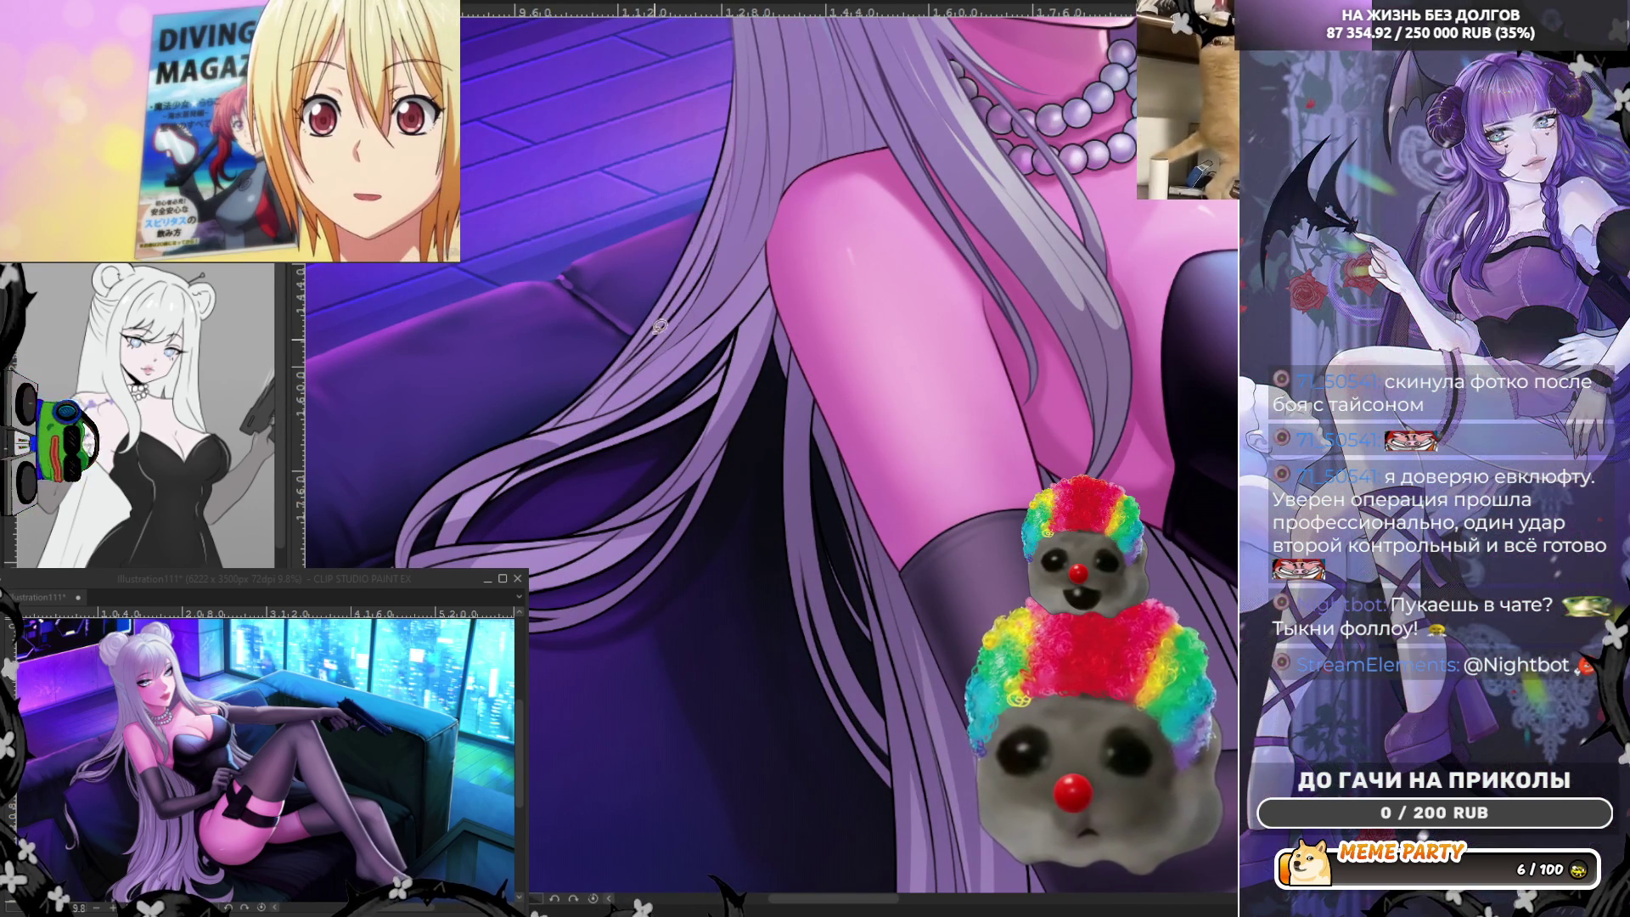
Add a few light strands to the hair over the thigh, undoing two misplaced ones.
left_click_drag(732, 132, 724, 180)
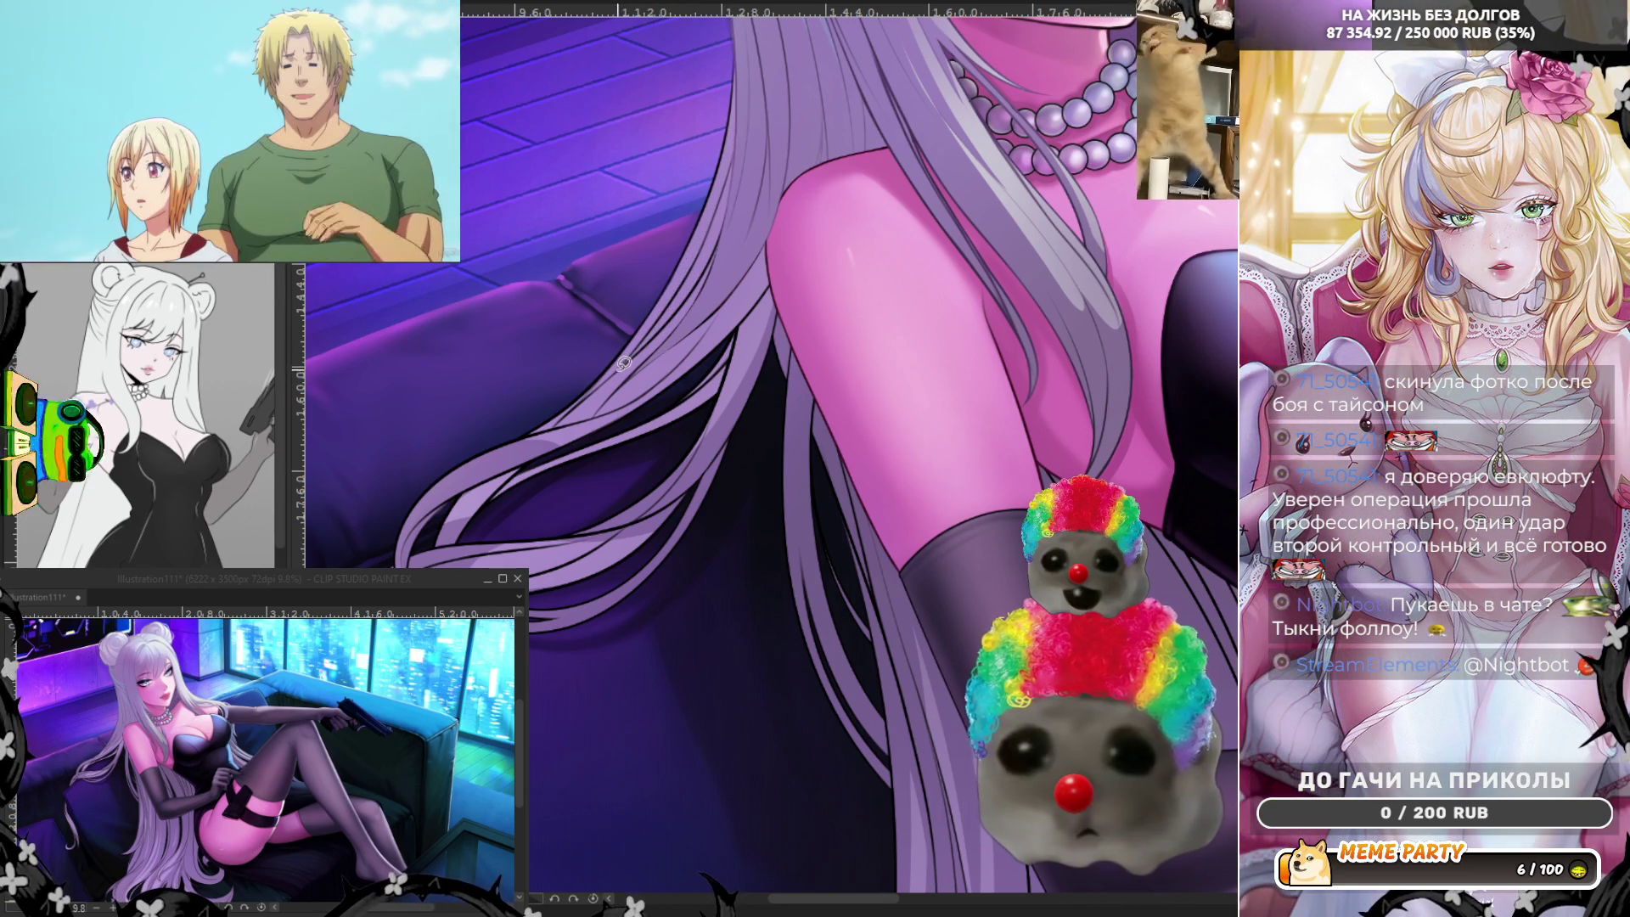
left_click_drag(724, 198, 748, 126)
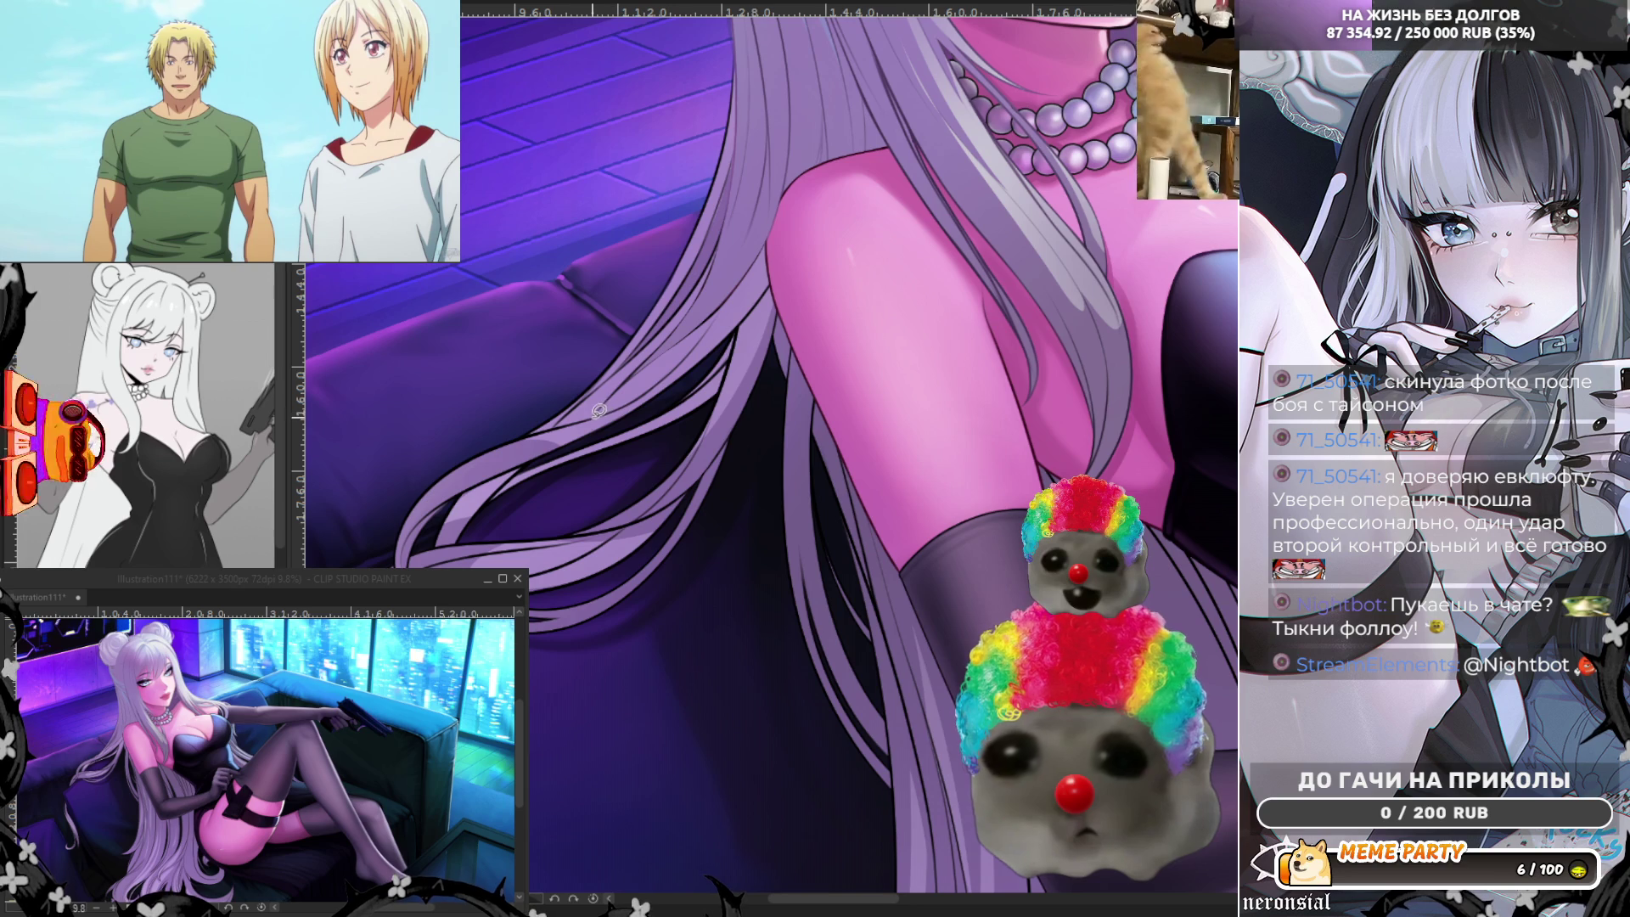
left_click_drag(603, 402, 712, 329)
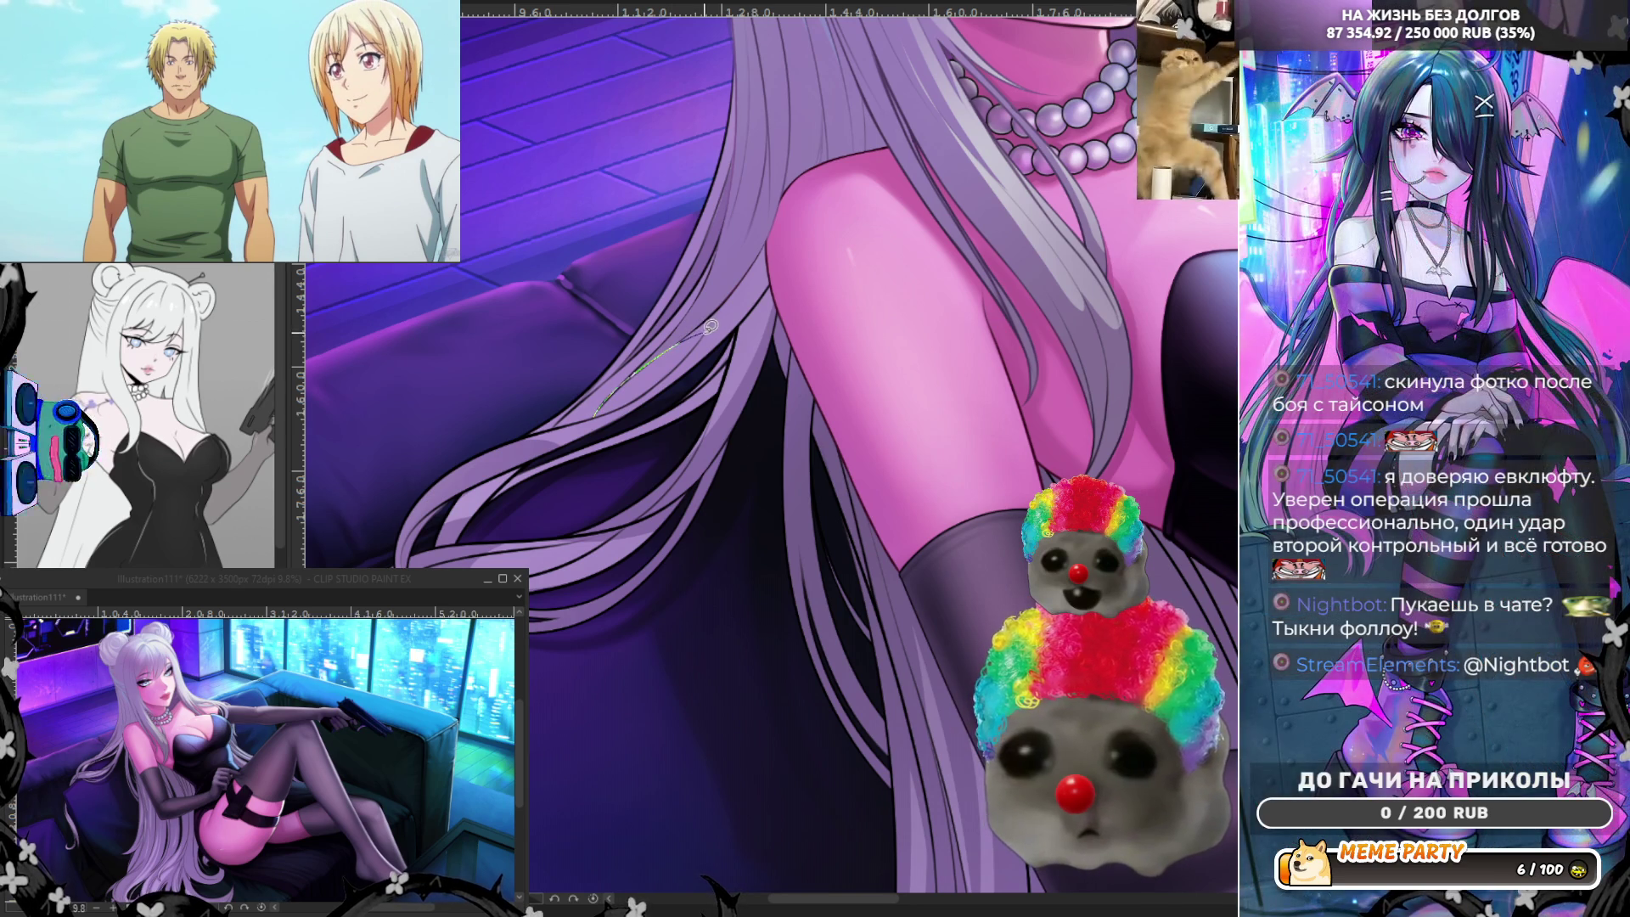
key("ctrl+z")
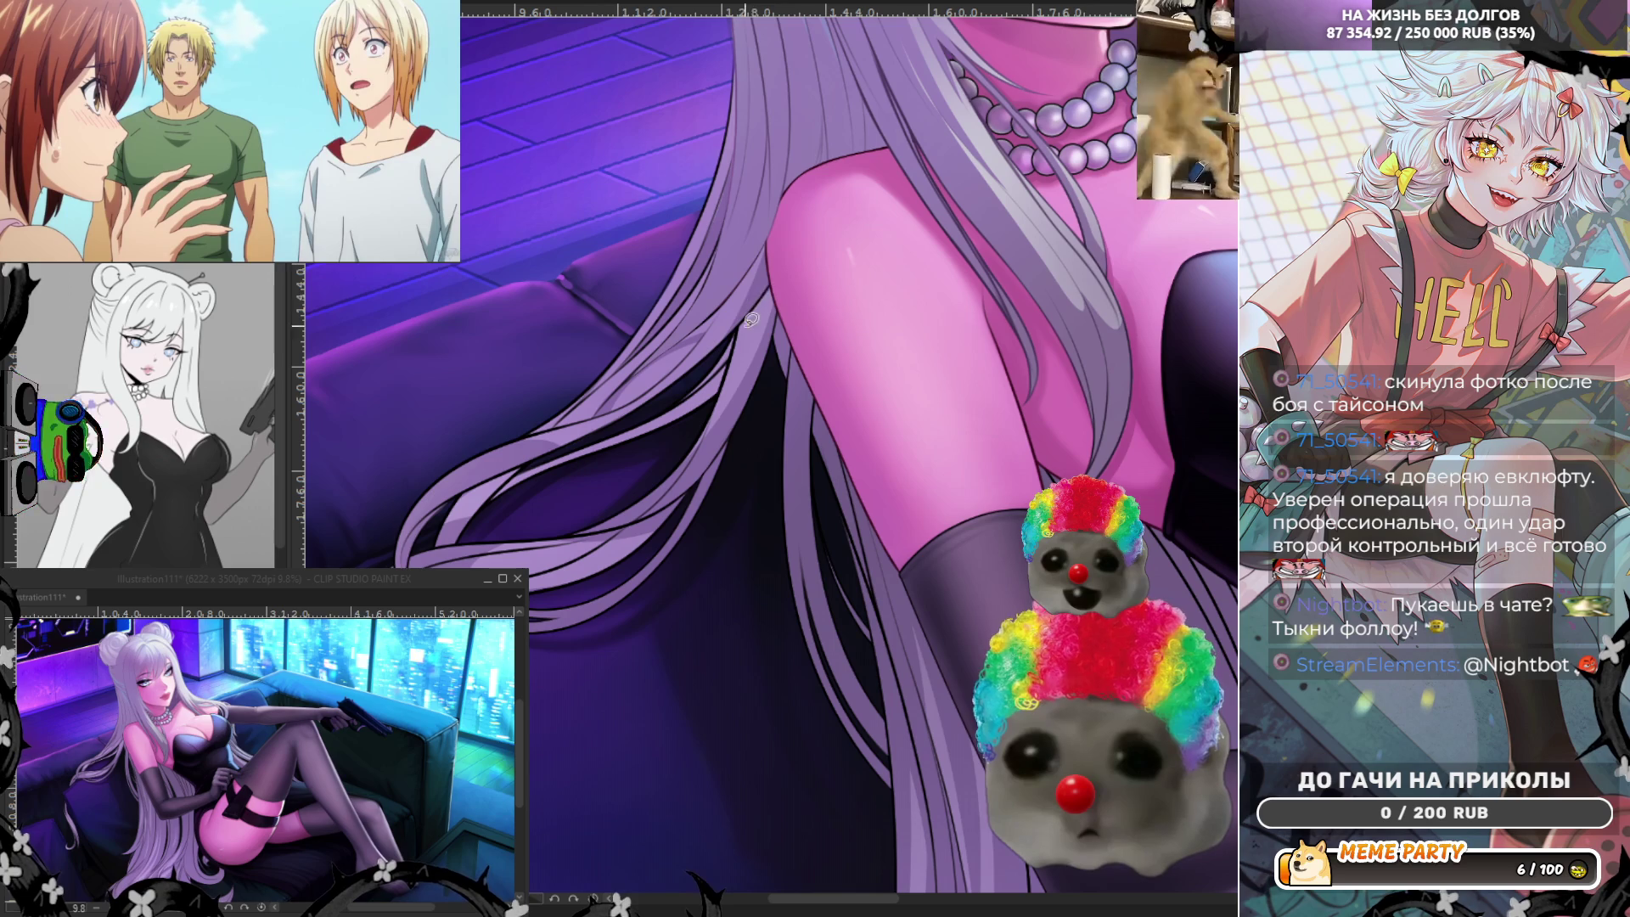
left_click_drag(784, 267, 701, 378)
key("ctrl+z")
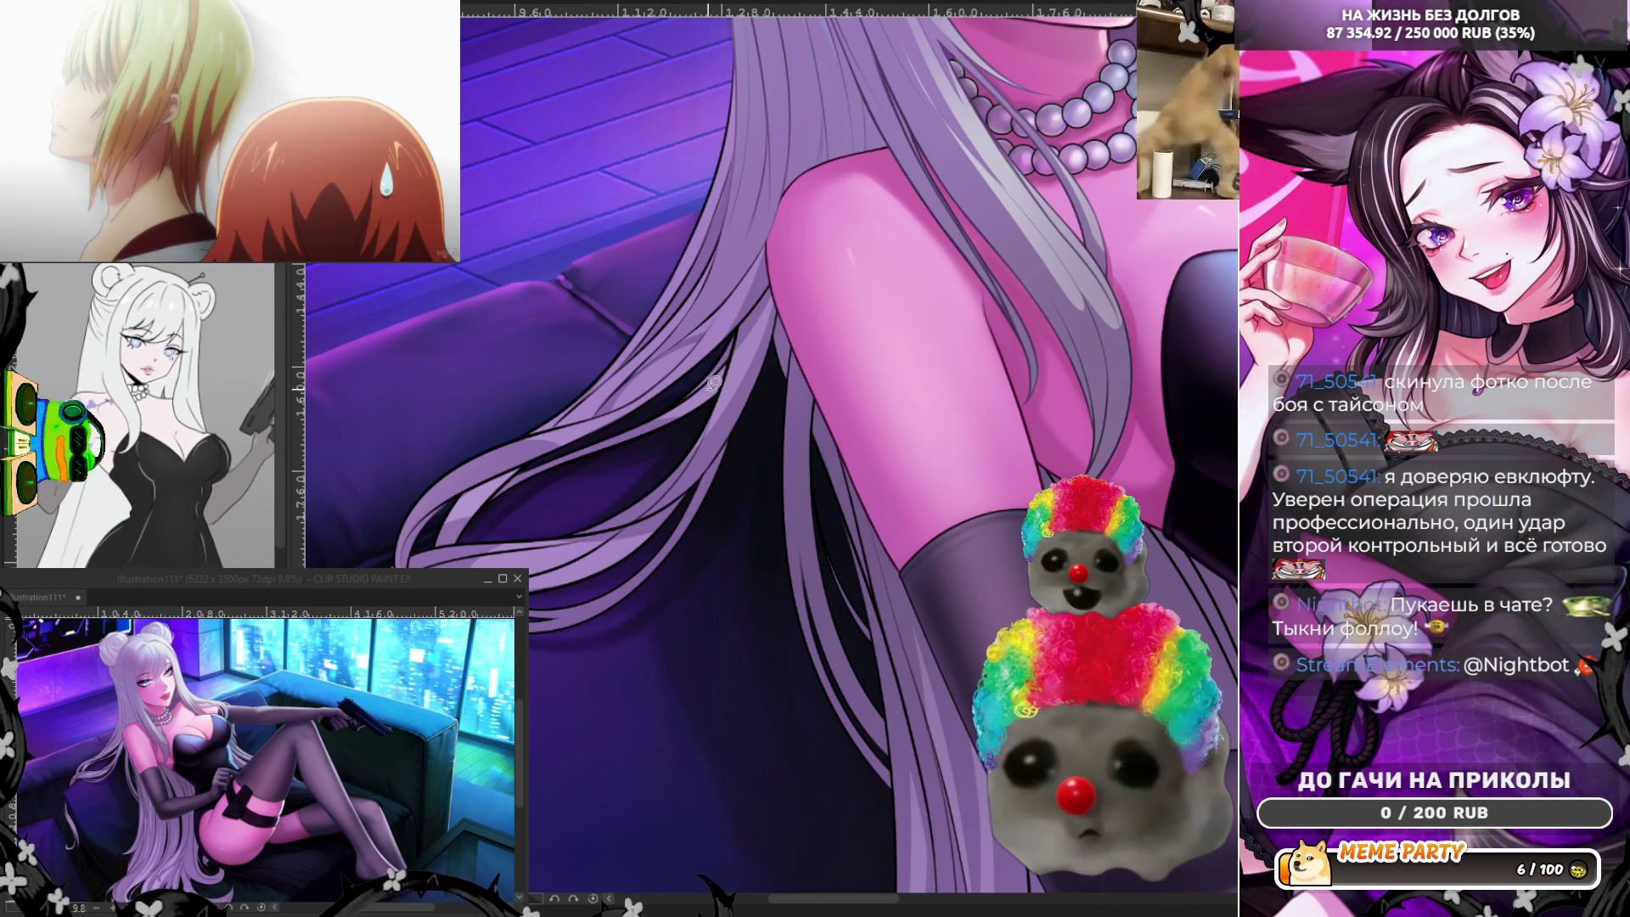
left_click_drag(668, 397, 706, 370)
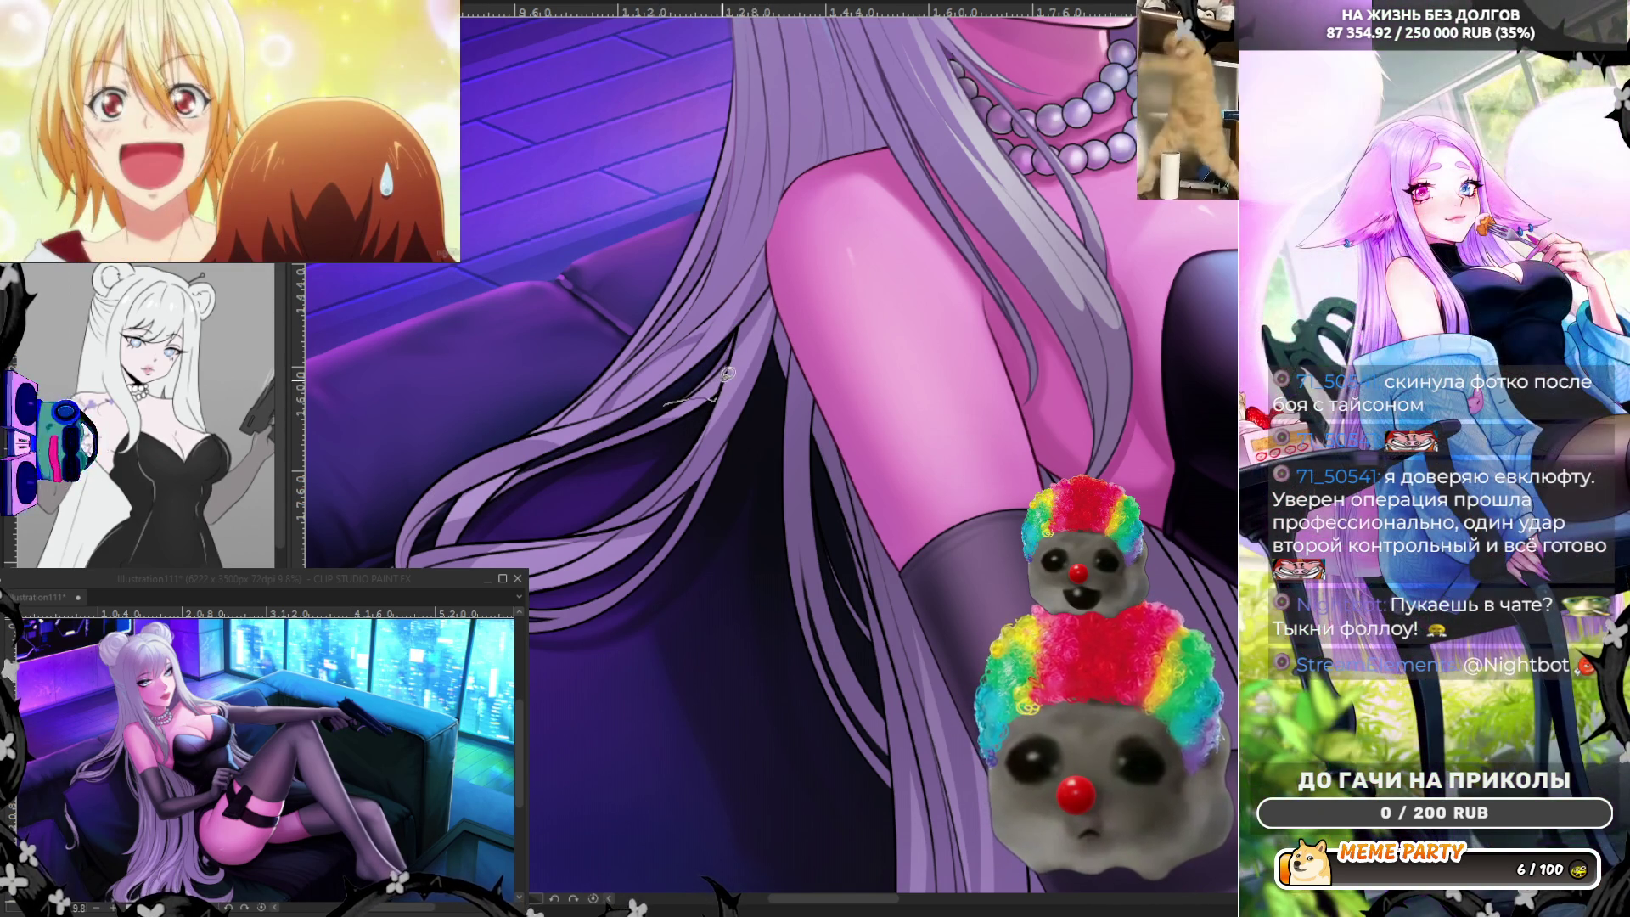
scroll(717, 339, "down", 2)
scroll(606, 557, "down", 2)
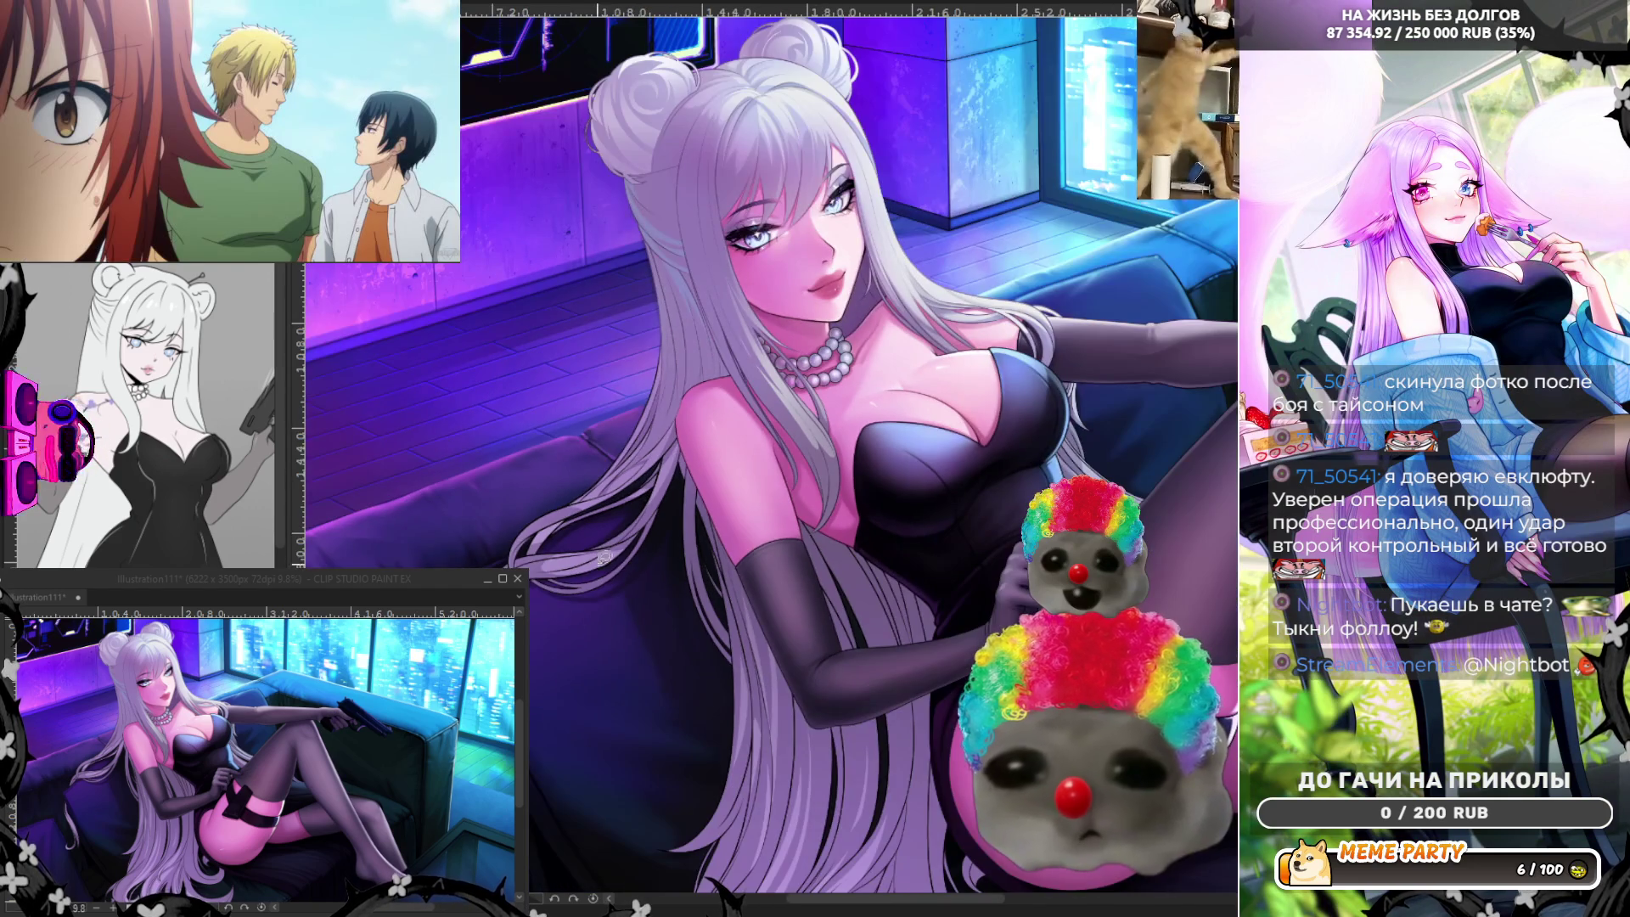
scroll(624, 507, "down", 1)
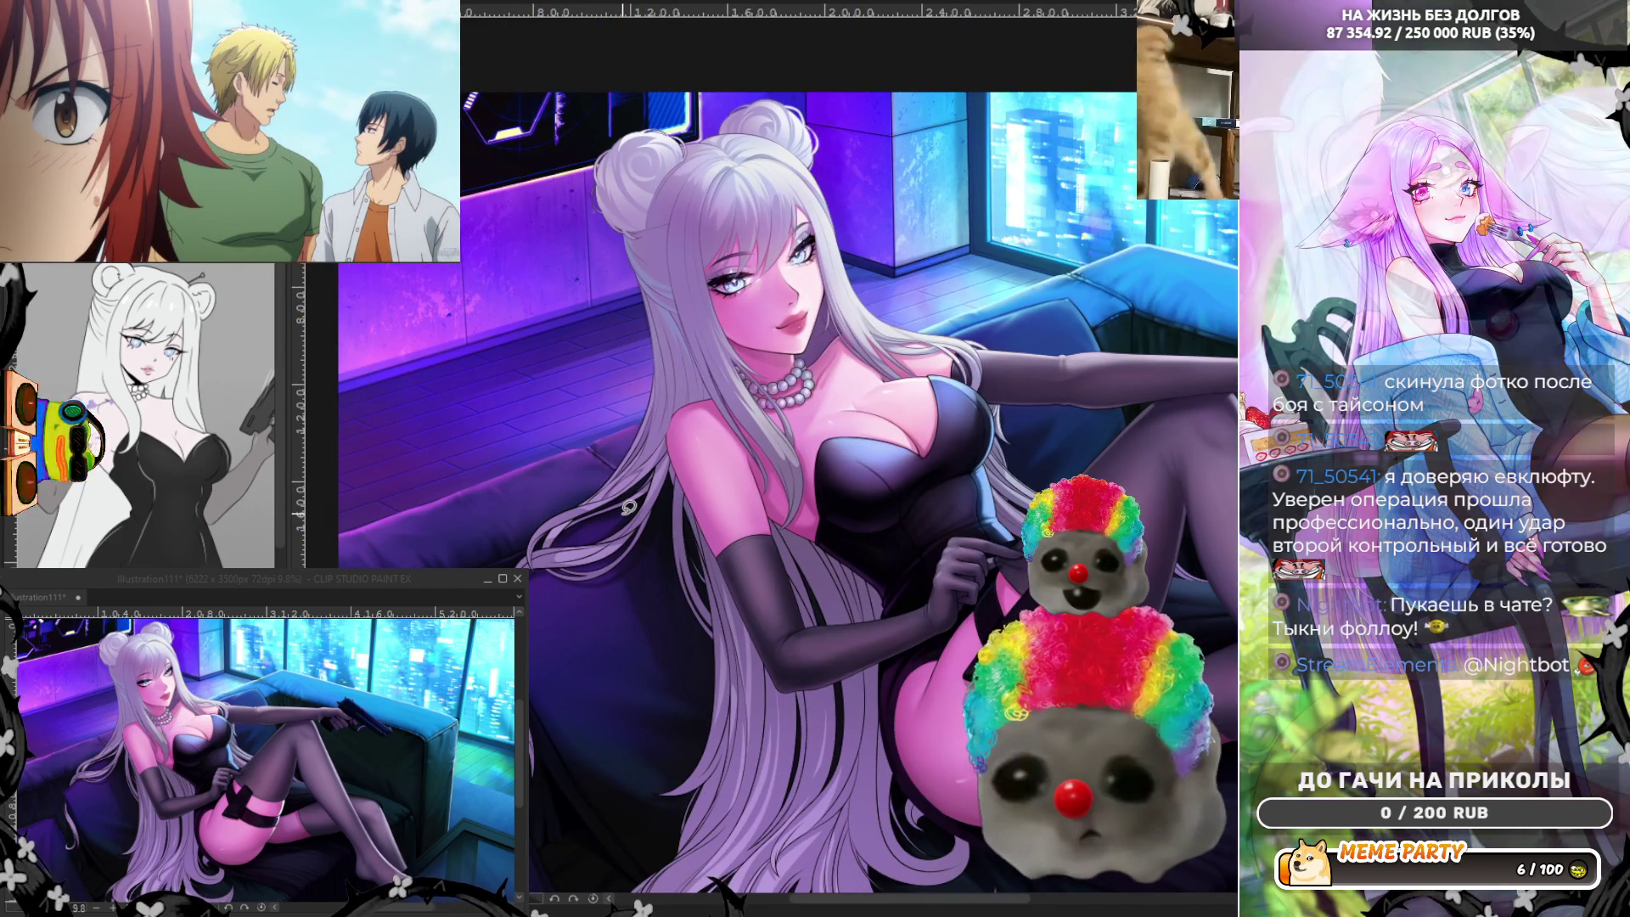
scroll(624, 507, "down", 1)
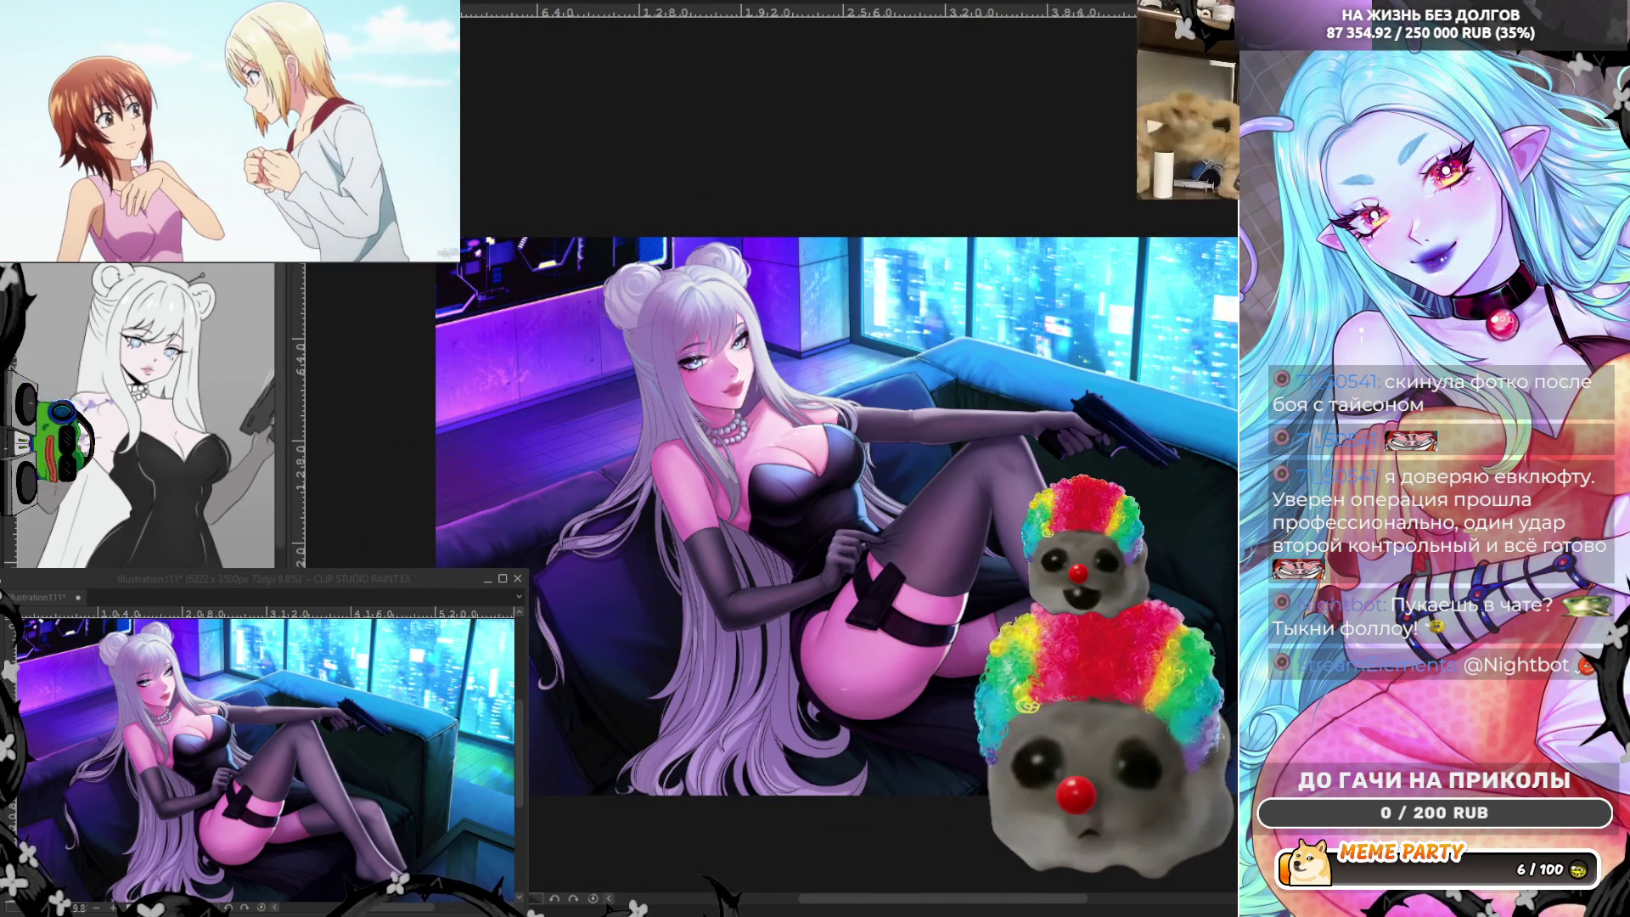
scroll(765, 607, "up", 1)
scroll(765, 607, "up", 1)
scroll(764, 606, "up", 1)
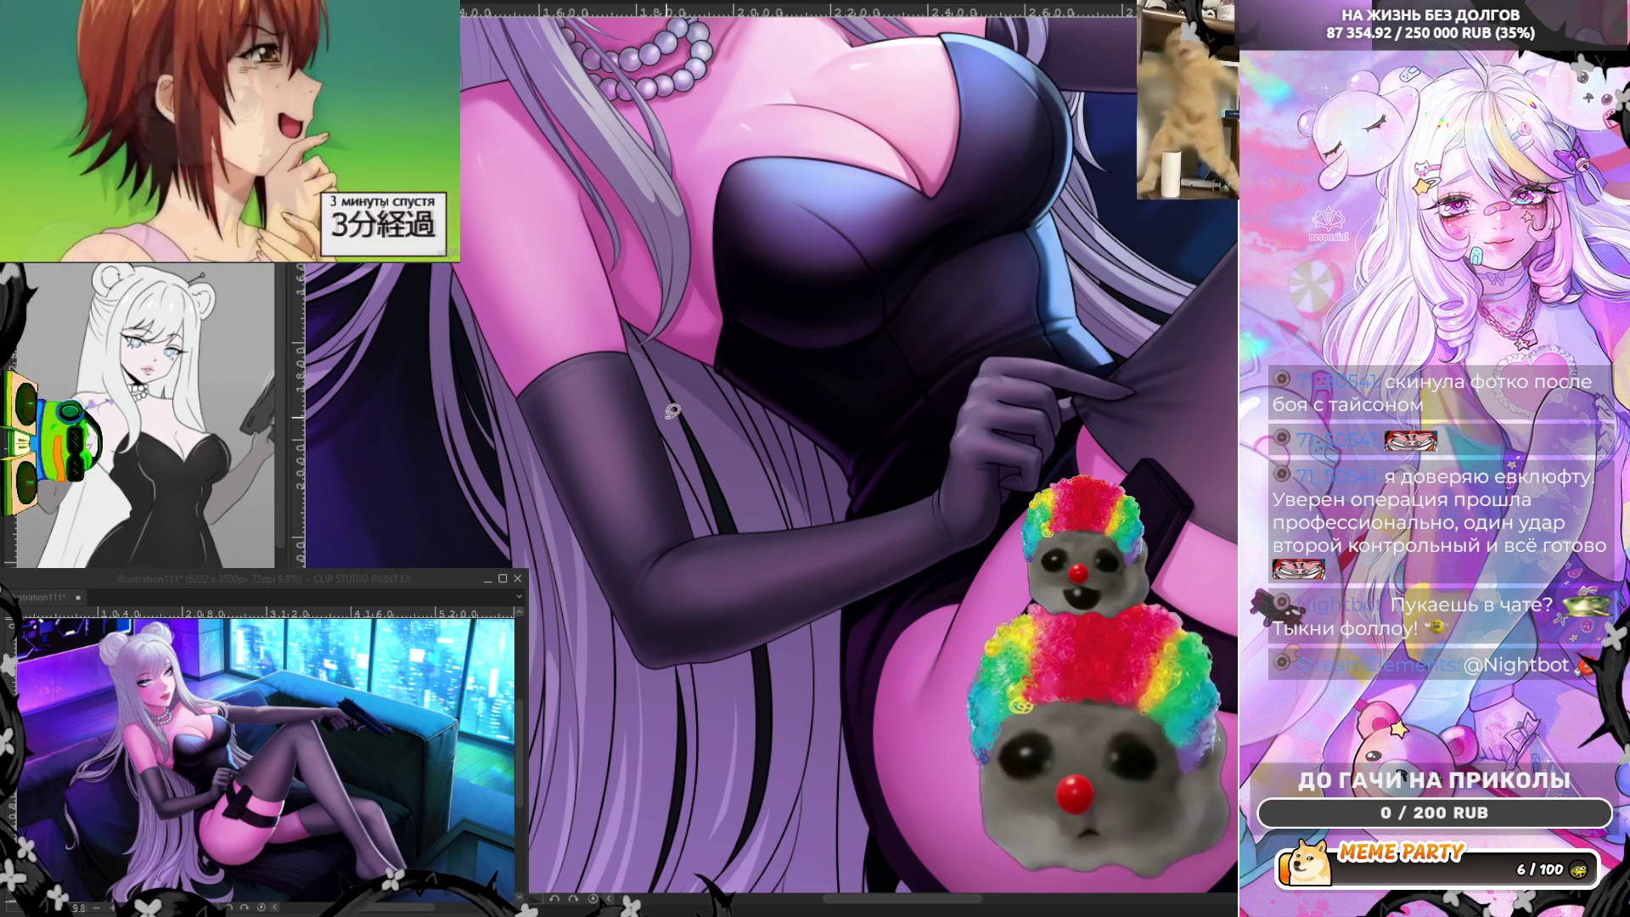
After two discarded curved lines near the arm, keep a thin strand line over the hair.
left_click_drag(689, 428, 834, 483)
key("ctrl+z")
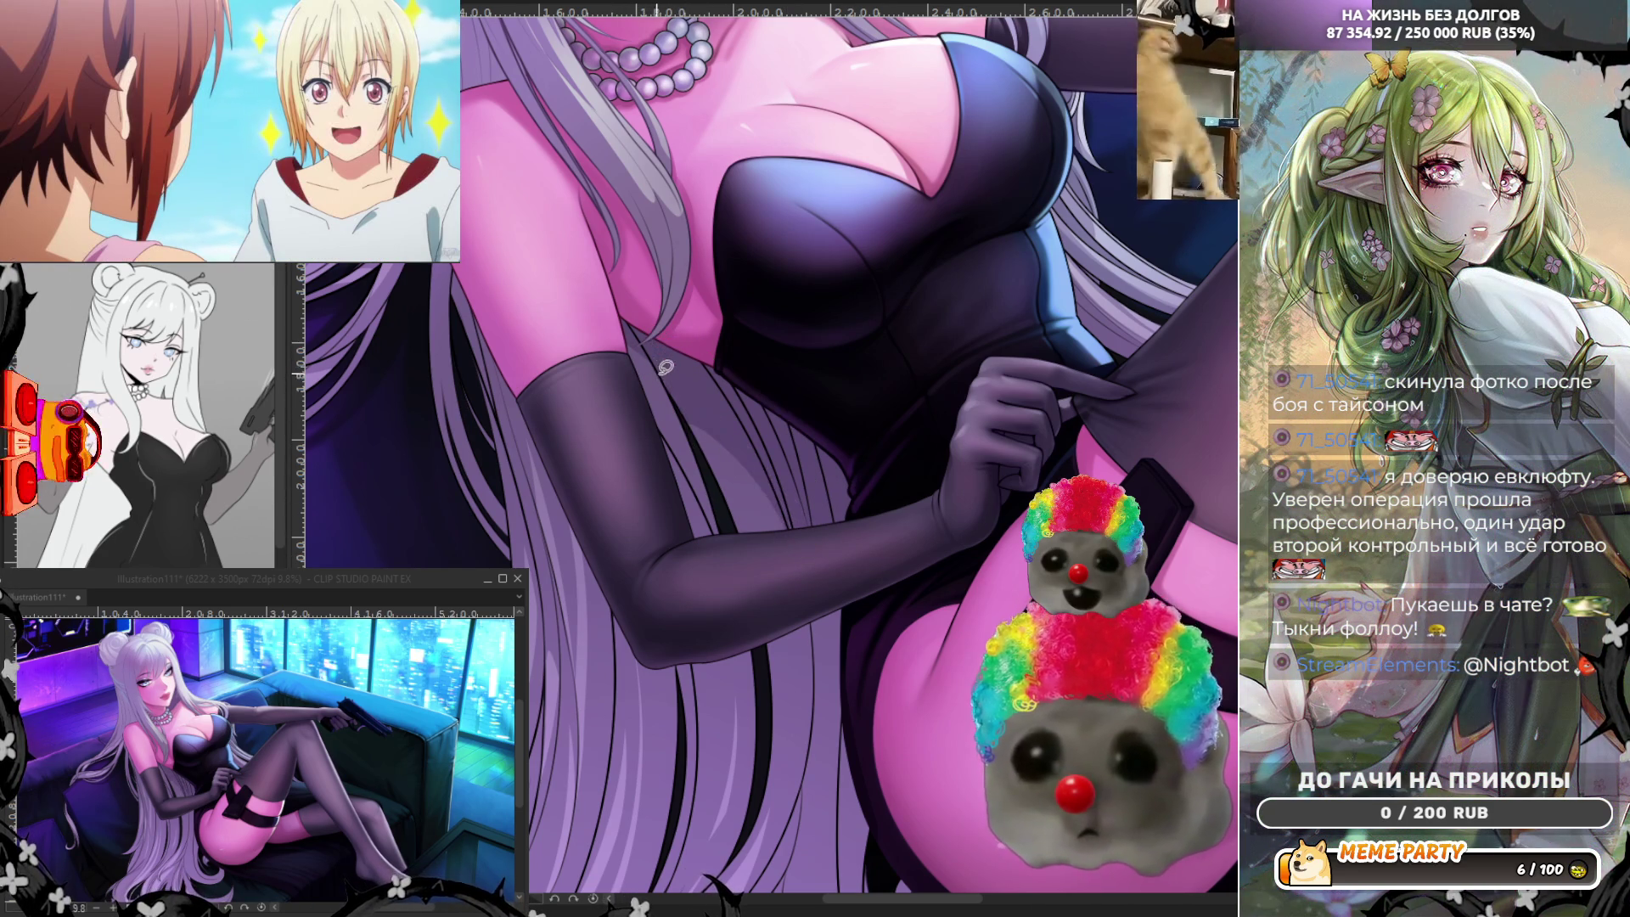
left_click_drag(632, 387, 729, 515)
key("ctrl+z")
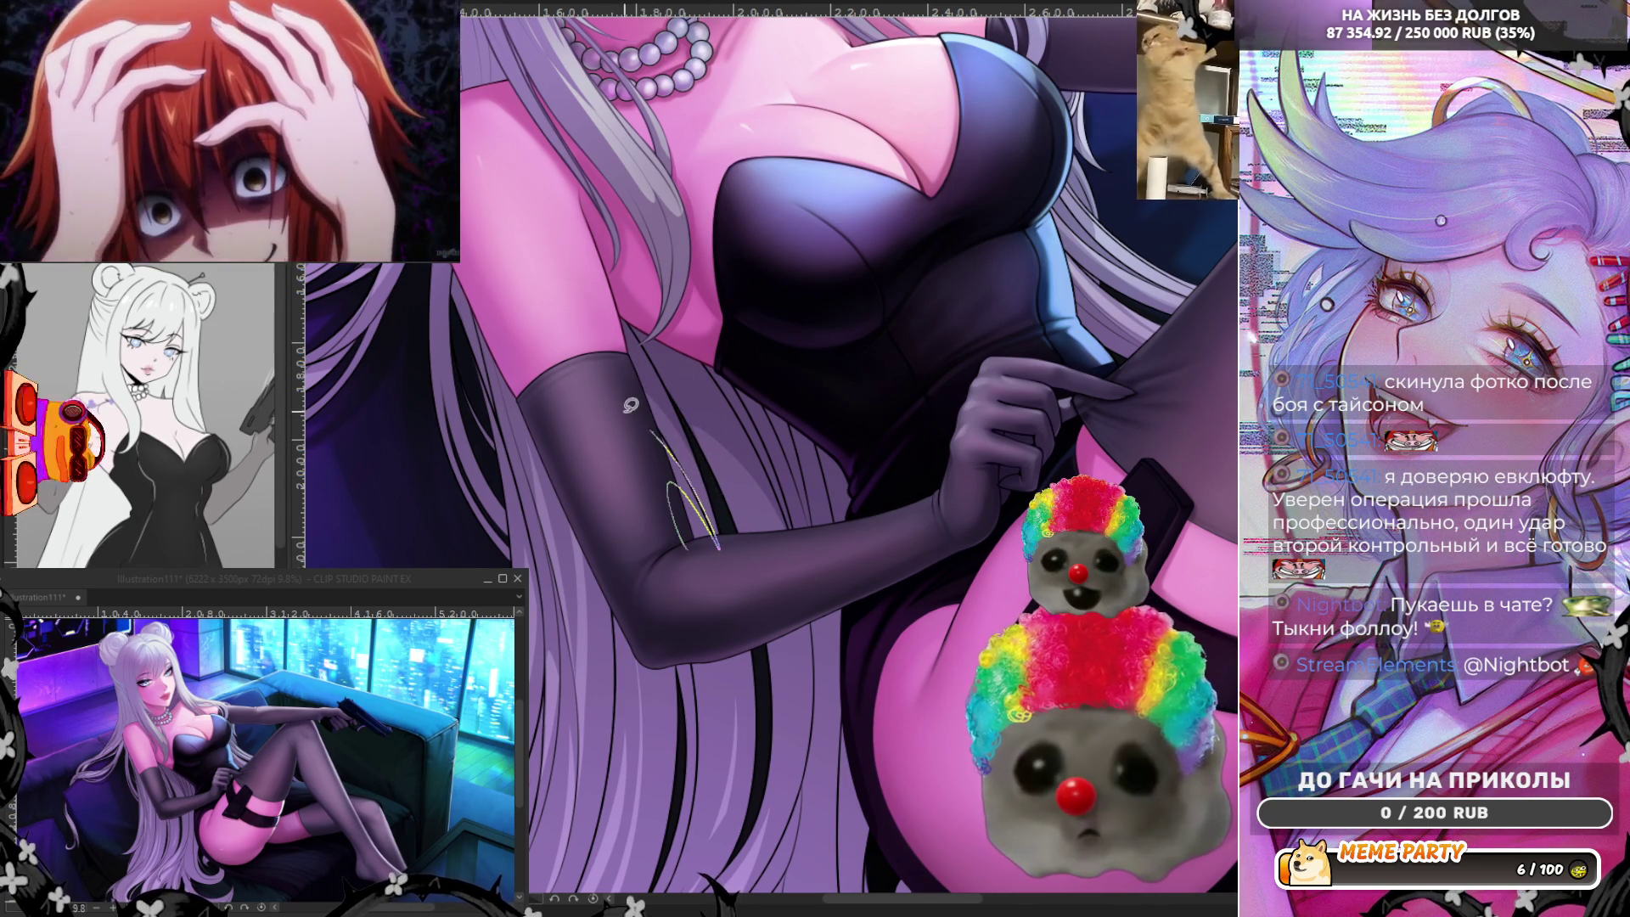
left_click_drag(652, 432, 691, 482)
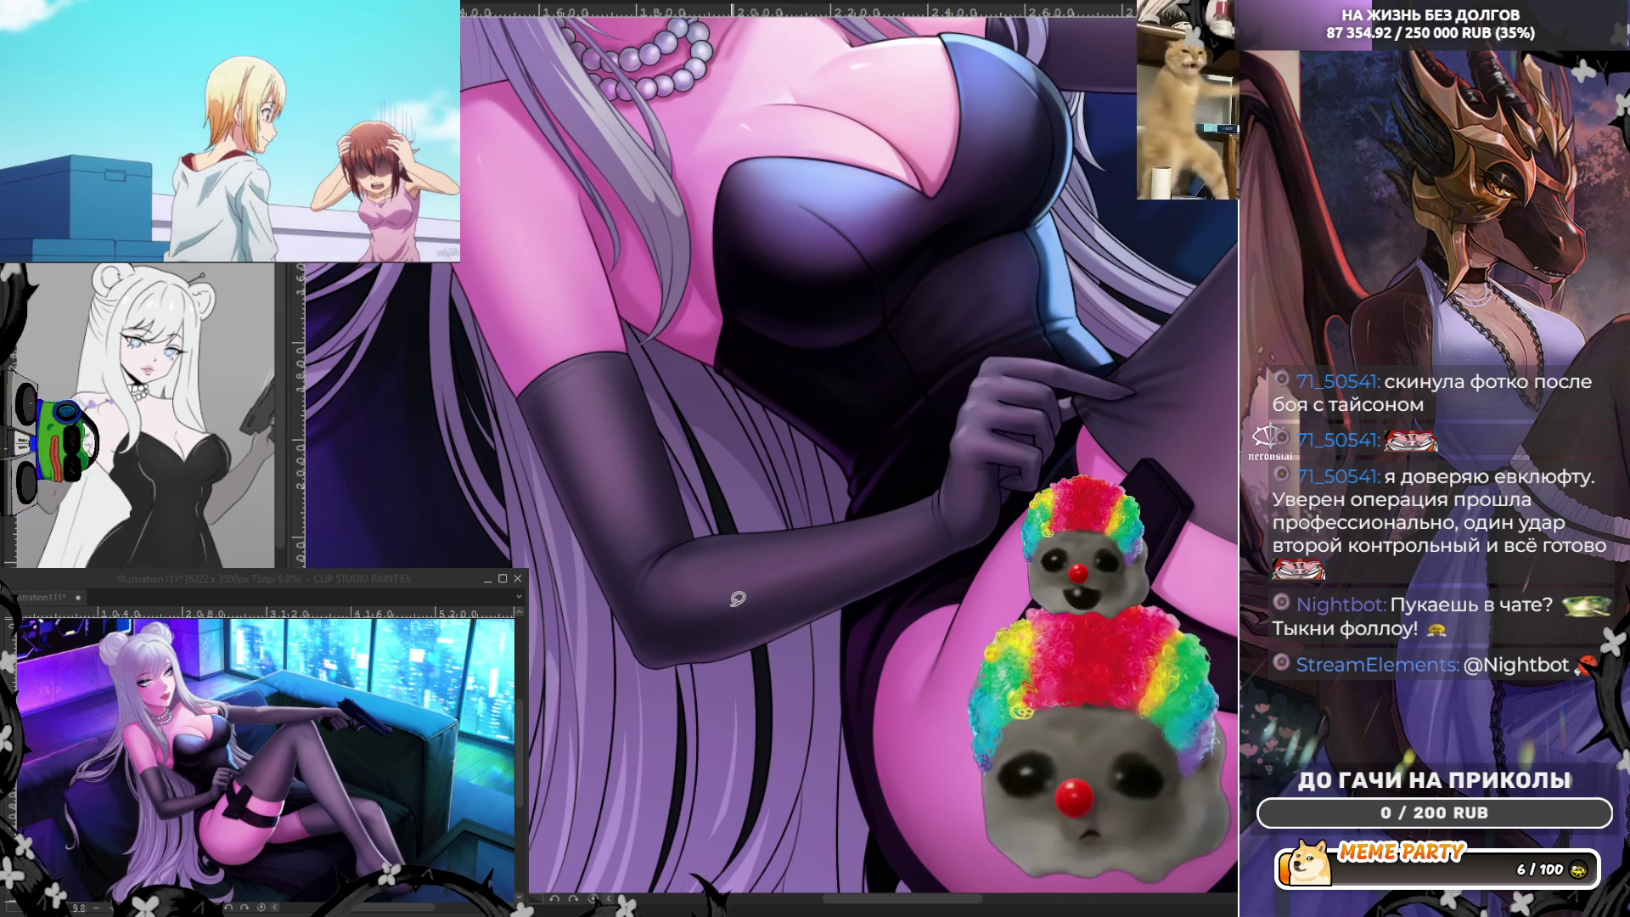
scroll(736, 600, "down", 3)
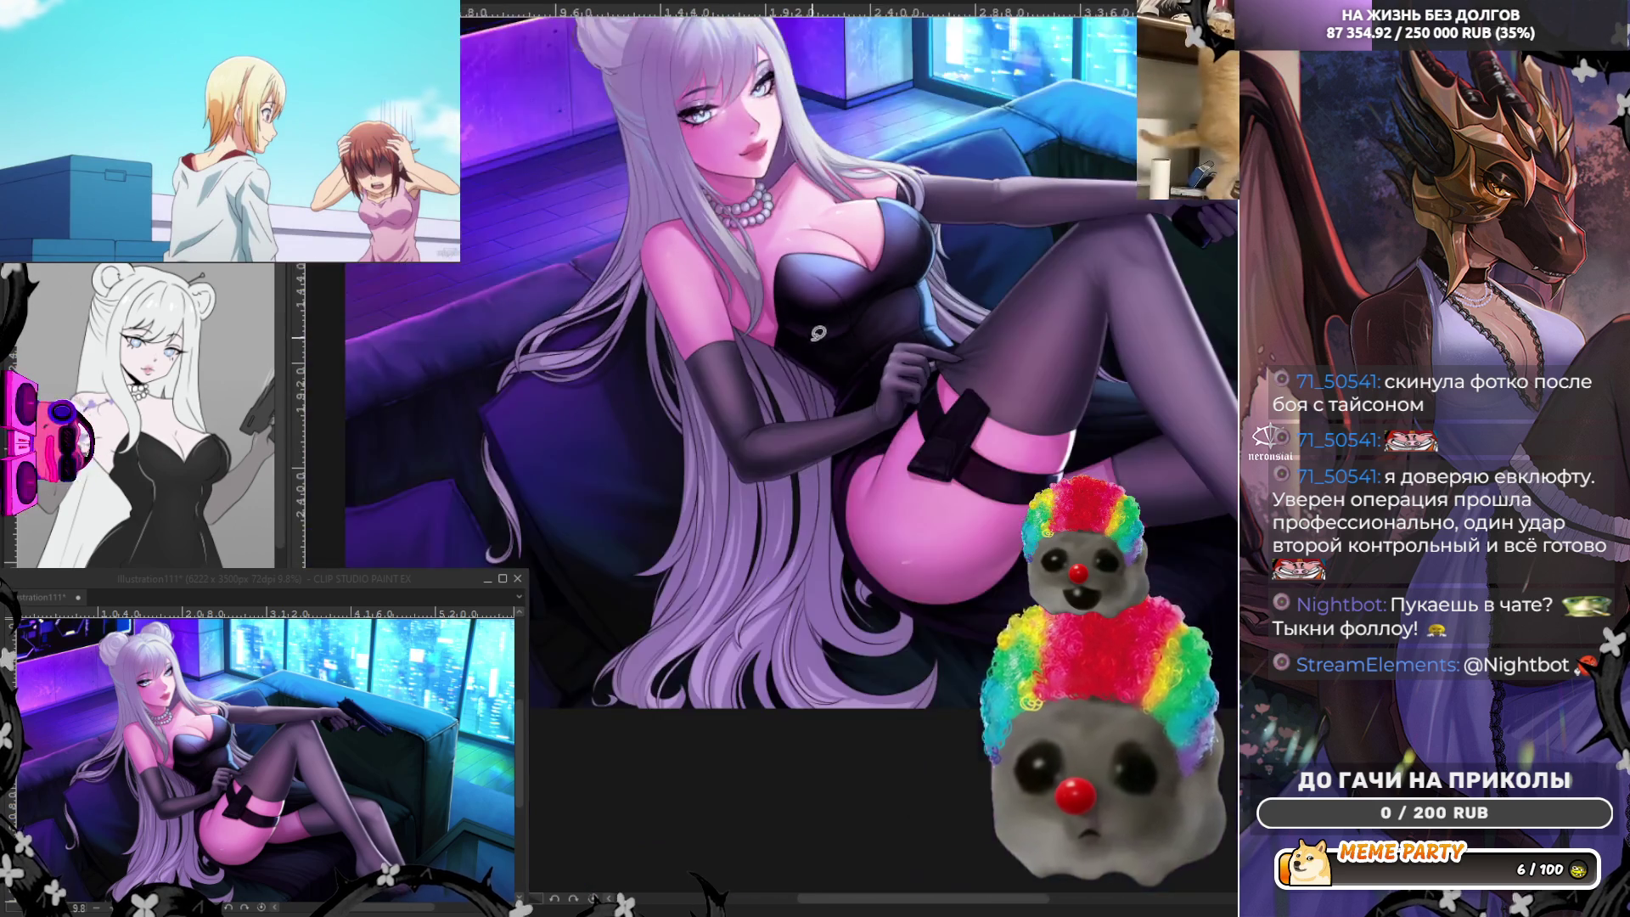
scroll(765, 637, "up", 2)
scroll(713, 598, "up", 1)
scroll(645, 553, "up", 2)
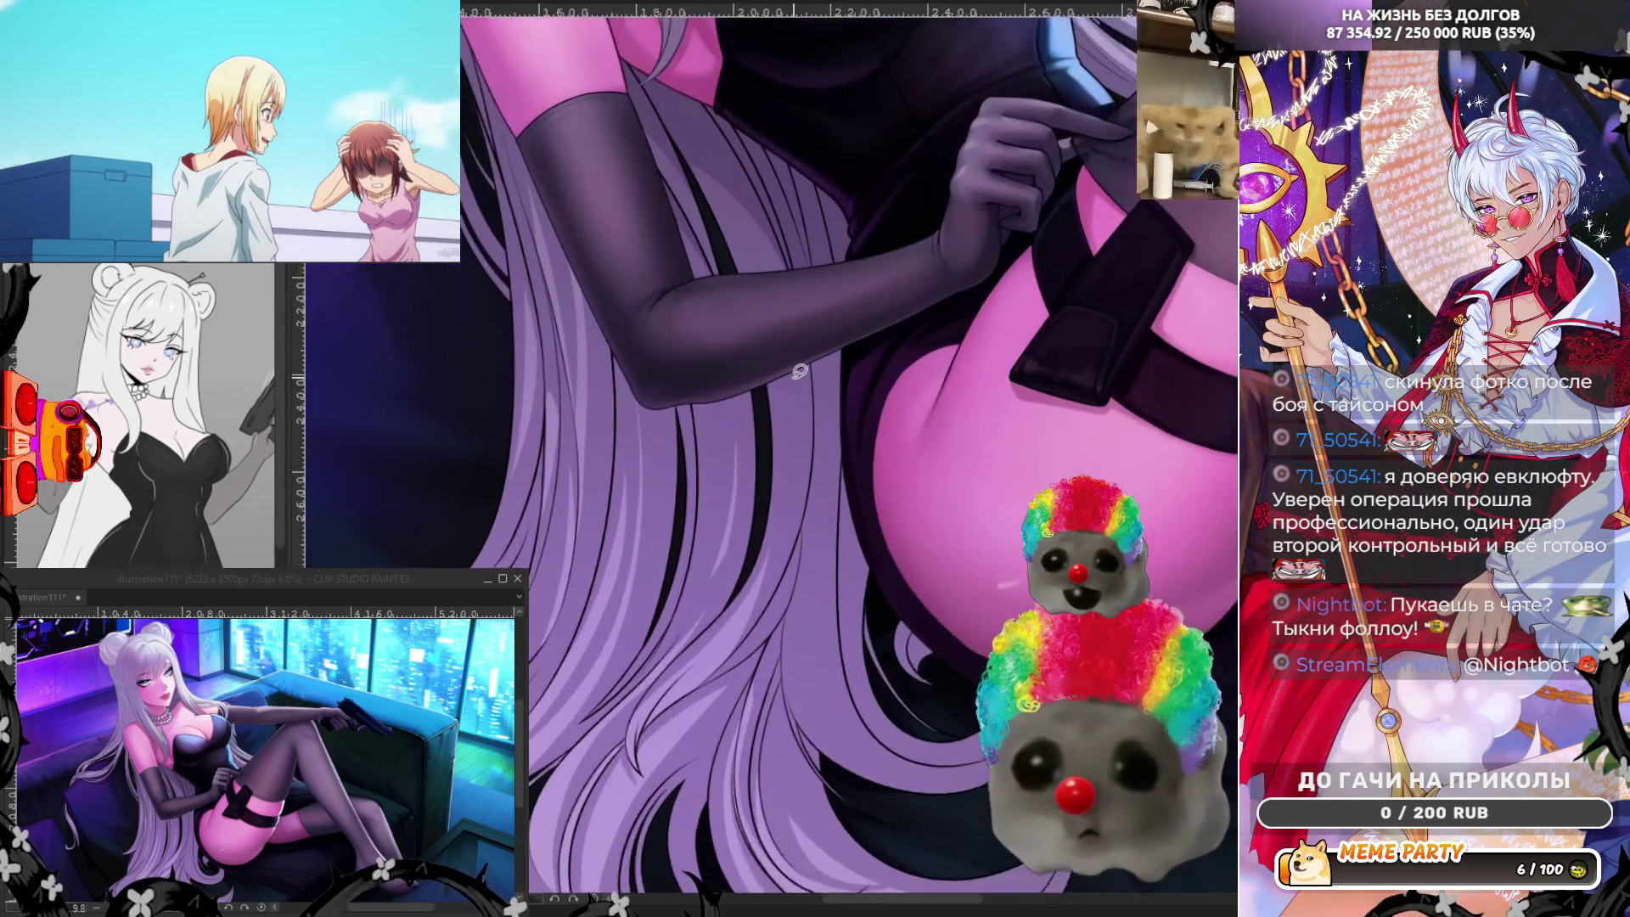
scroll(625, 459, "up", 1)
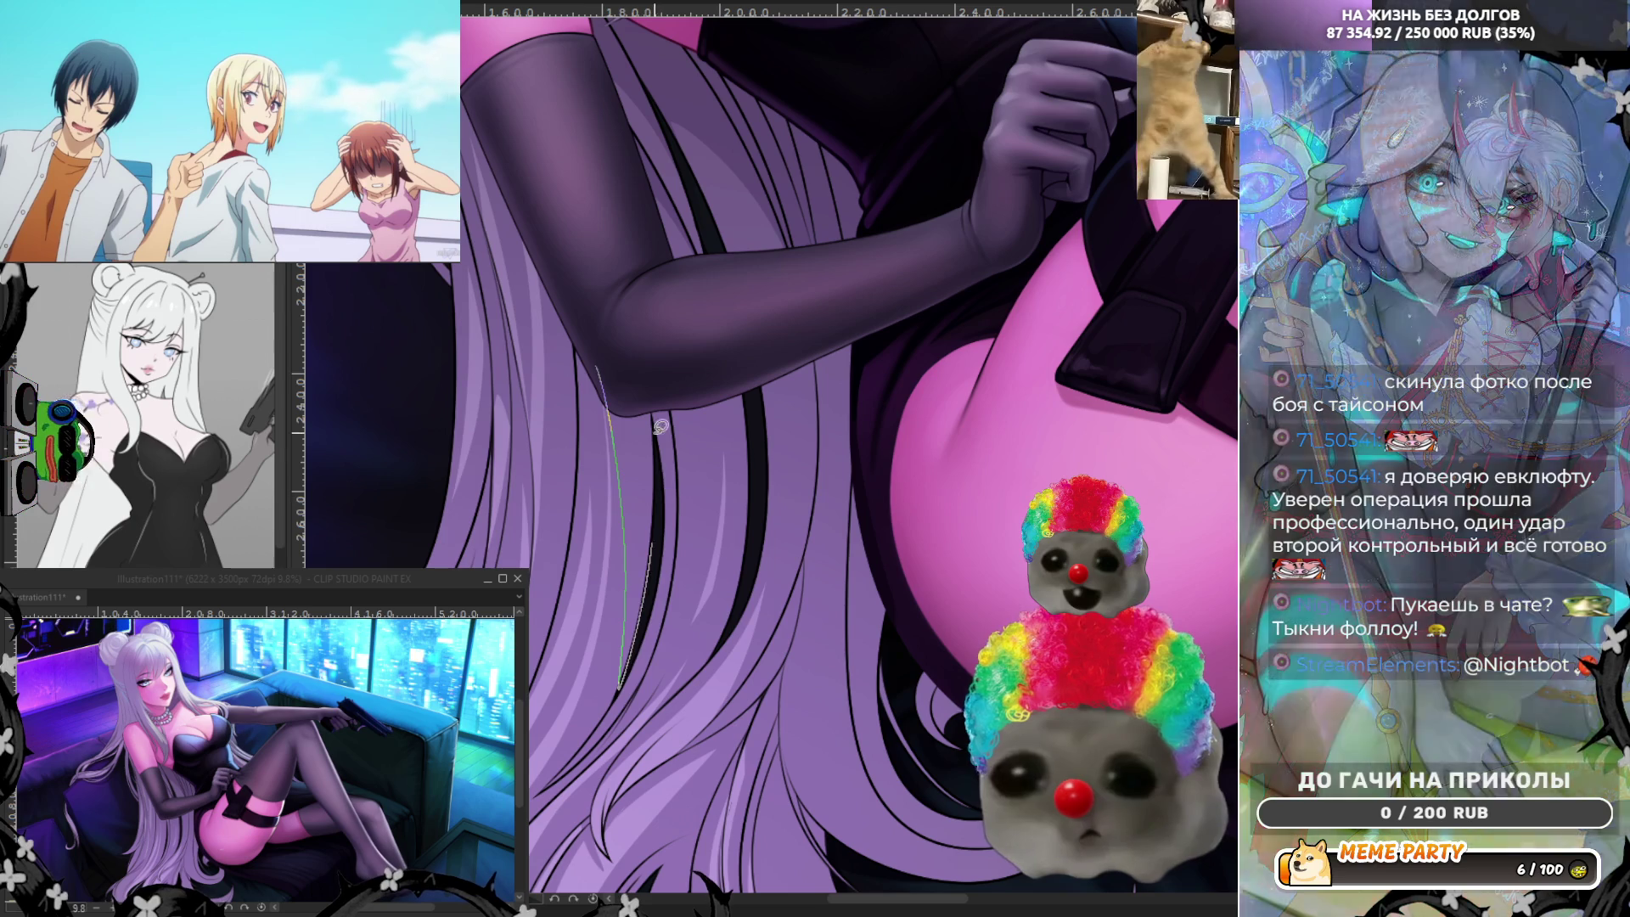
Try vertical and curved strand strokes on the hair beside the thigh, undoing them all.
key("ctrl+z")
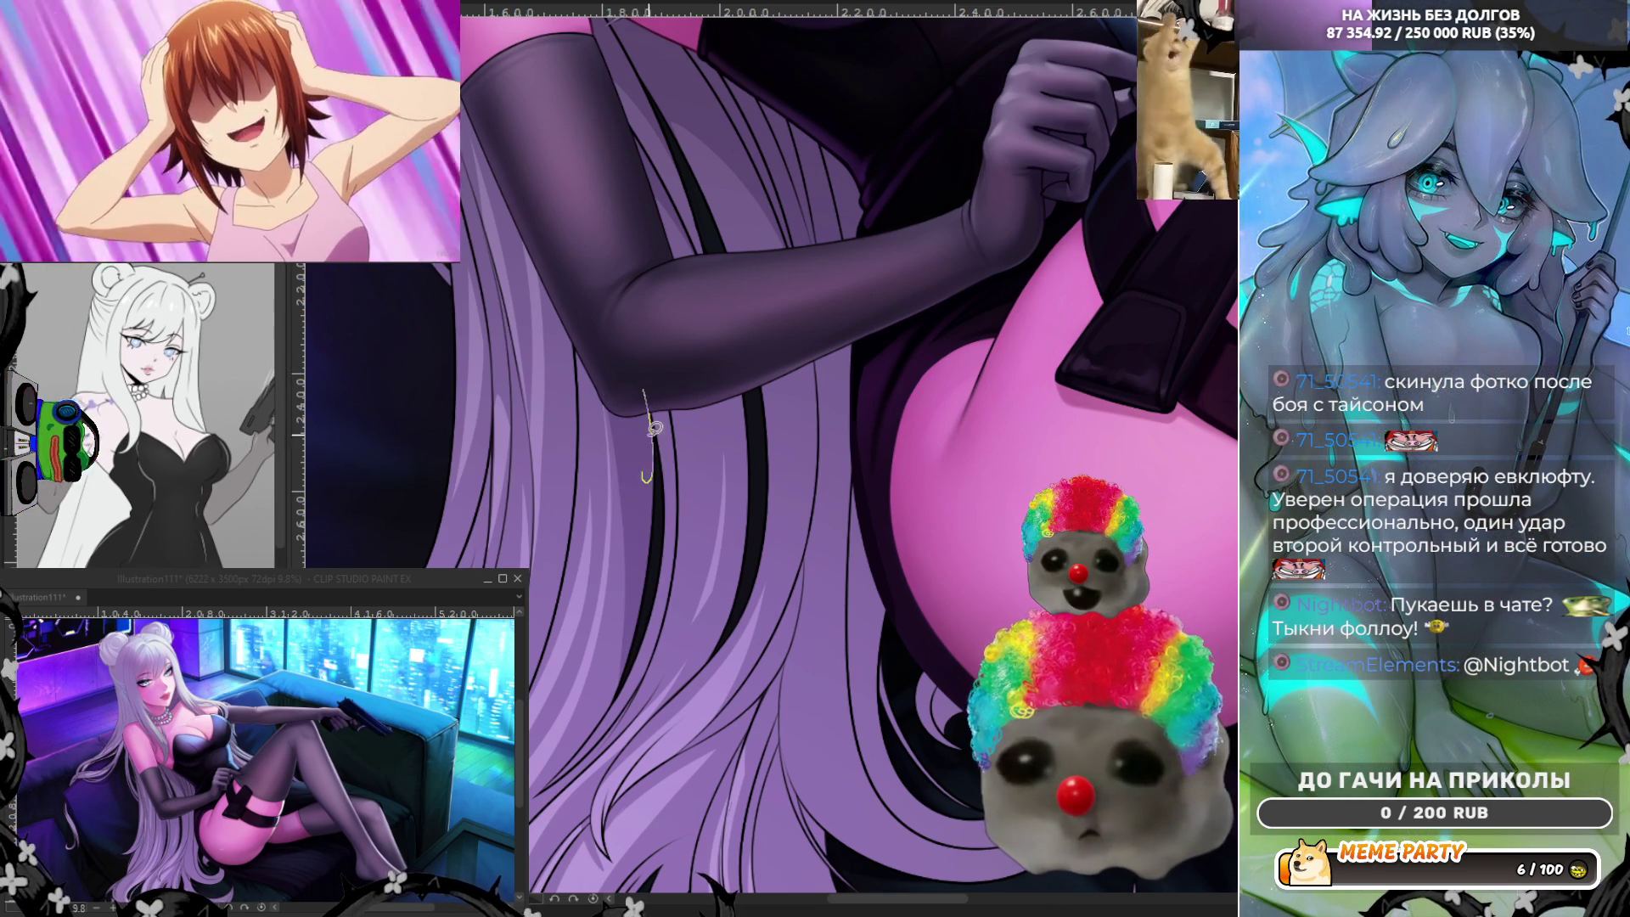
left_click_drag(660, 529, 676, 451)
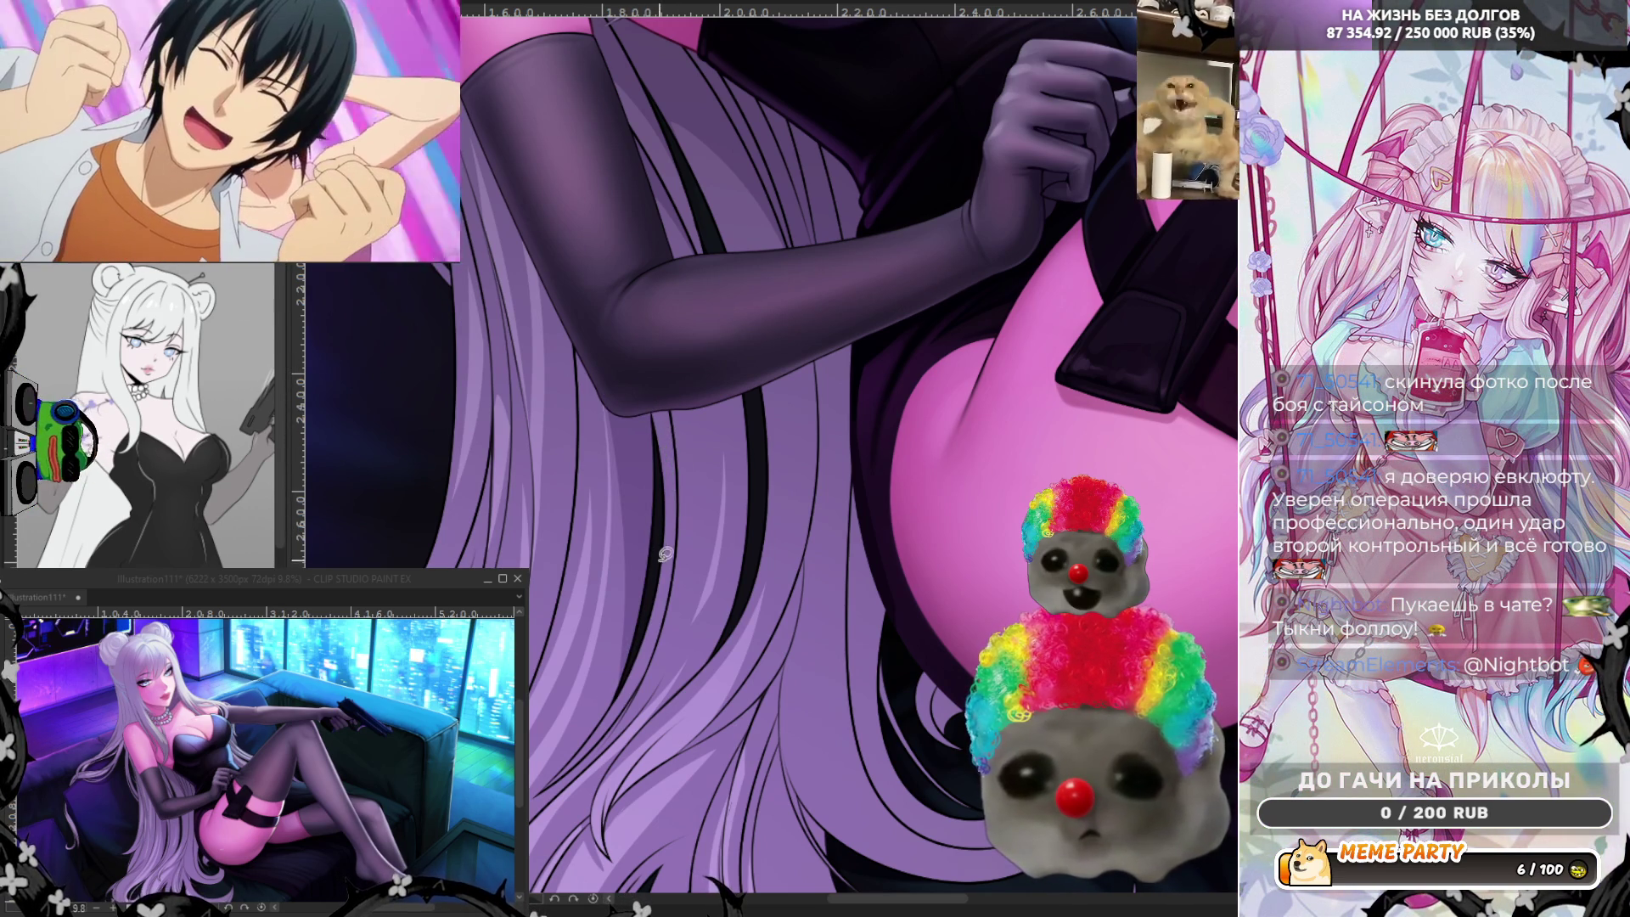
mouse_move(669, 420)
left_mouse_down()
mouse_move(675, 506)
mouse_move(665, 384)
left_mouse_up()
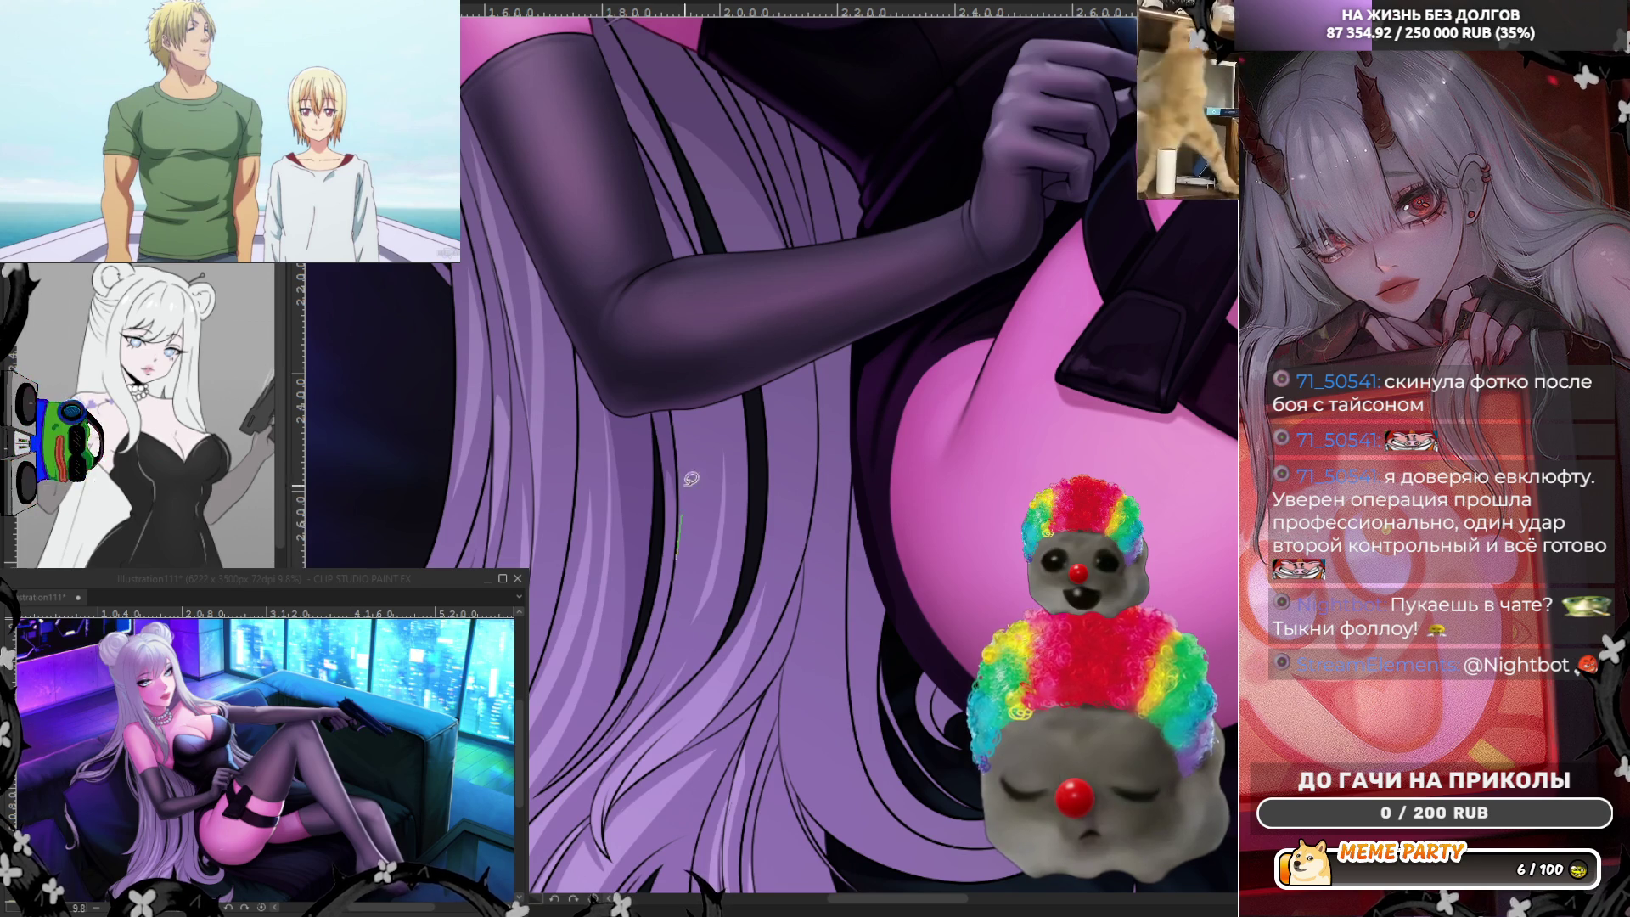
left_click_drag(678, 541, 661, 391)
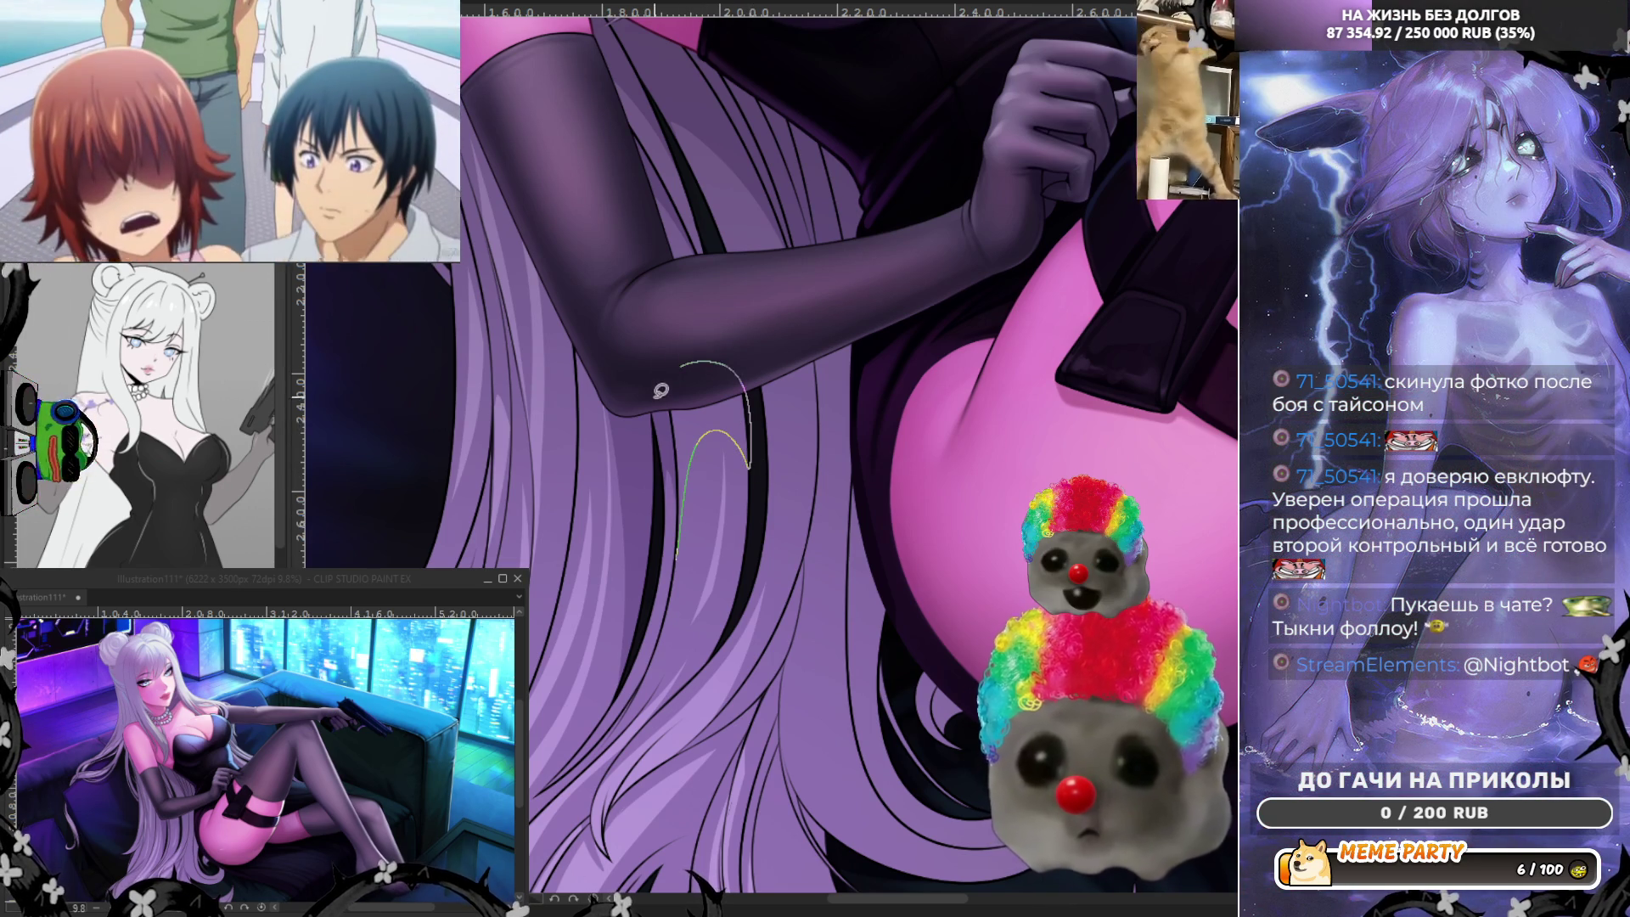
key("ctrl+z")
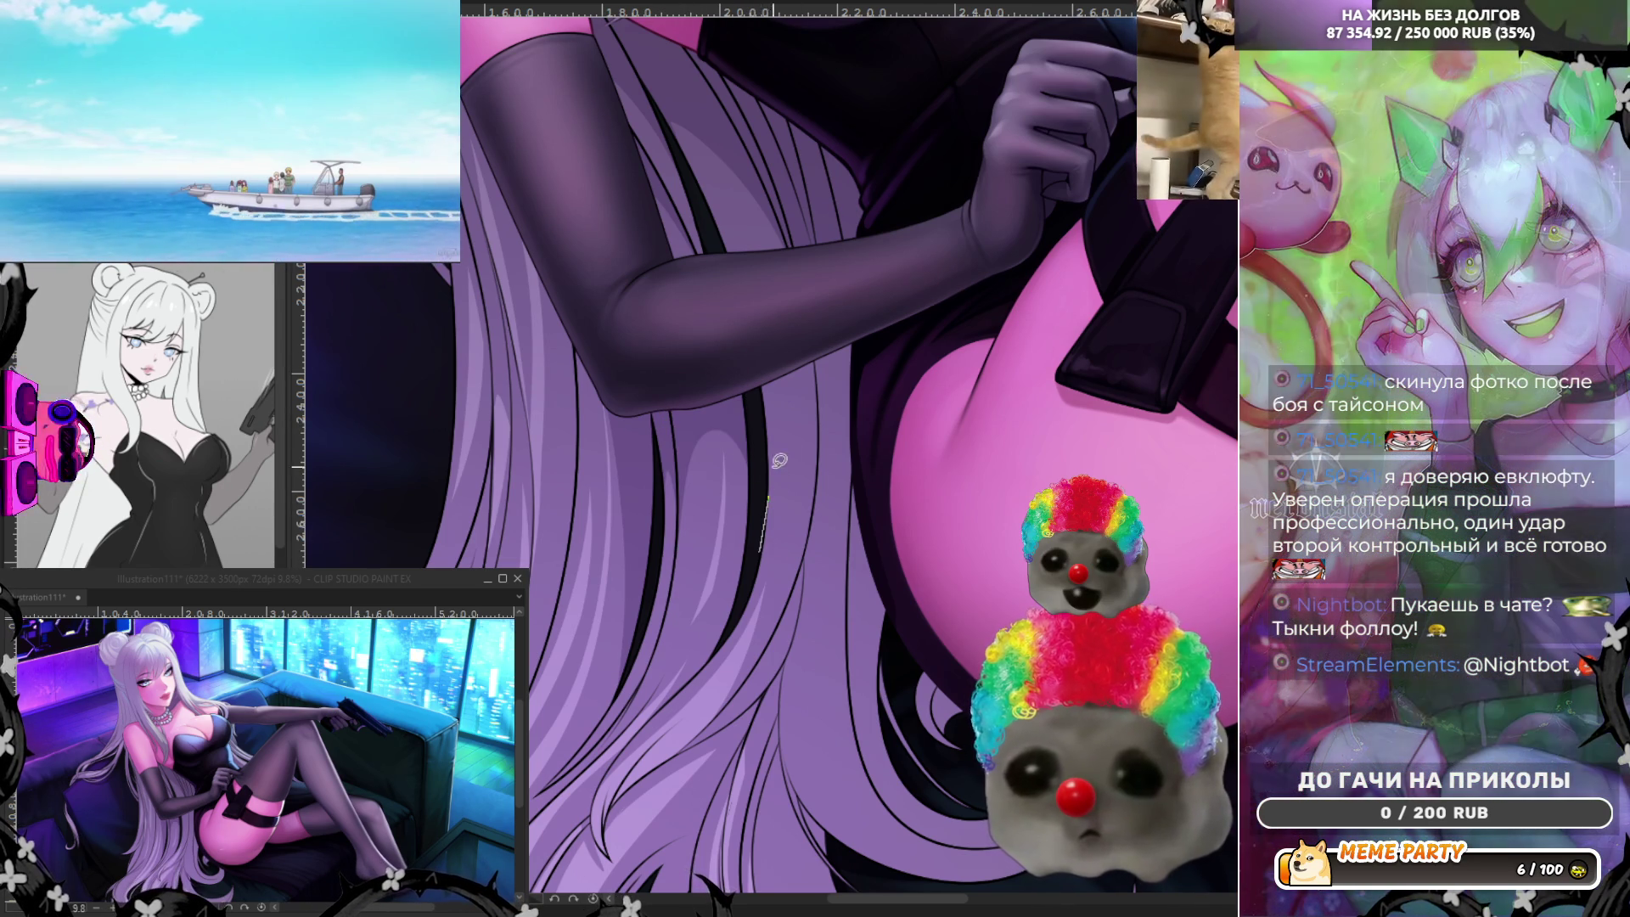
left_click_drag(762, 548, 812, 431)
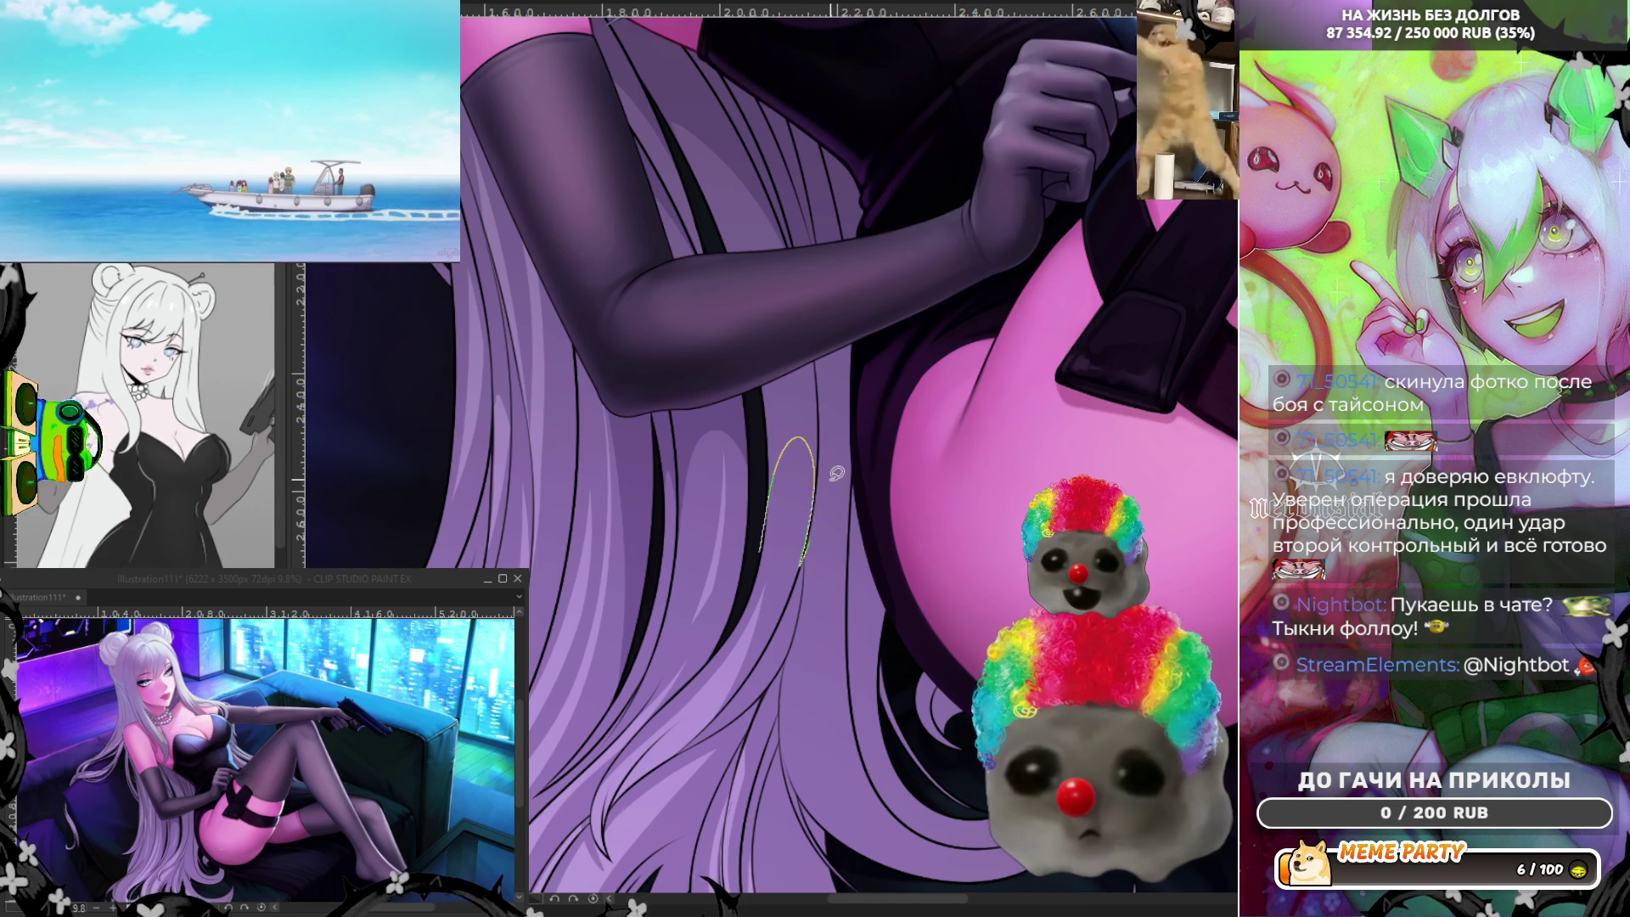
key("ctrl+z")
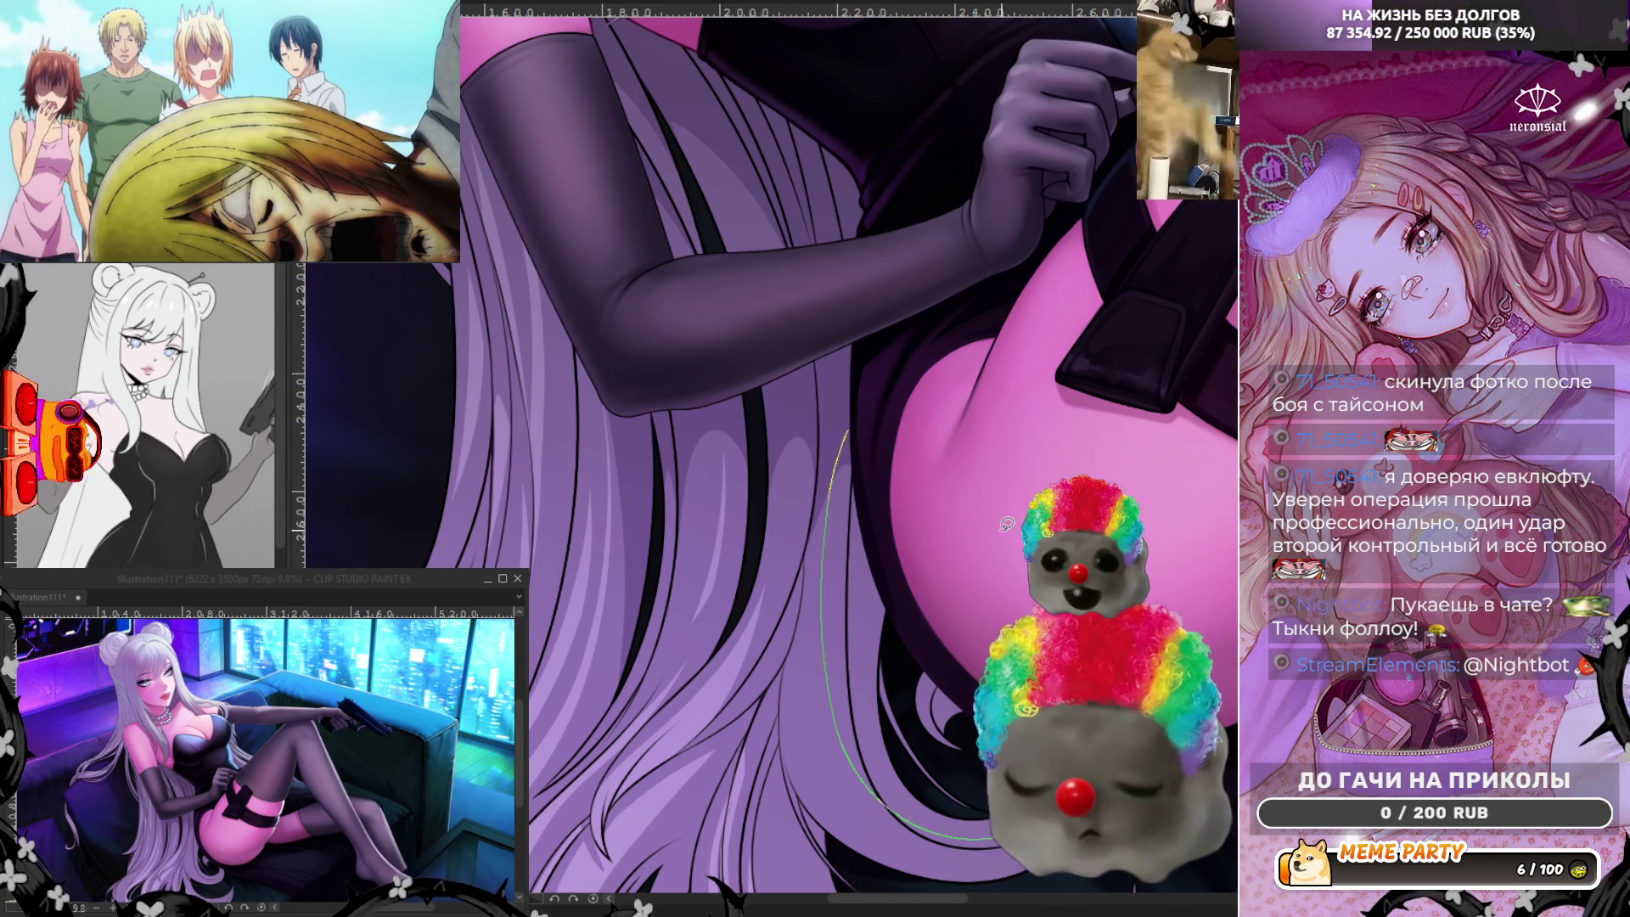
key("ctrl+z")
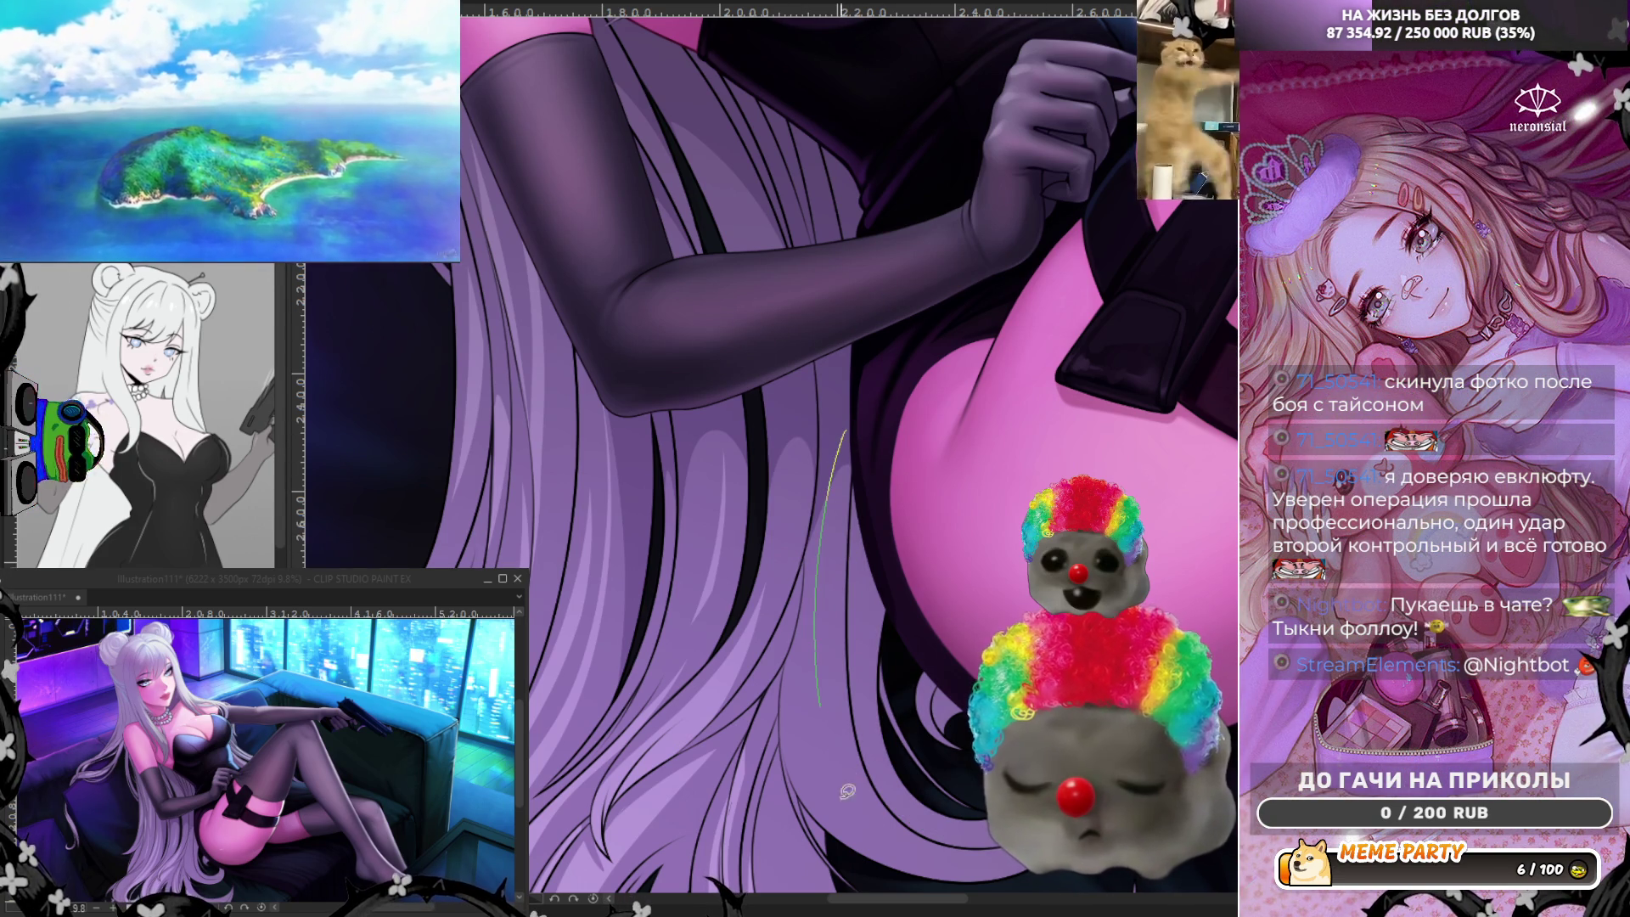
key("ctrl+z")
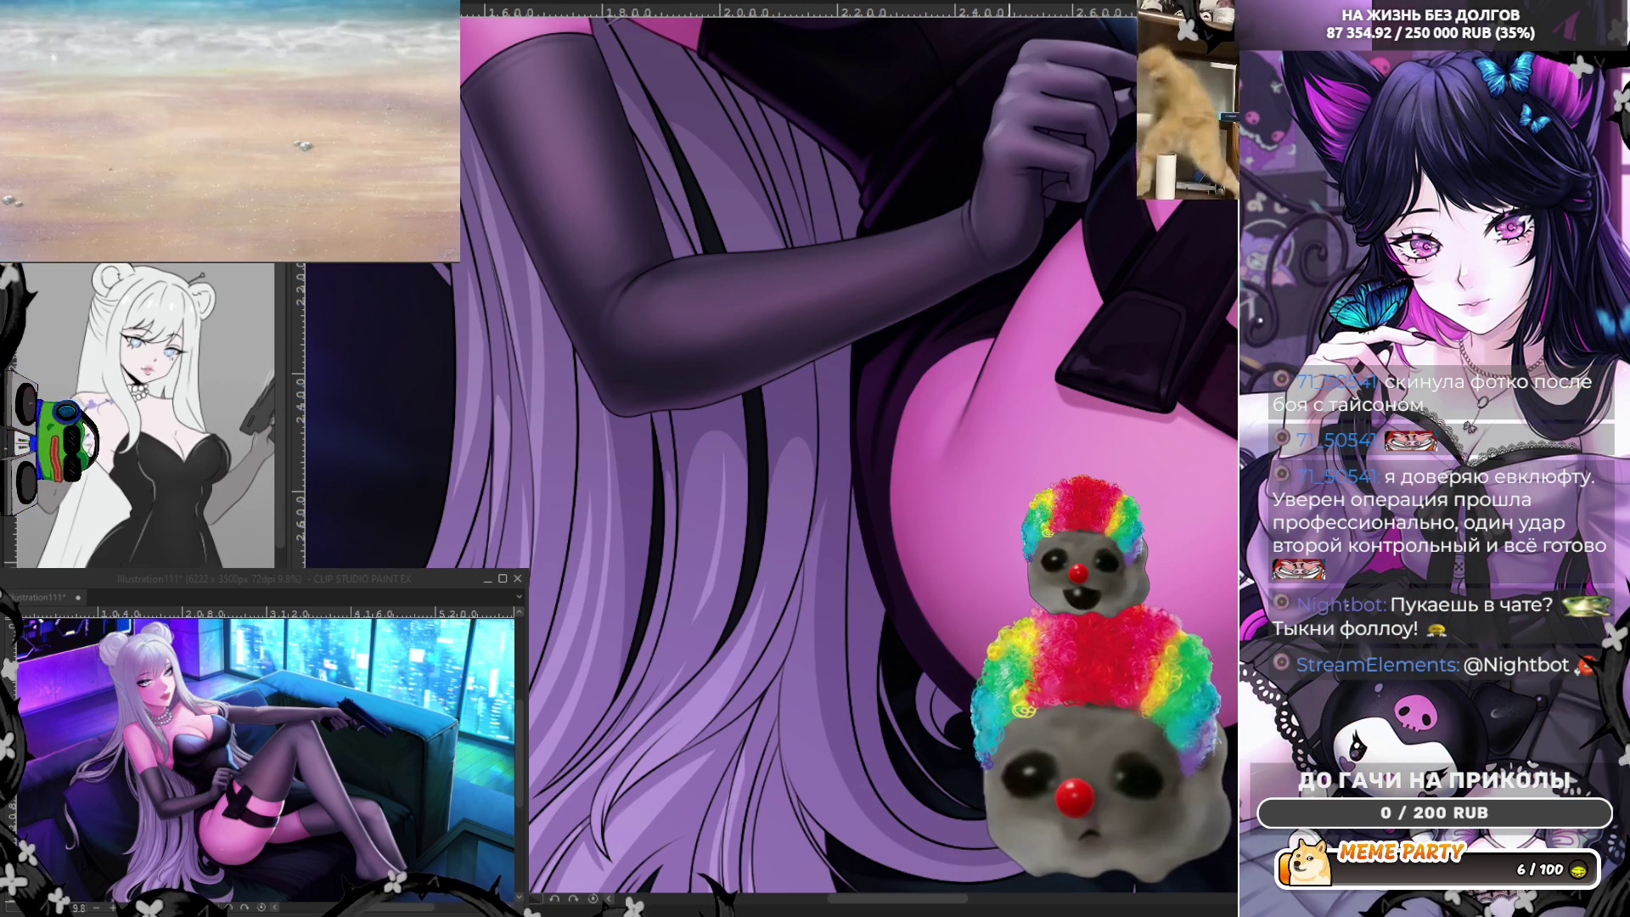
Draw thin curved strands on the lower hair toward the lower right.
left_click_drag(825, 815, 935, 845)
left_click_drag(807, 795, 854, 848)
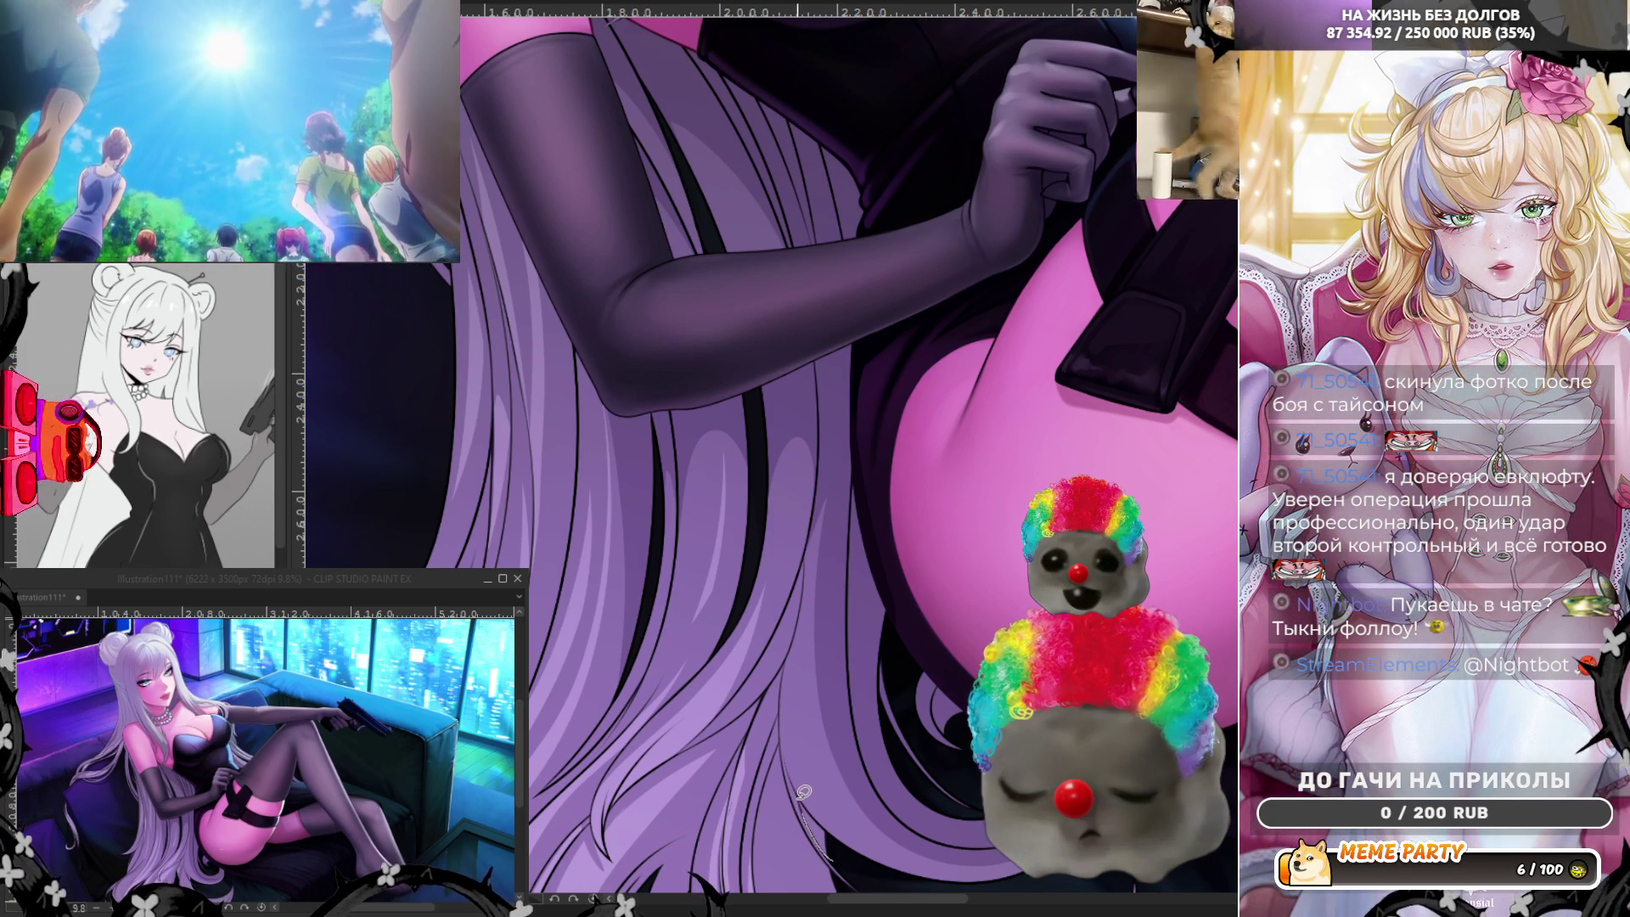
left_click_drag(803, 792, 981, 845)
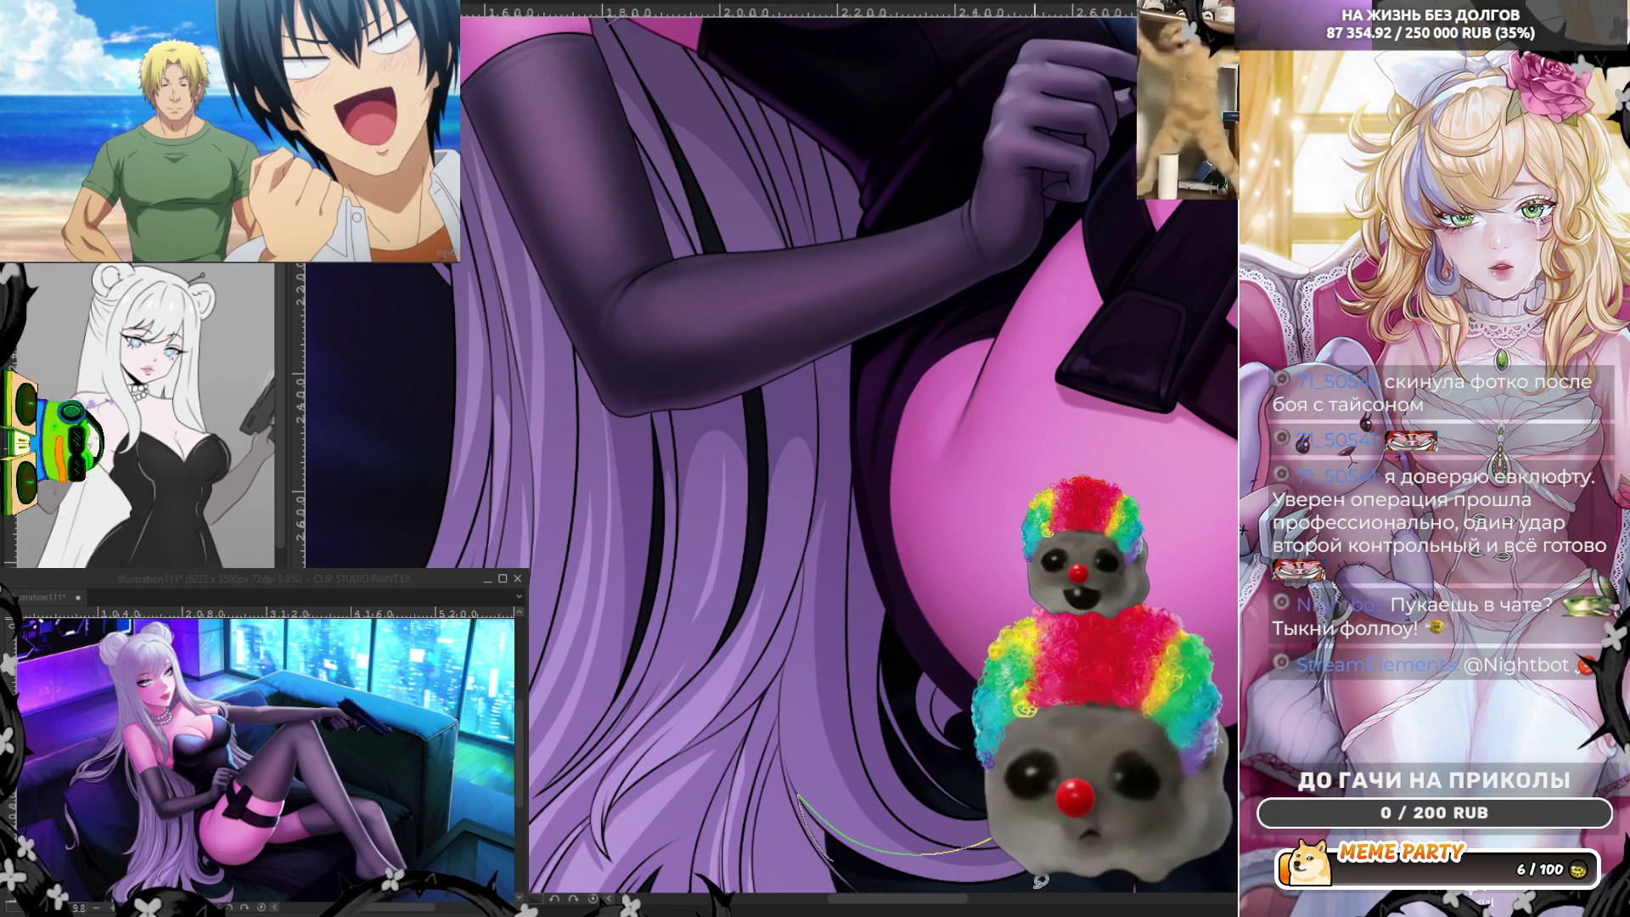
Zoom out to the whole illustration and mirror the canvas view to check it.
key("ctrl+0")
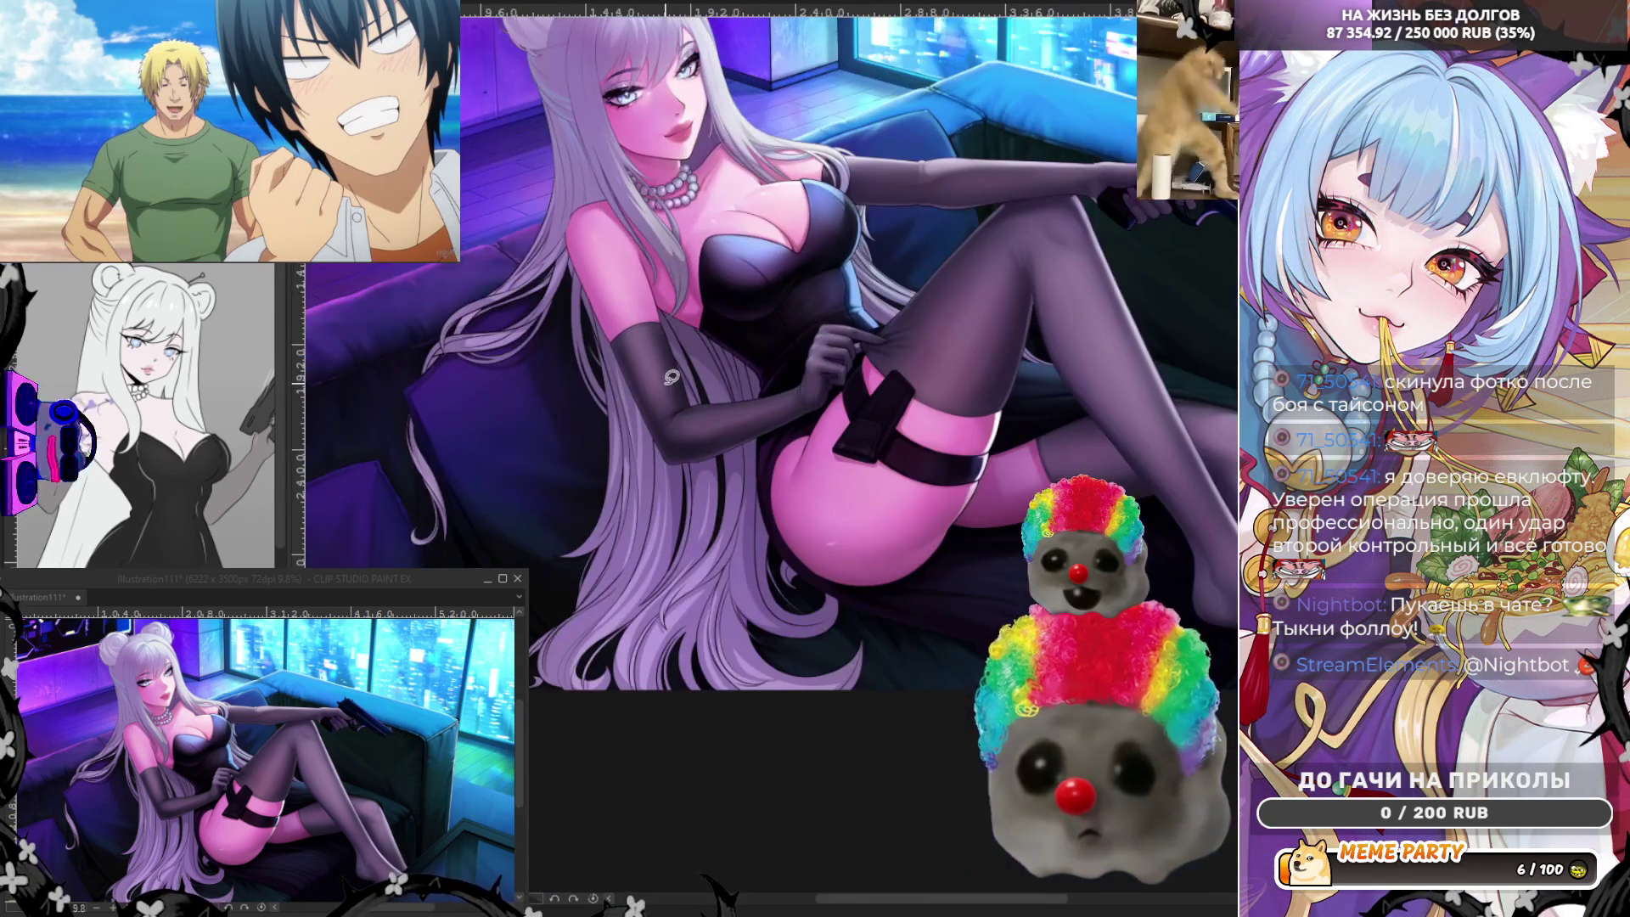
key("h")
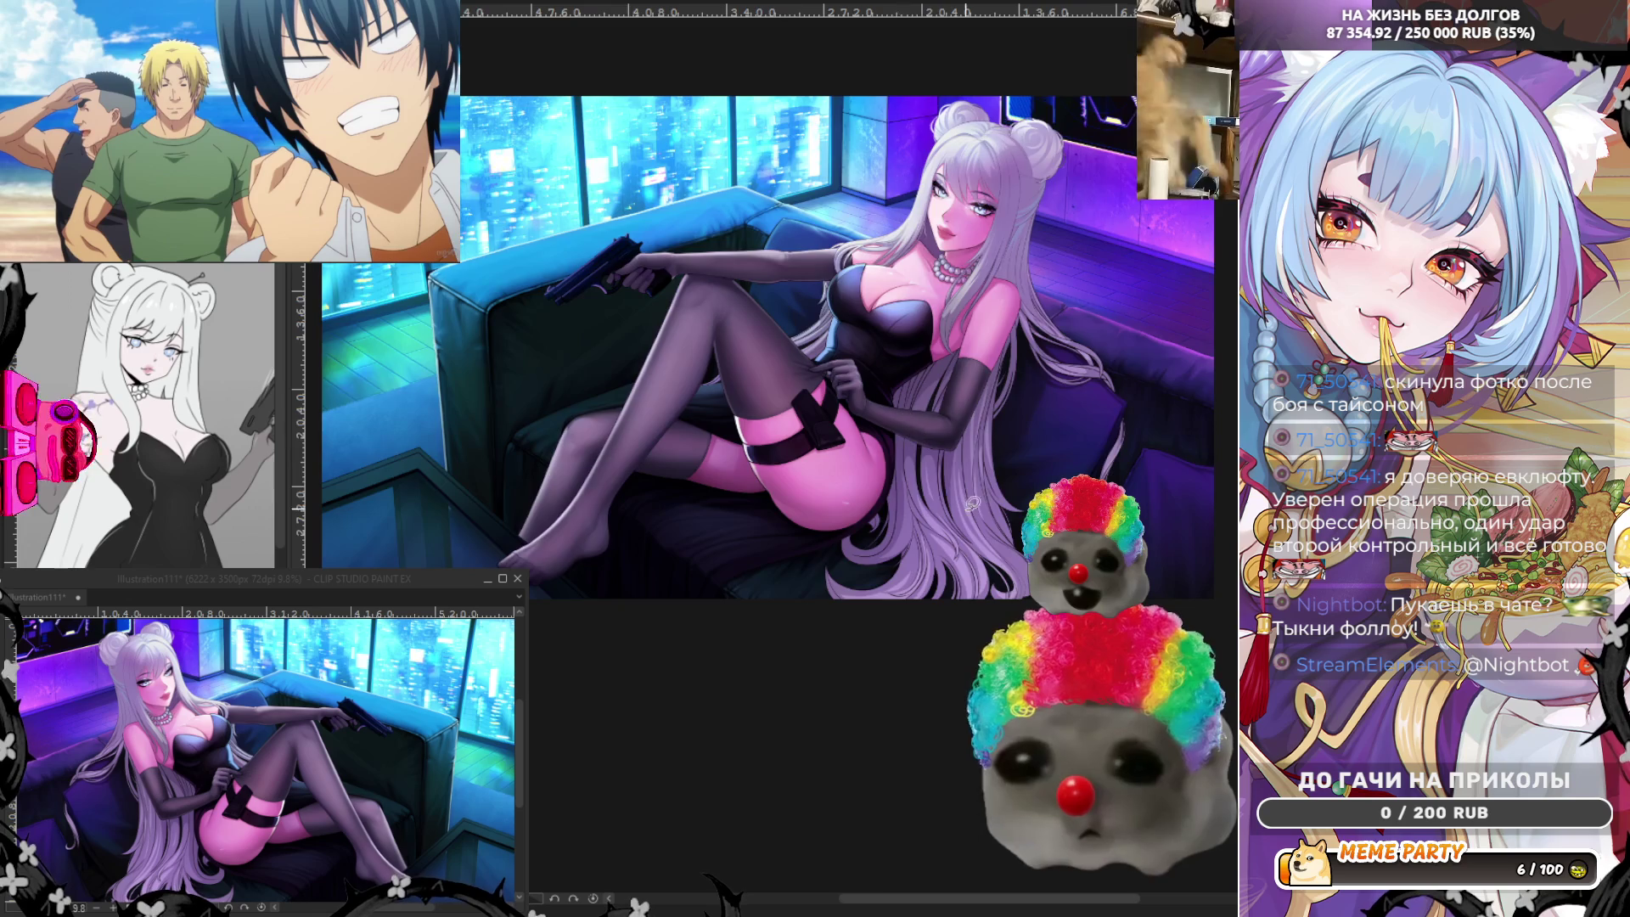
scroll(664, 762, "up", 2)
scroll(665, 762, "up", 2)
scroll(665, 762, "up", 1)
scroll(665, 762, "up", 1)
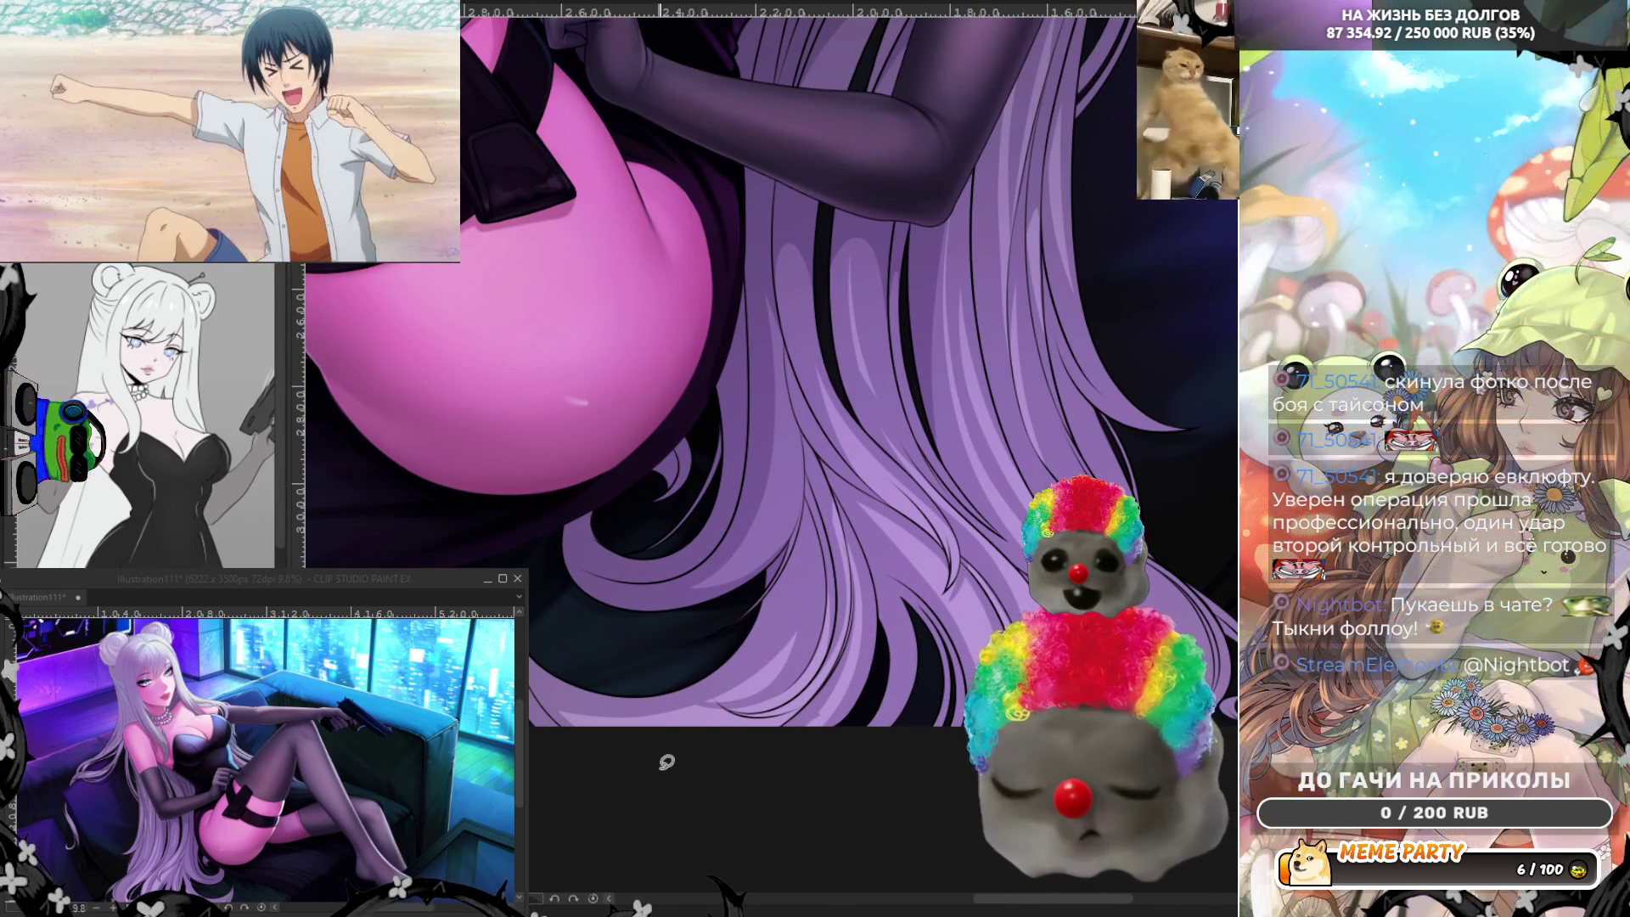
Trace curved strands down the hair, undoing two attempts along the edge.
left_click_drag(552, 646, 633, 717)
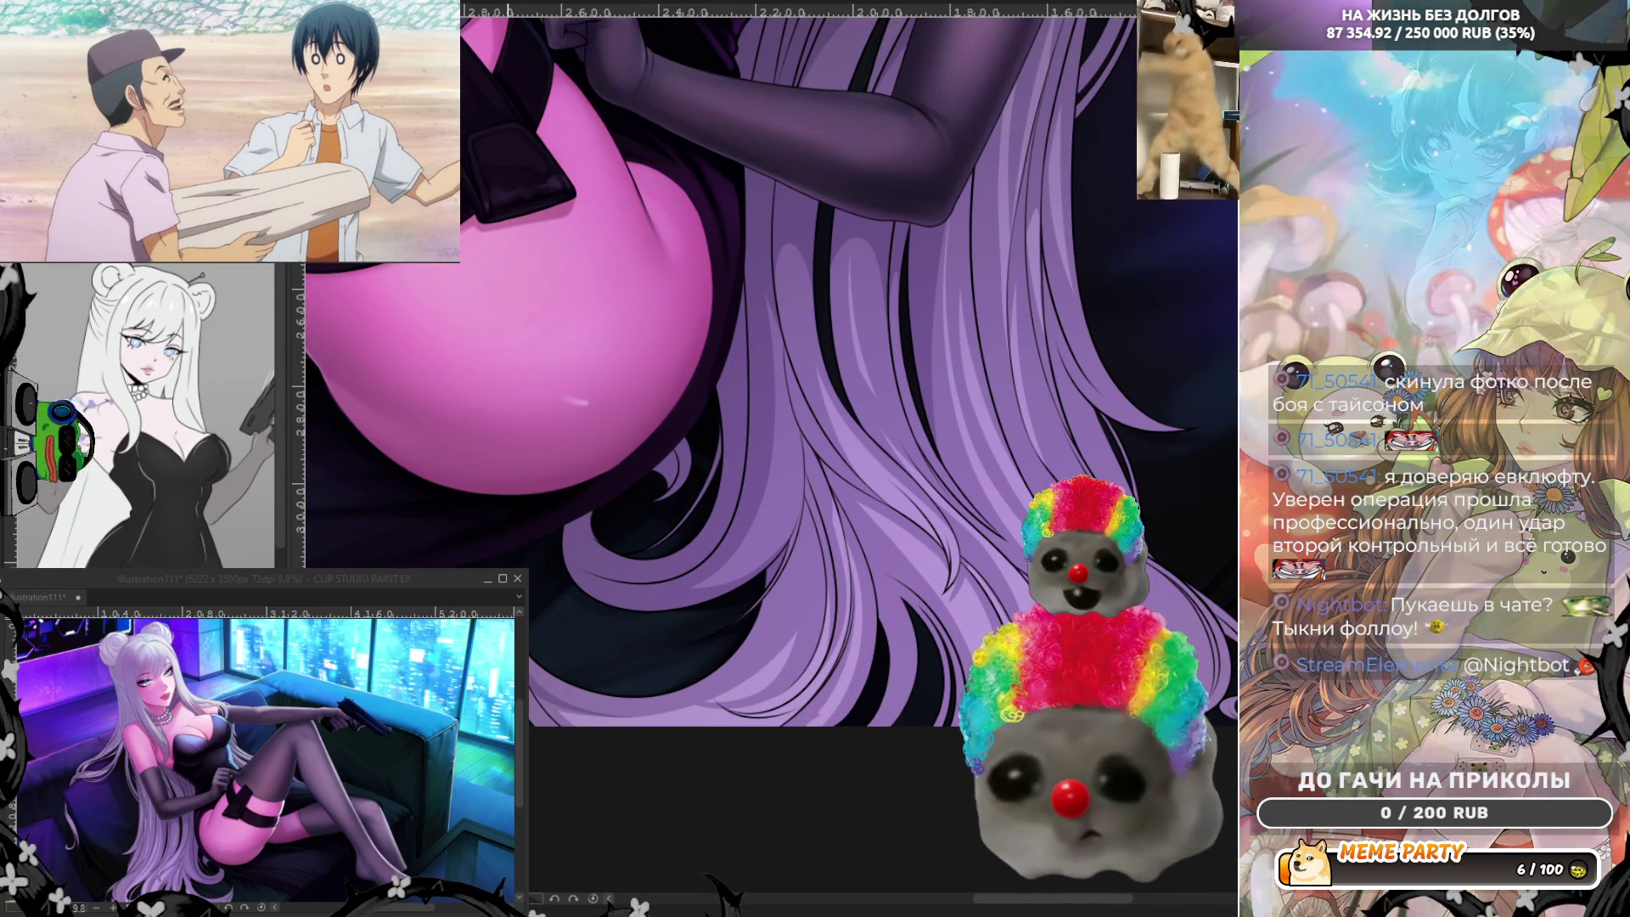
left_click_drag(535, 670, 581, 752)
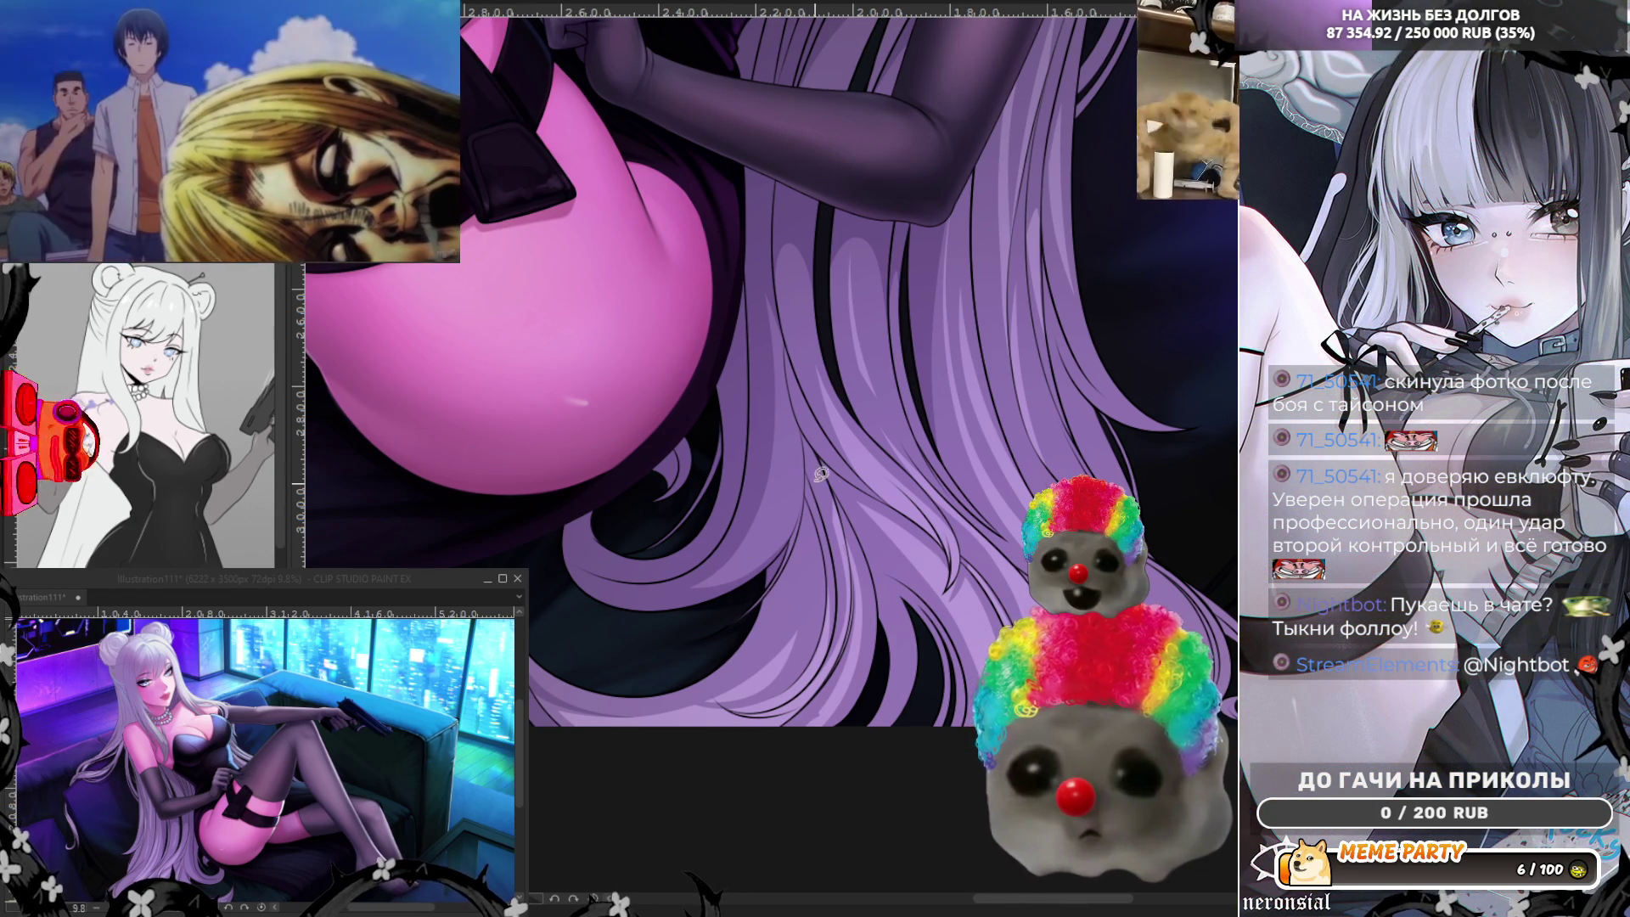
left_click_drag(804, 419, 761, 598)
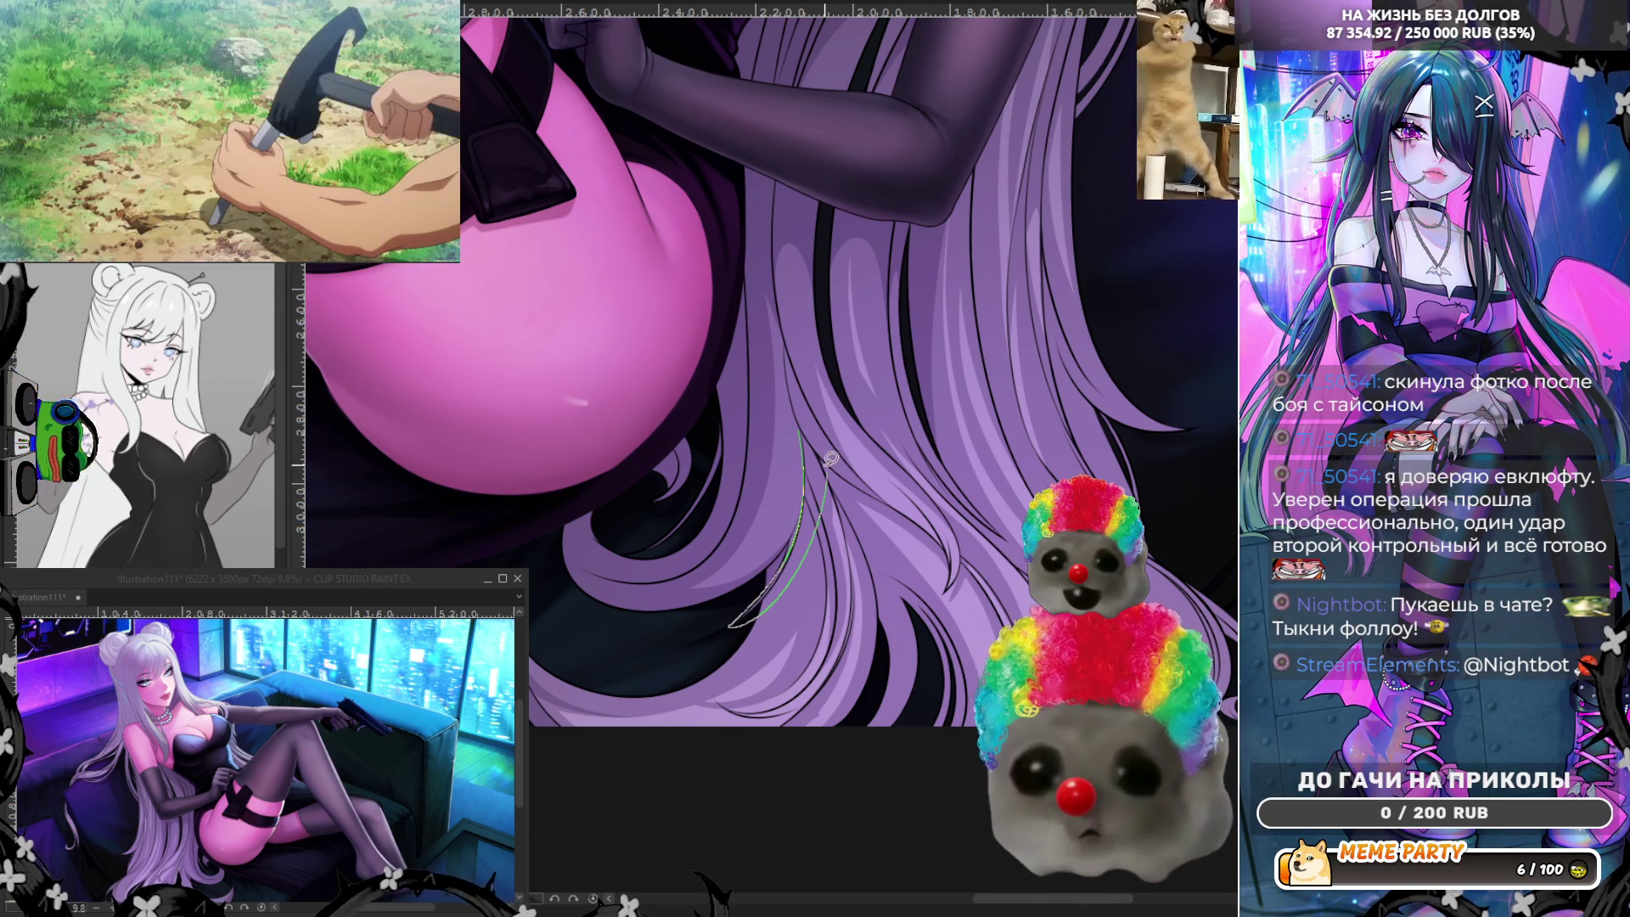
key("ctrl+z")
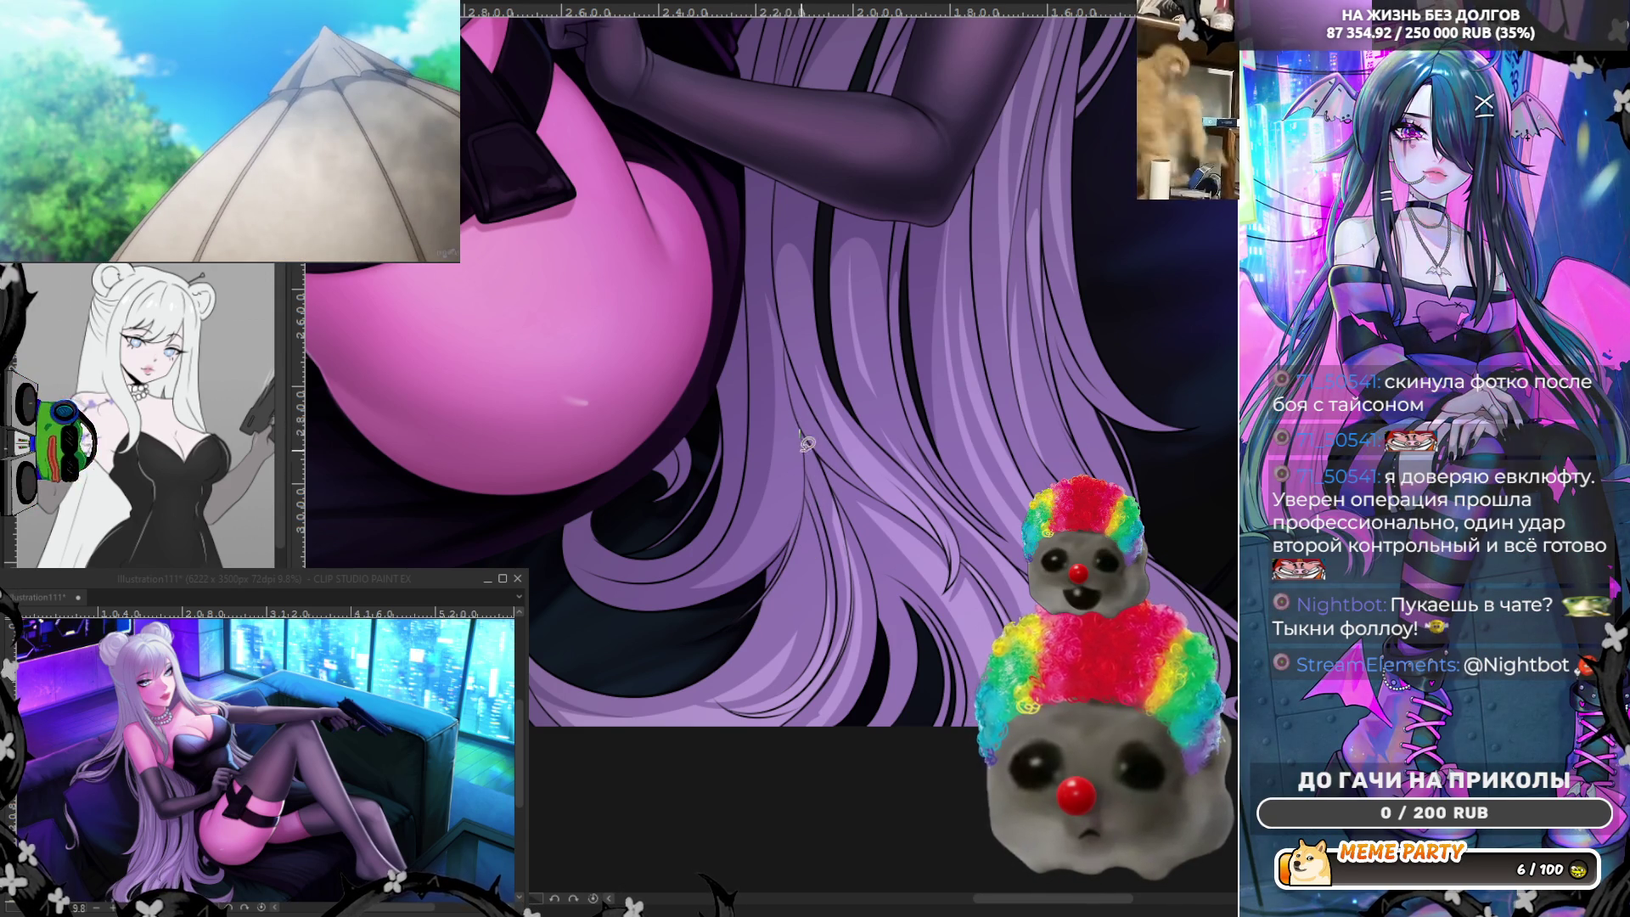
left_click_drag(804, 439, 738, 633)
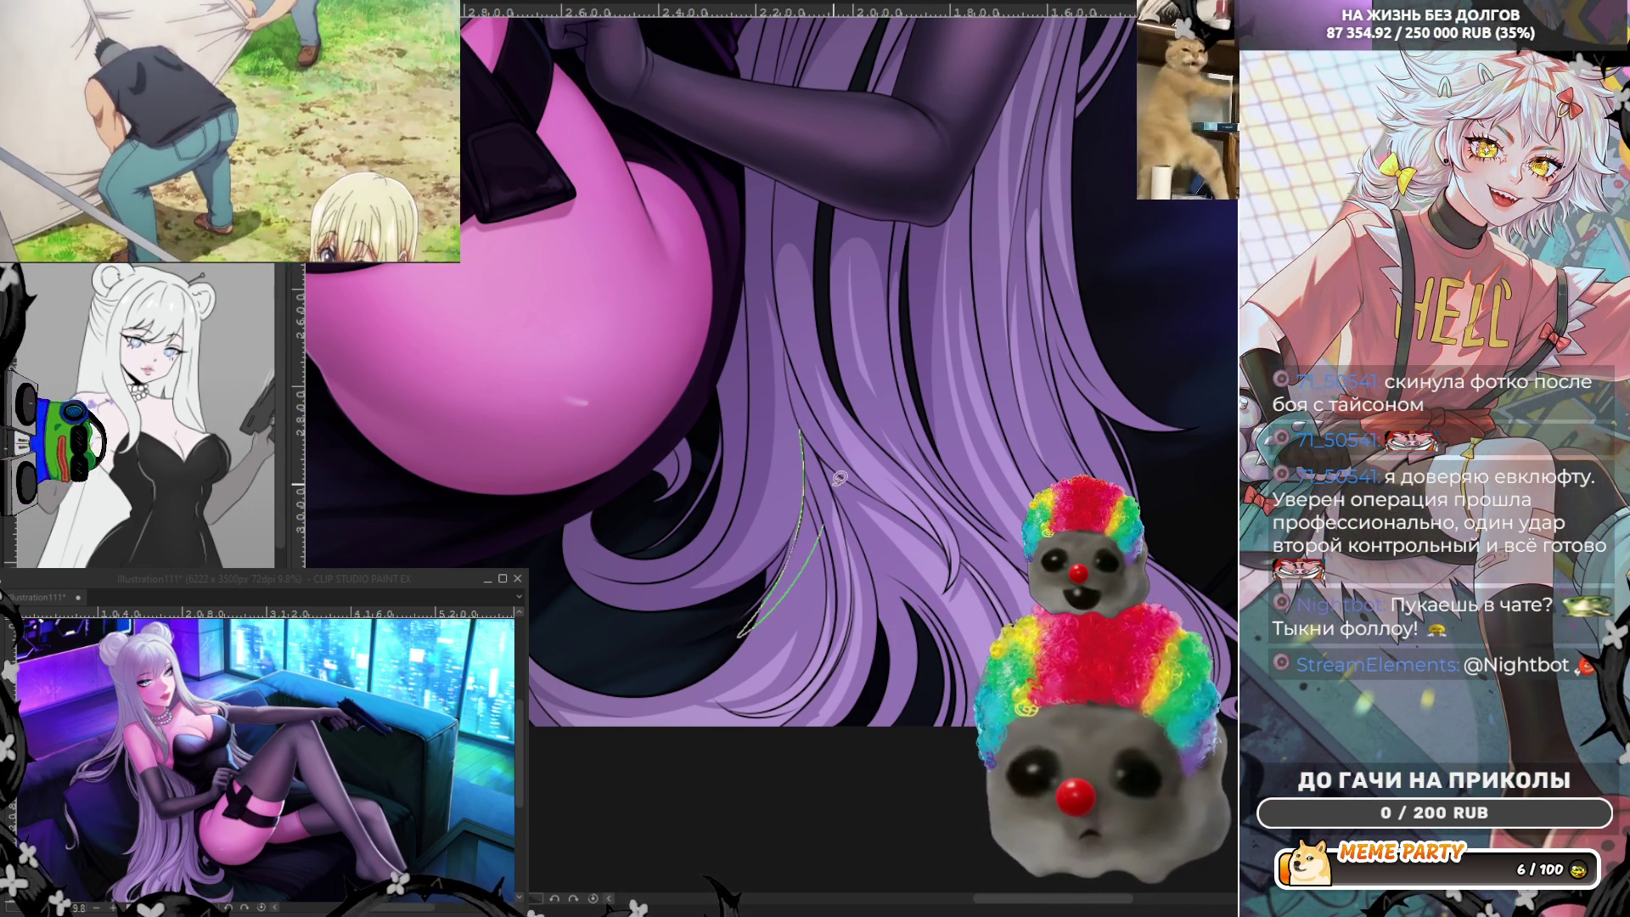
key("ctrl+z")
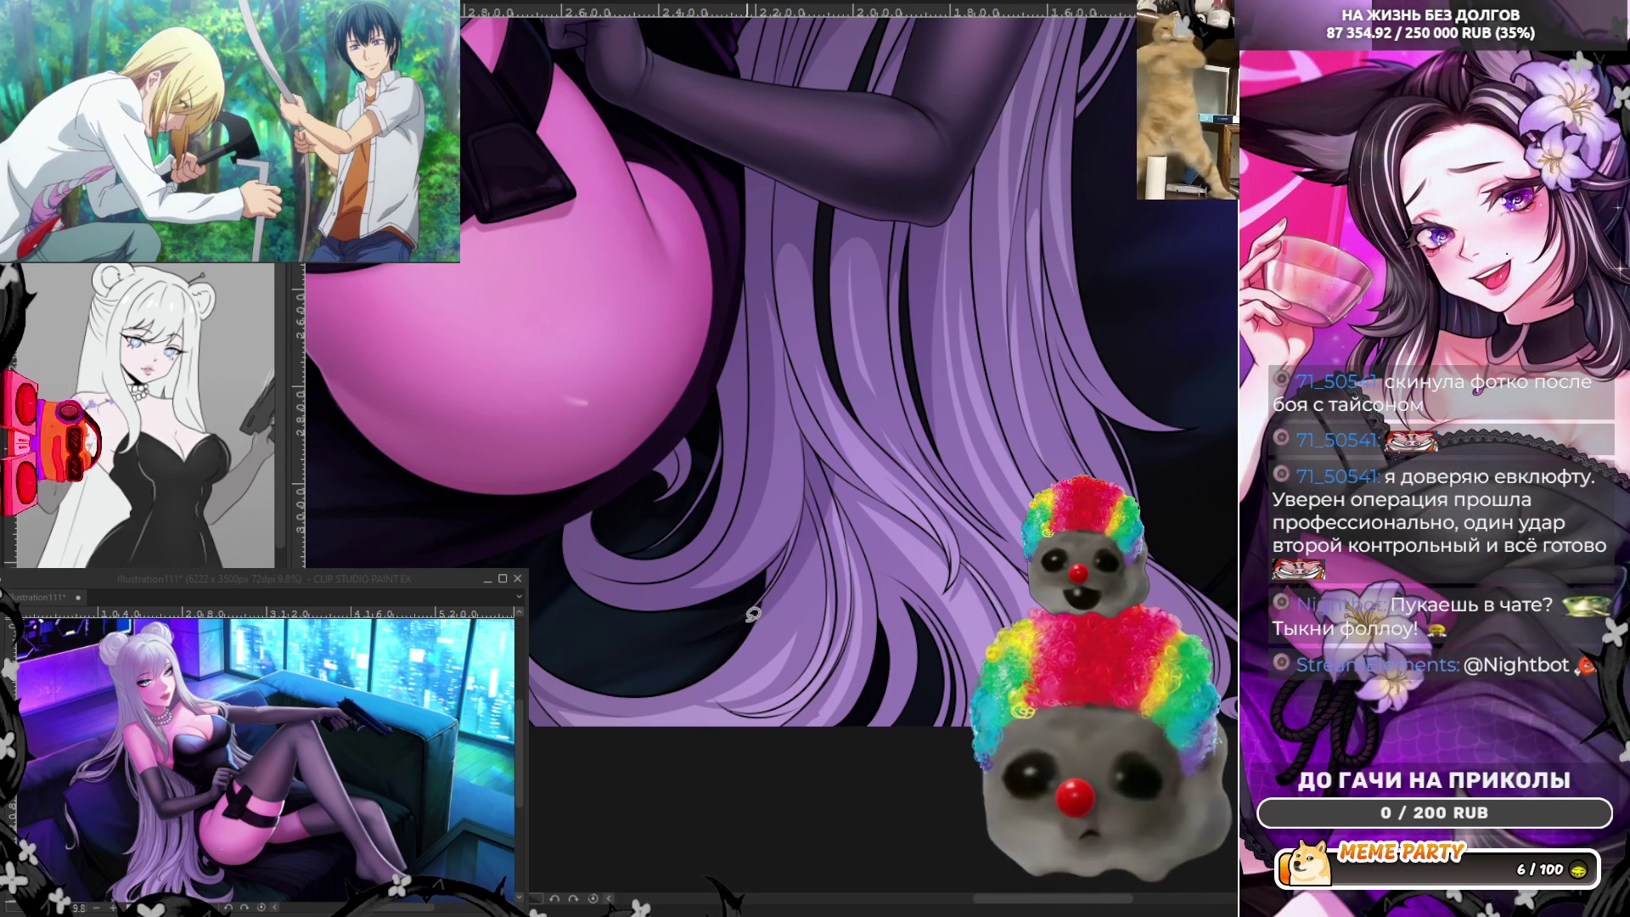
Settle on thin strands along the hair edge, then mirror the canvas view horizontally.
left_click_drag(810, 516, 729, 678)
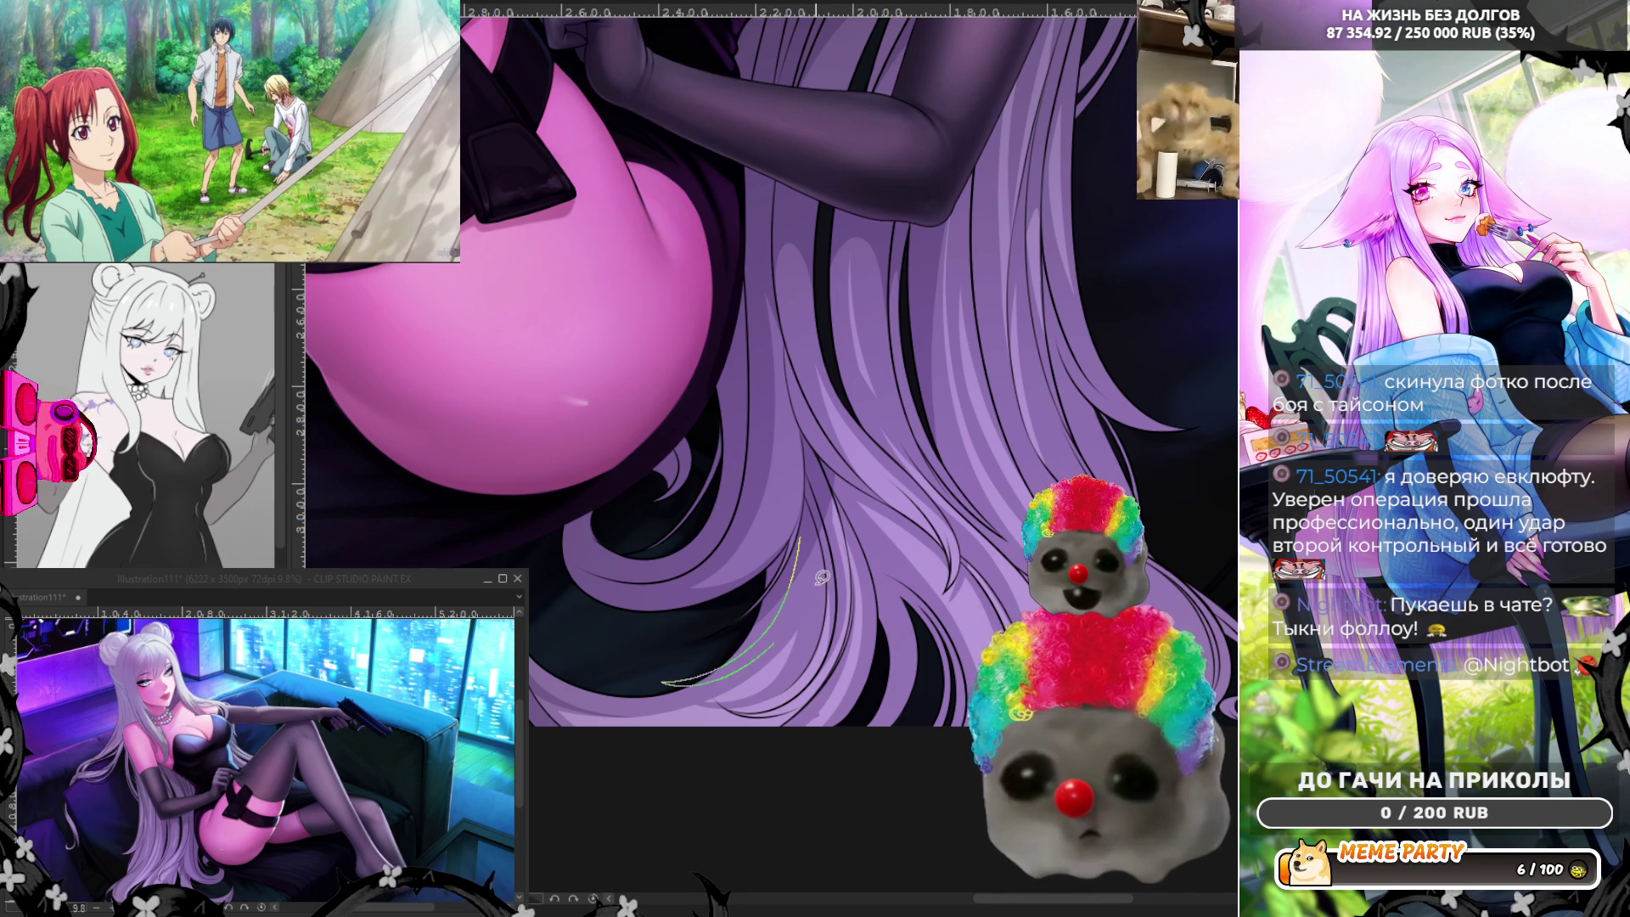
key("ctrl+z")
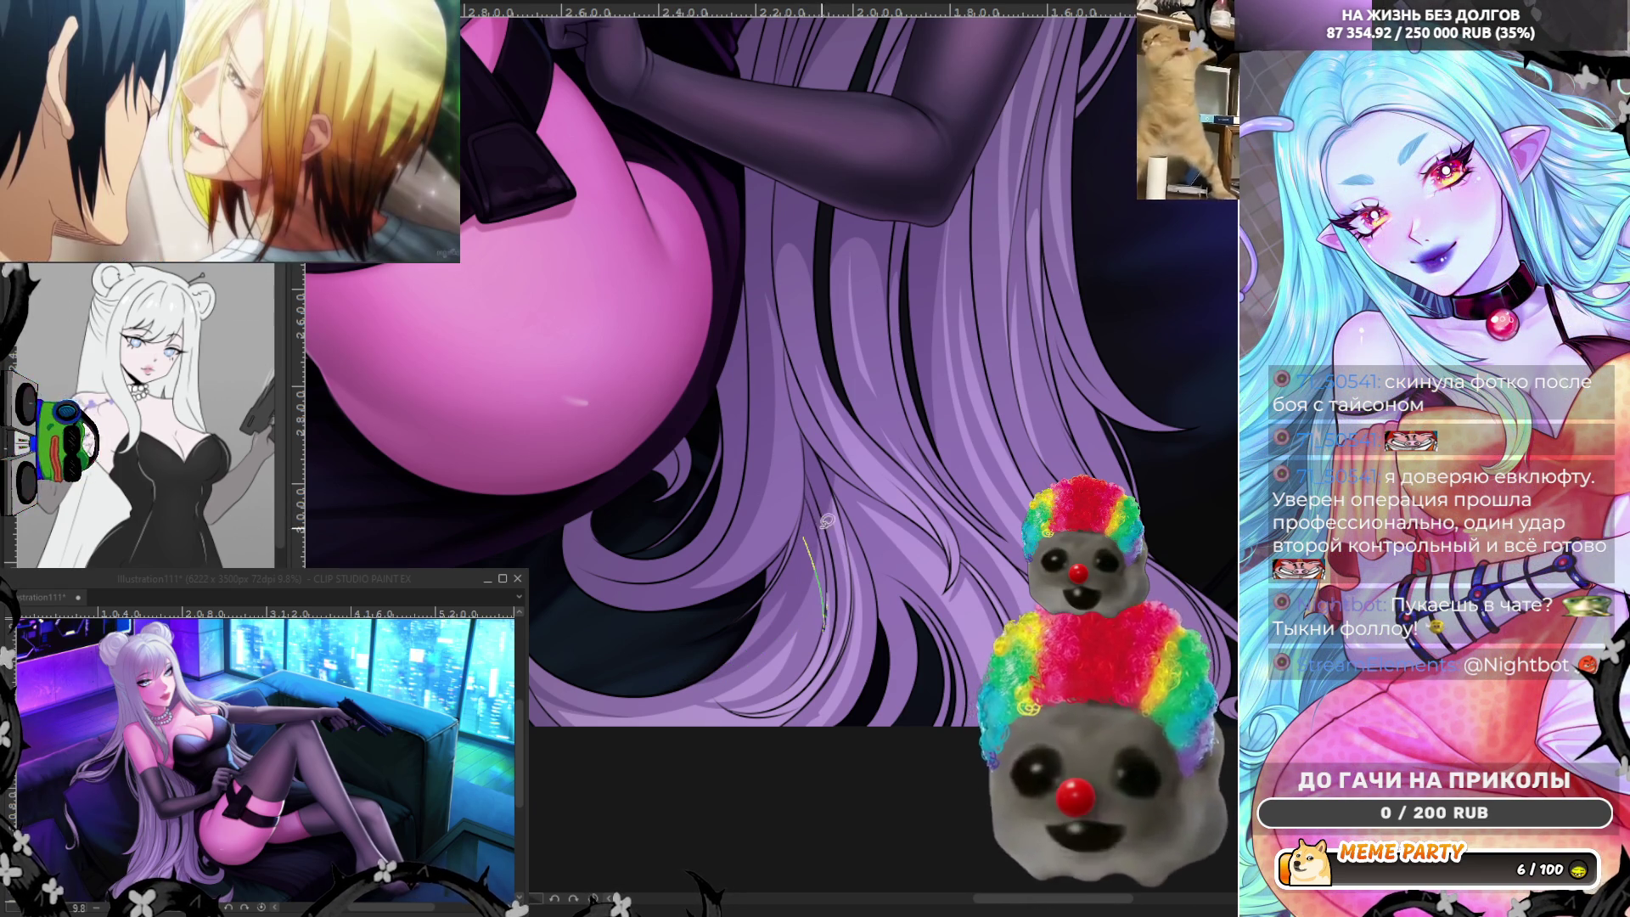
left_click_drag(828, 624, 818, 643)
key("ctrl+z")
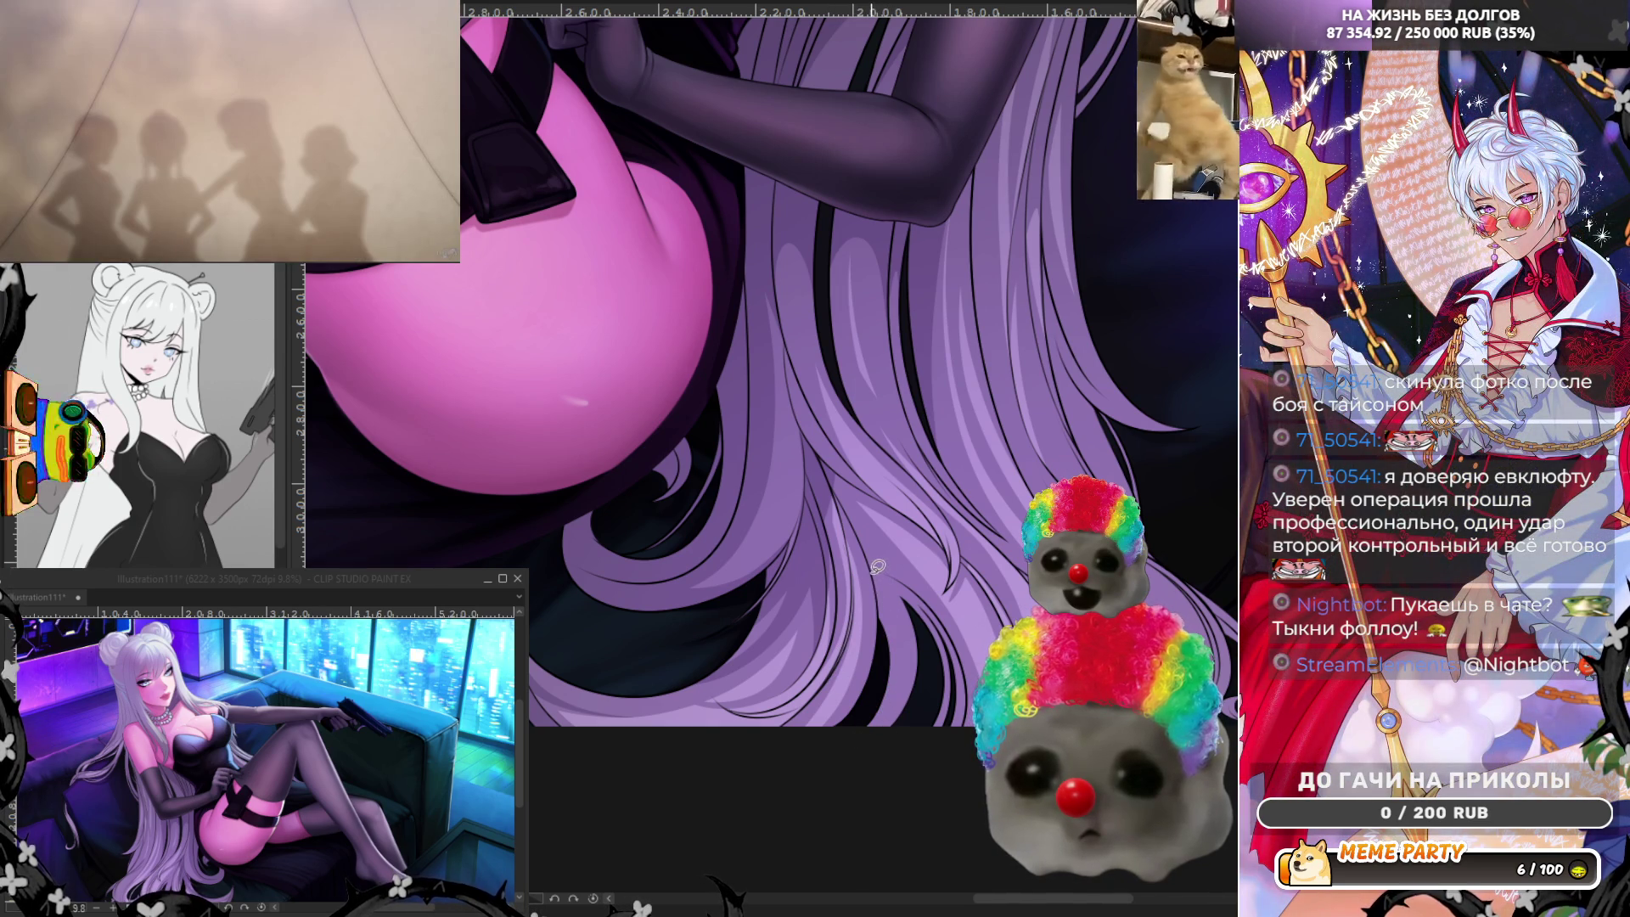
left_click_drag(878, 565, 883, 729)
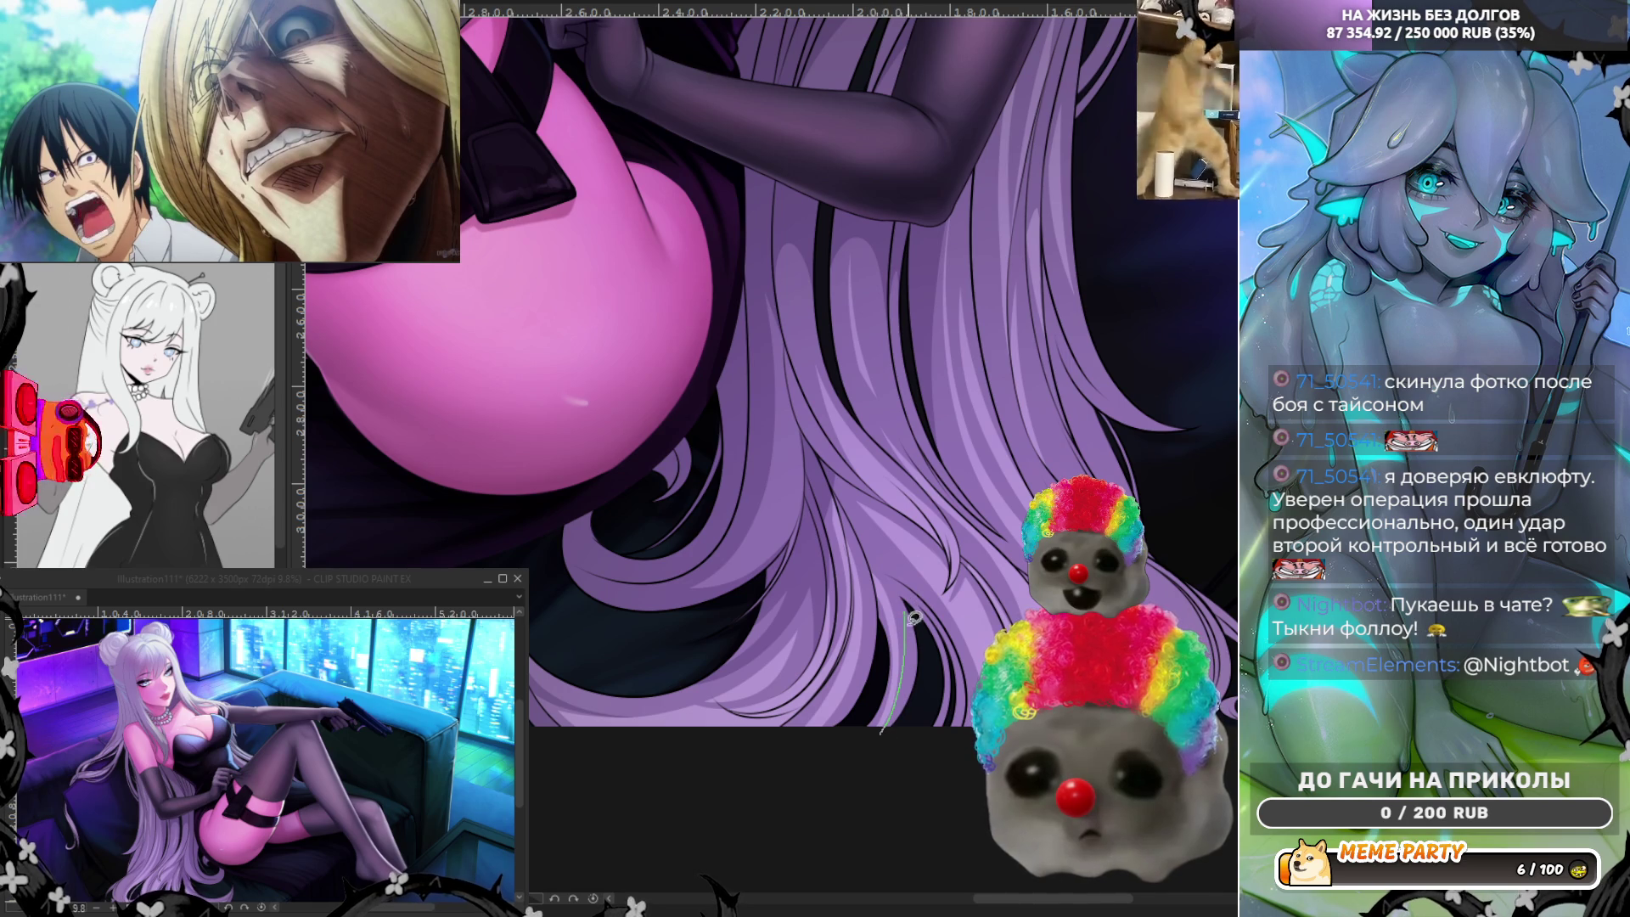
left_click_drag(913, 619, 898, 706)
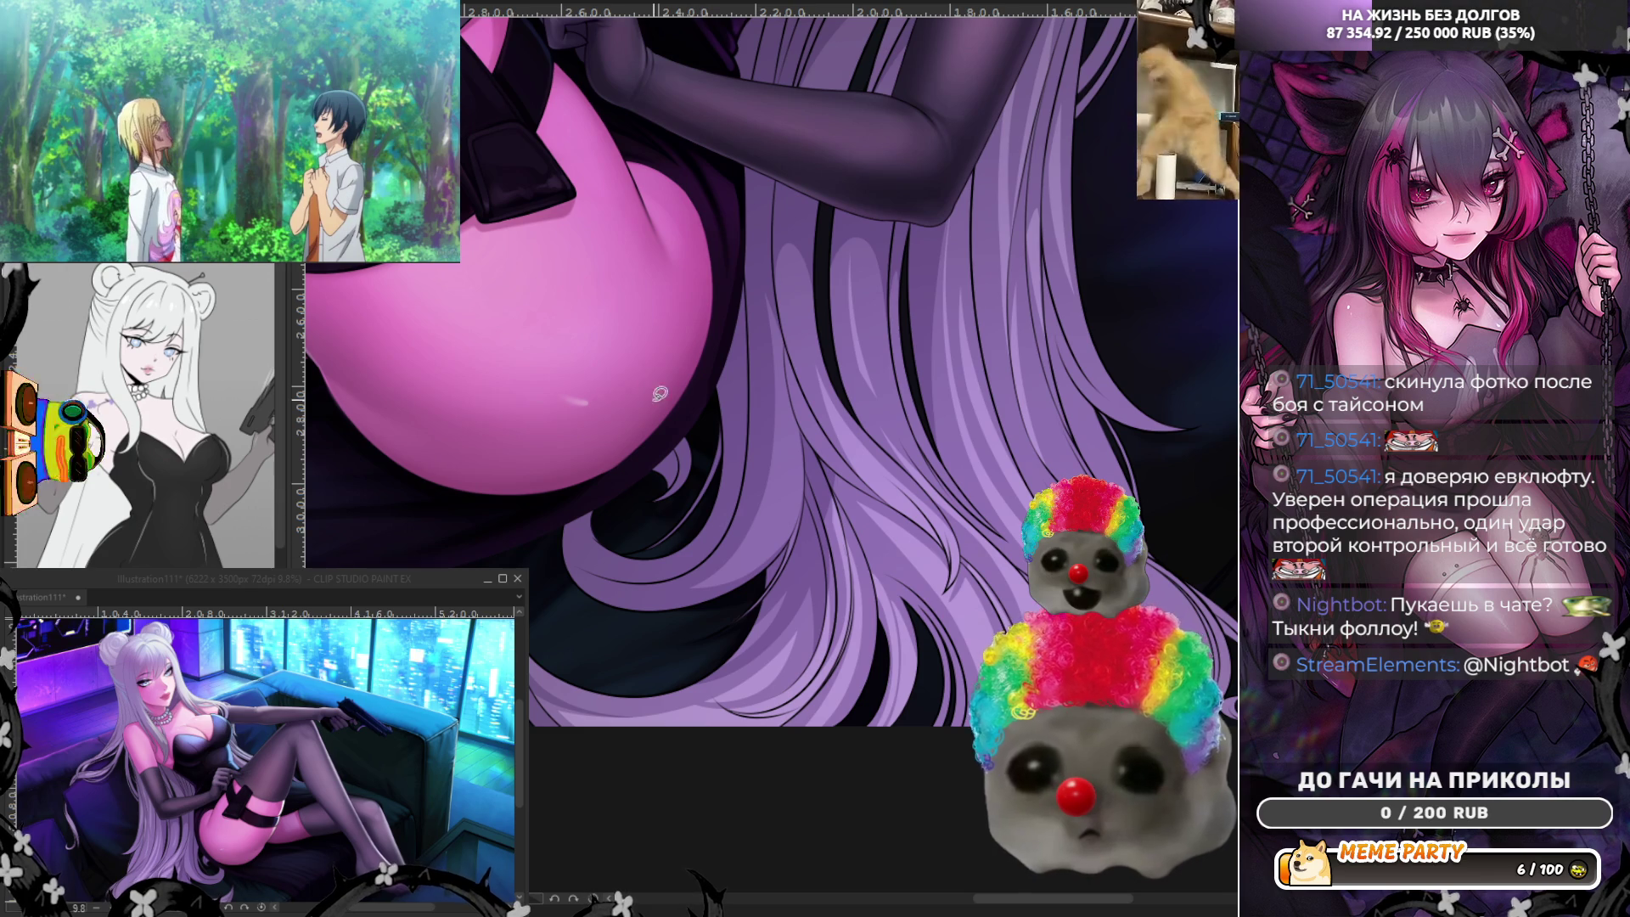
key("h")
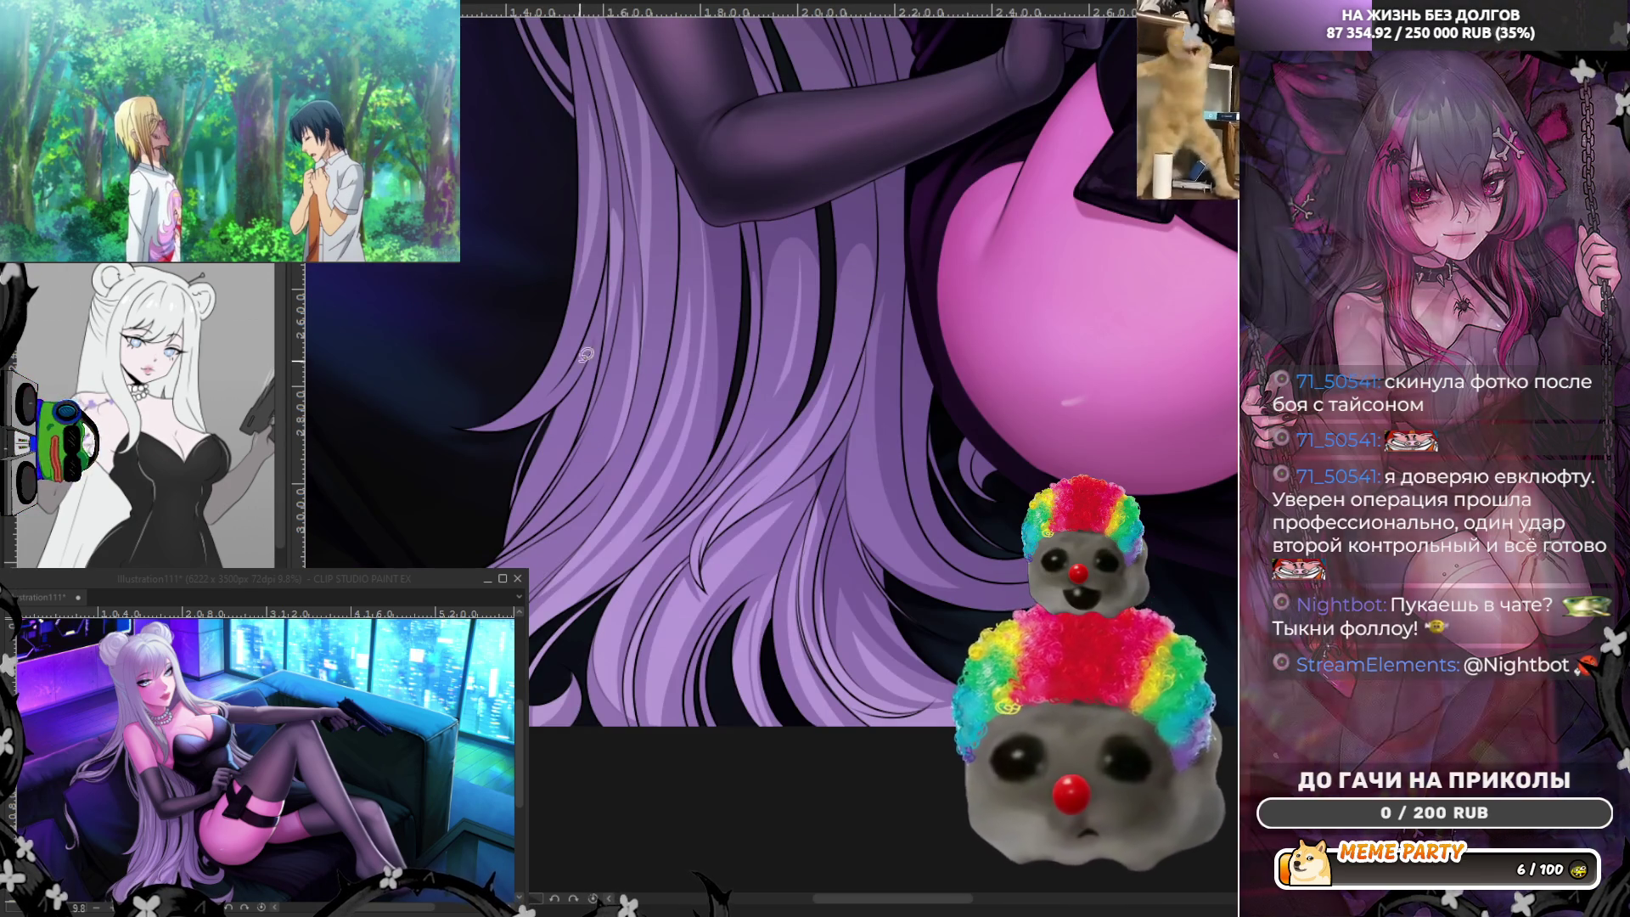
Attempt thin strands down the hair edge and undo each failed try.
left_click_drag(505, 549, 549, 441)
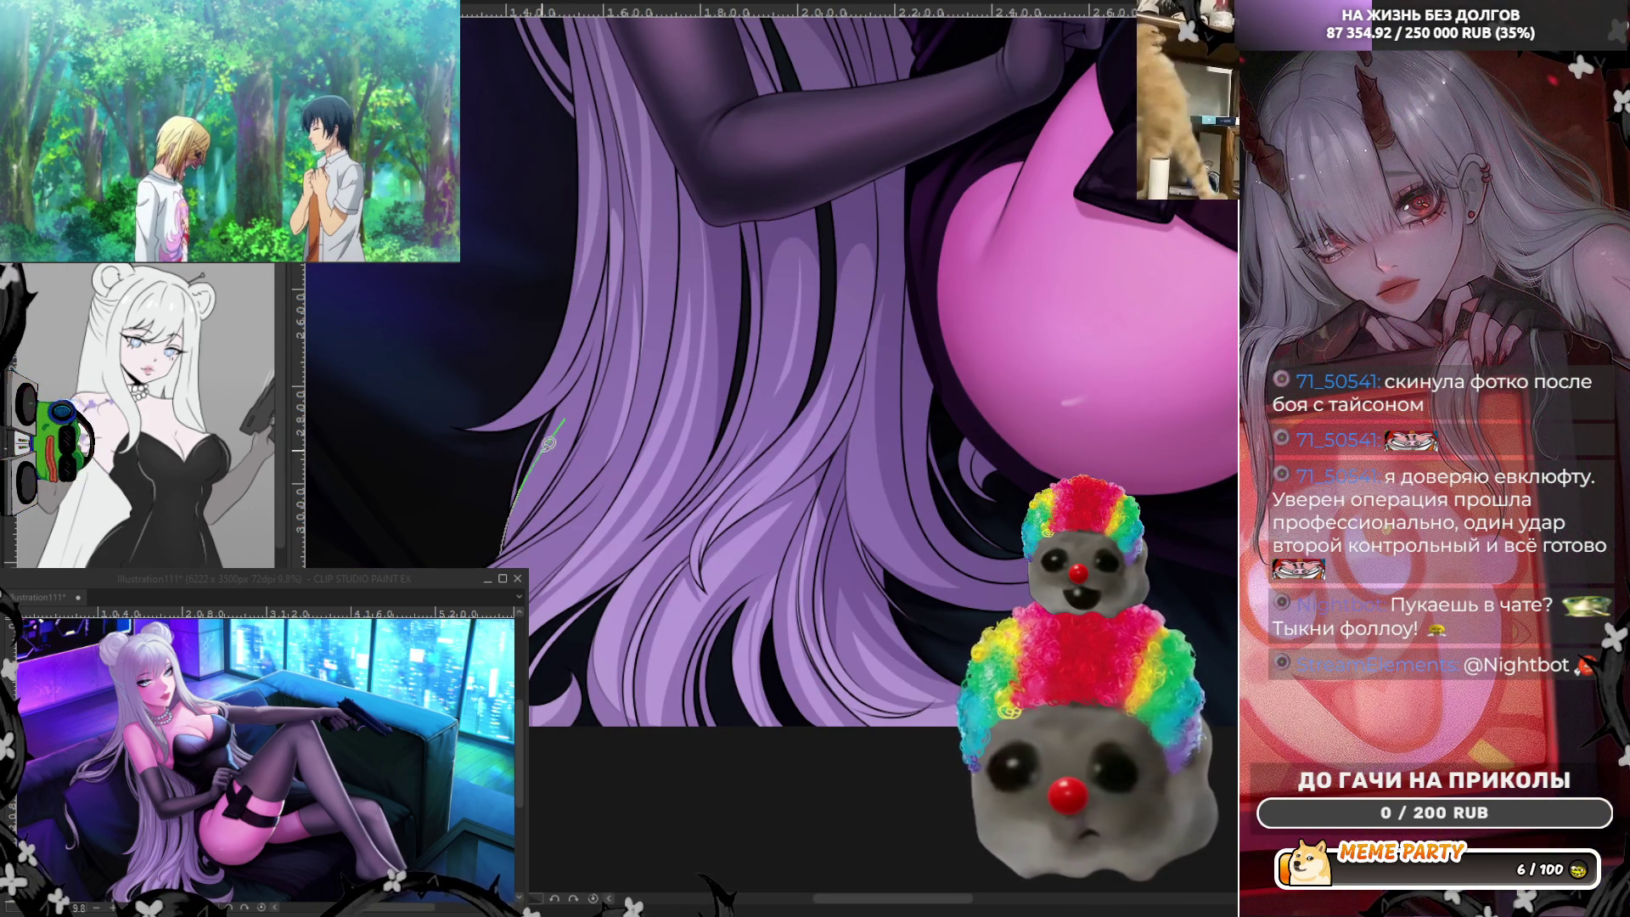
key("ctrl+z")
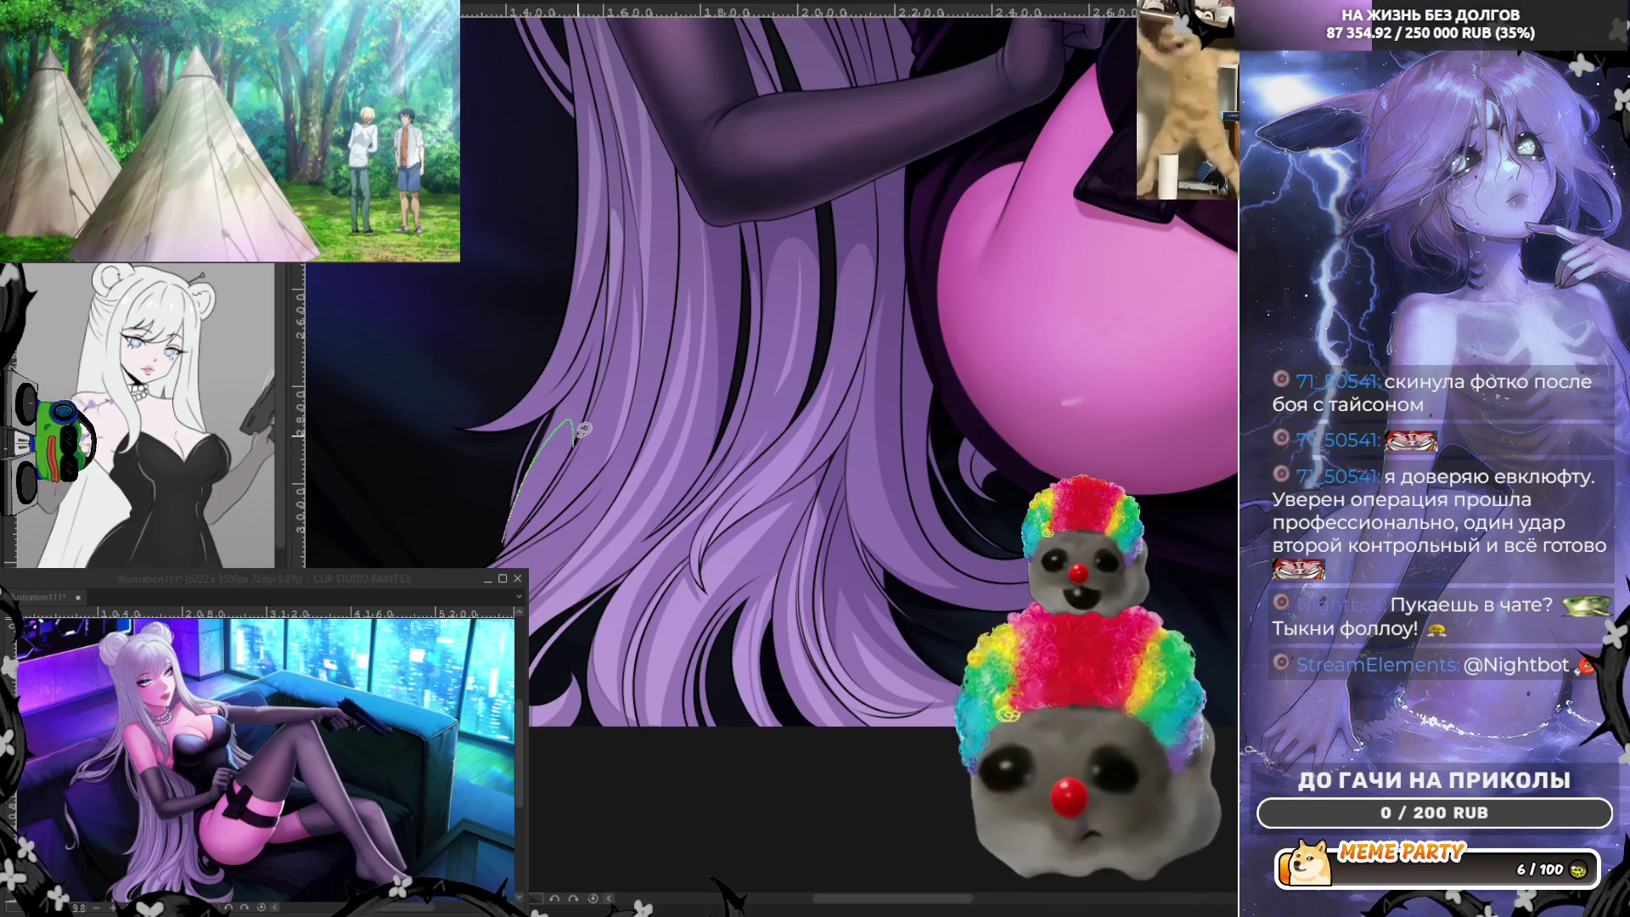
key("ctrl+z")
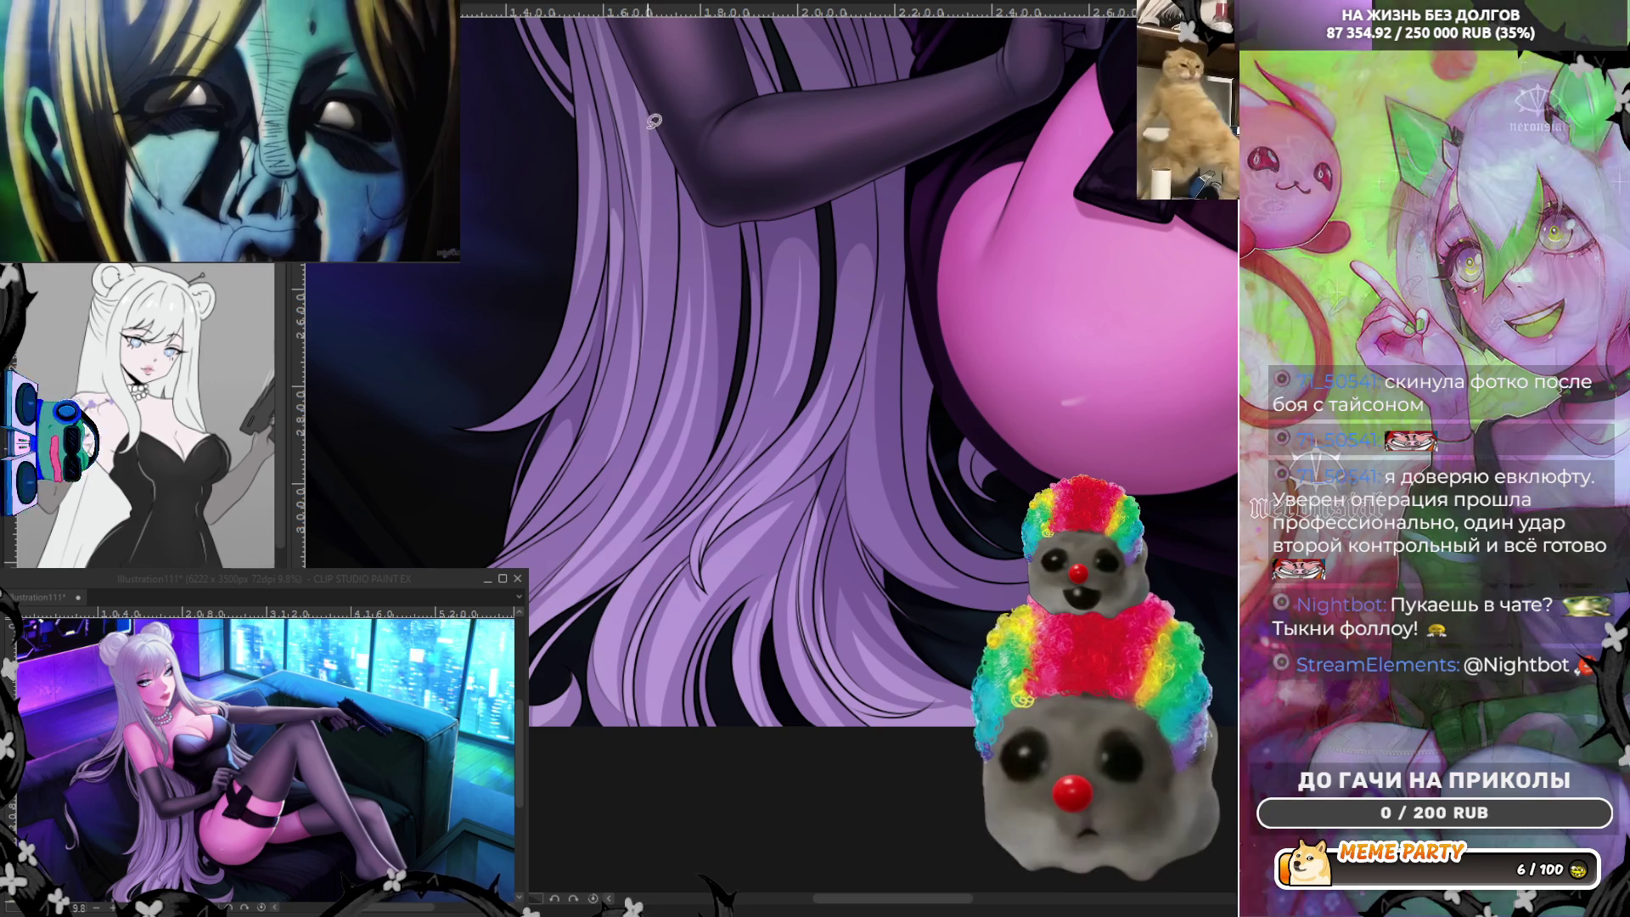
left_click_drag(643, 102, 662, 344)
key("ctrl+z")
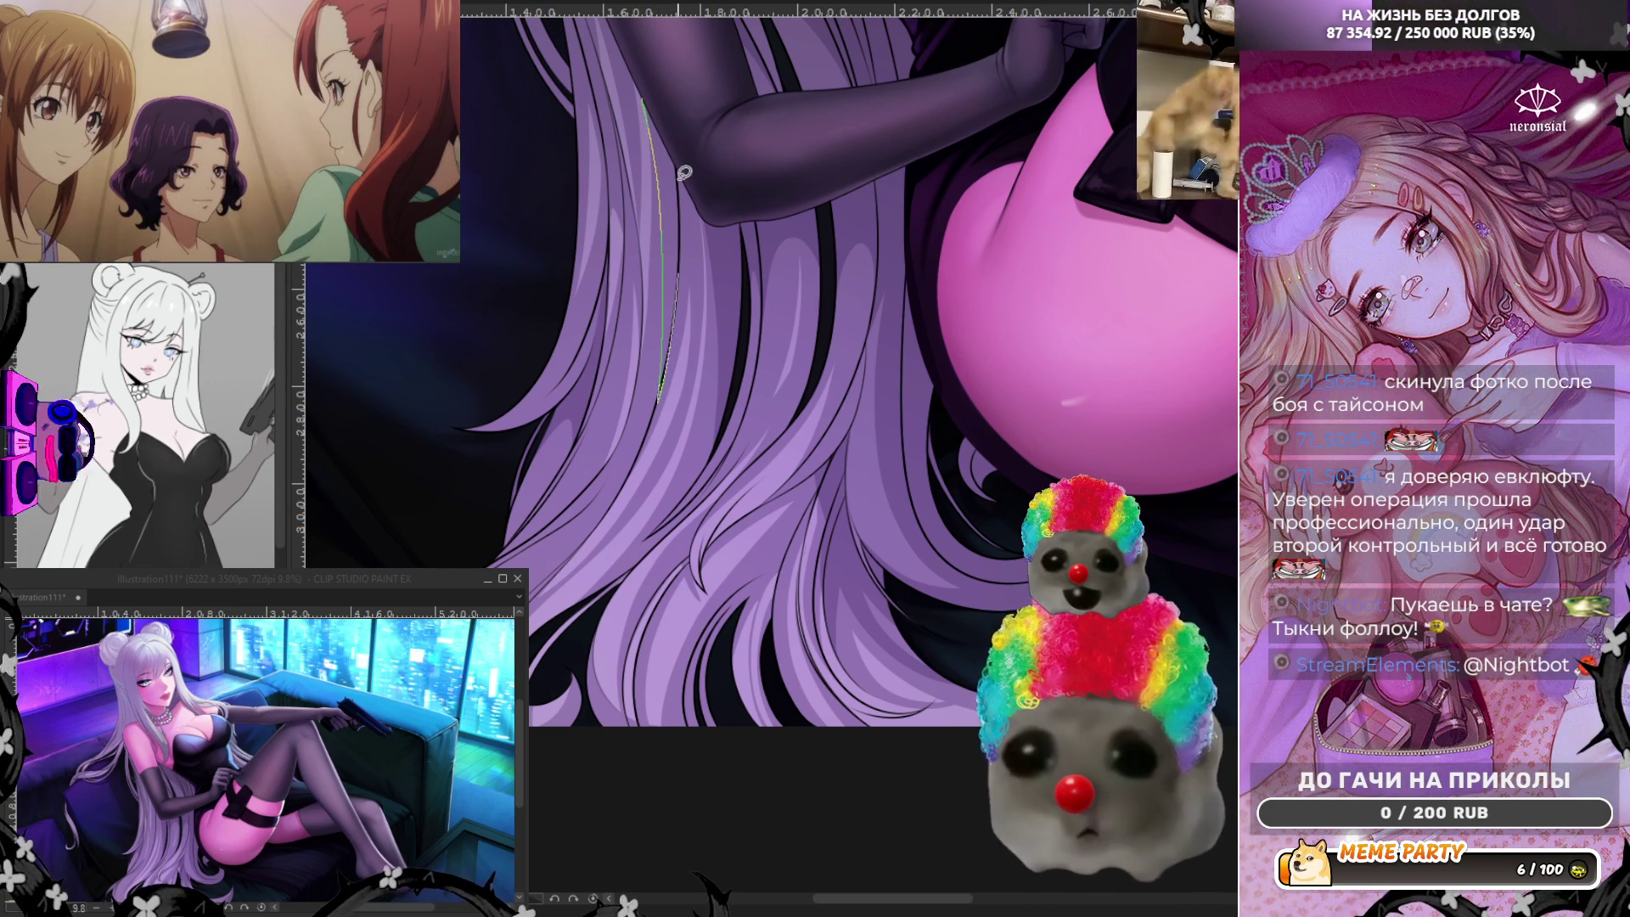
left_click_drag(644, 99, 676, 318)
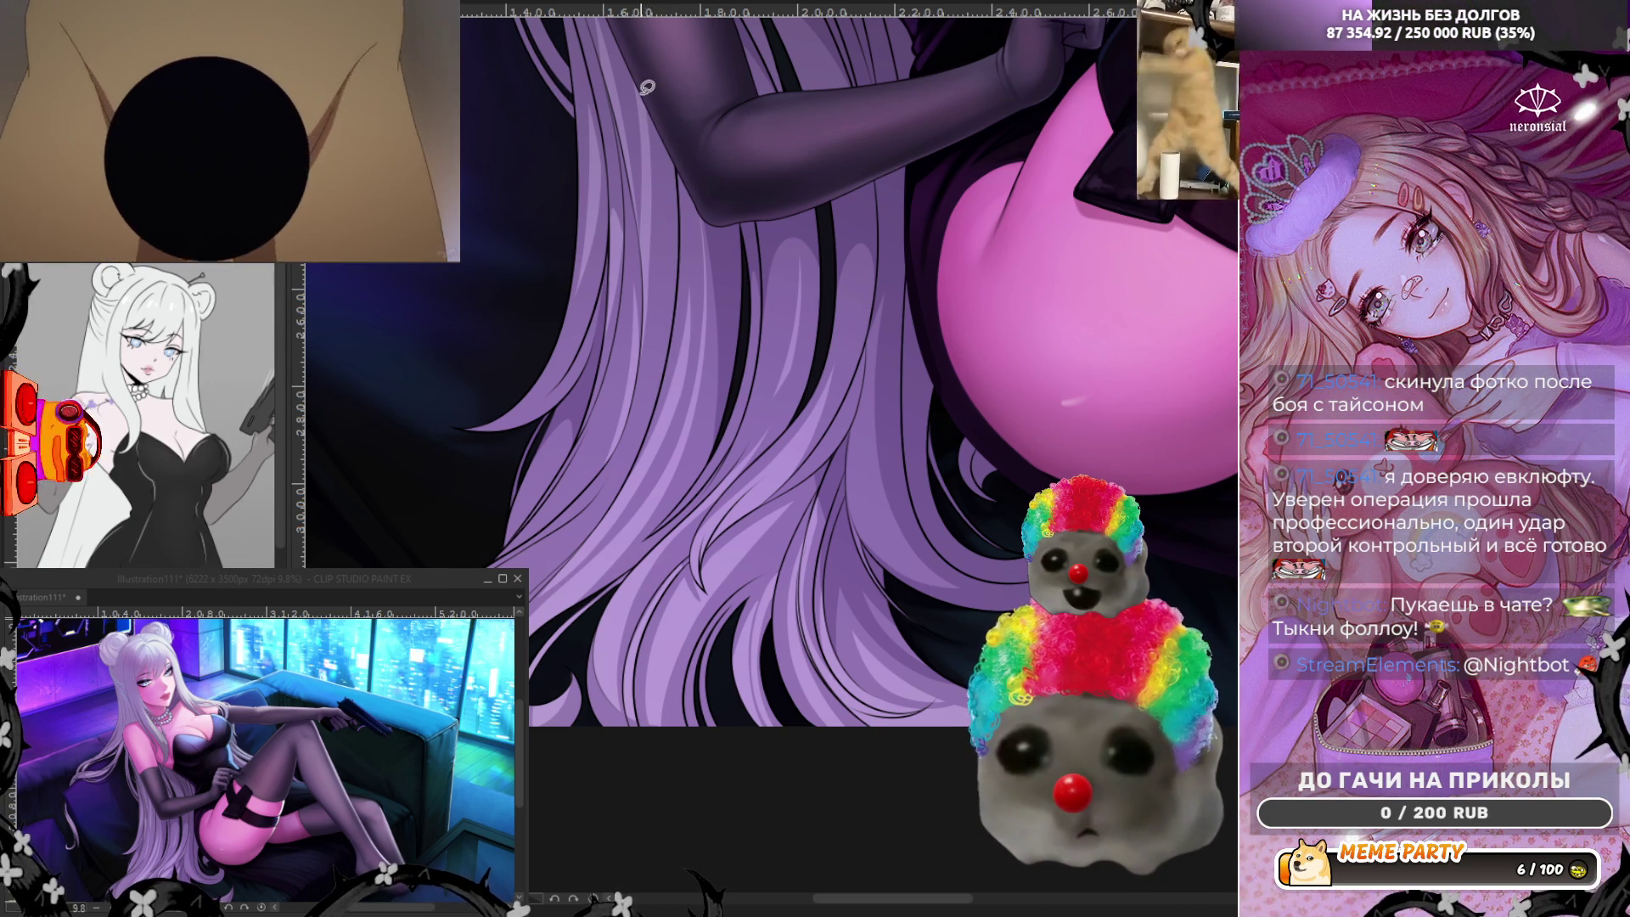
key("ctrl+z")
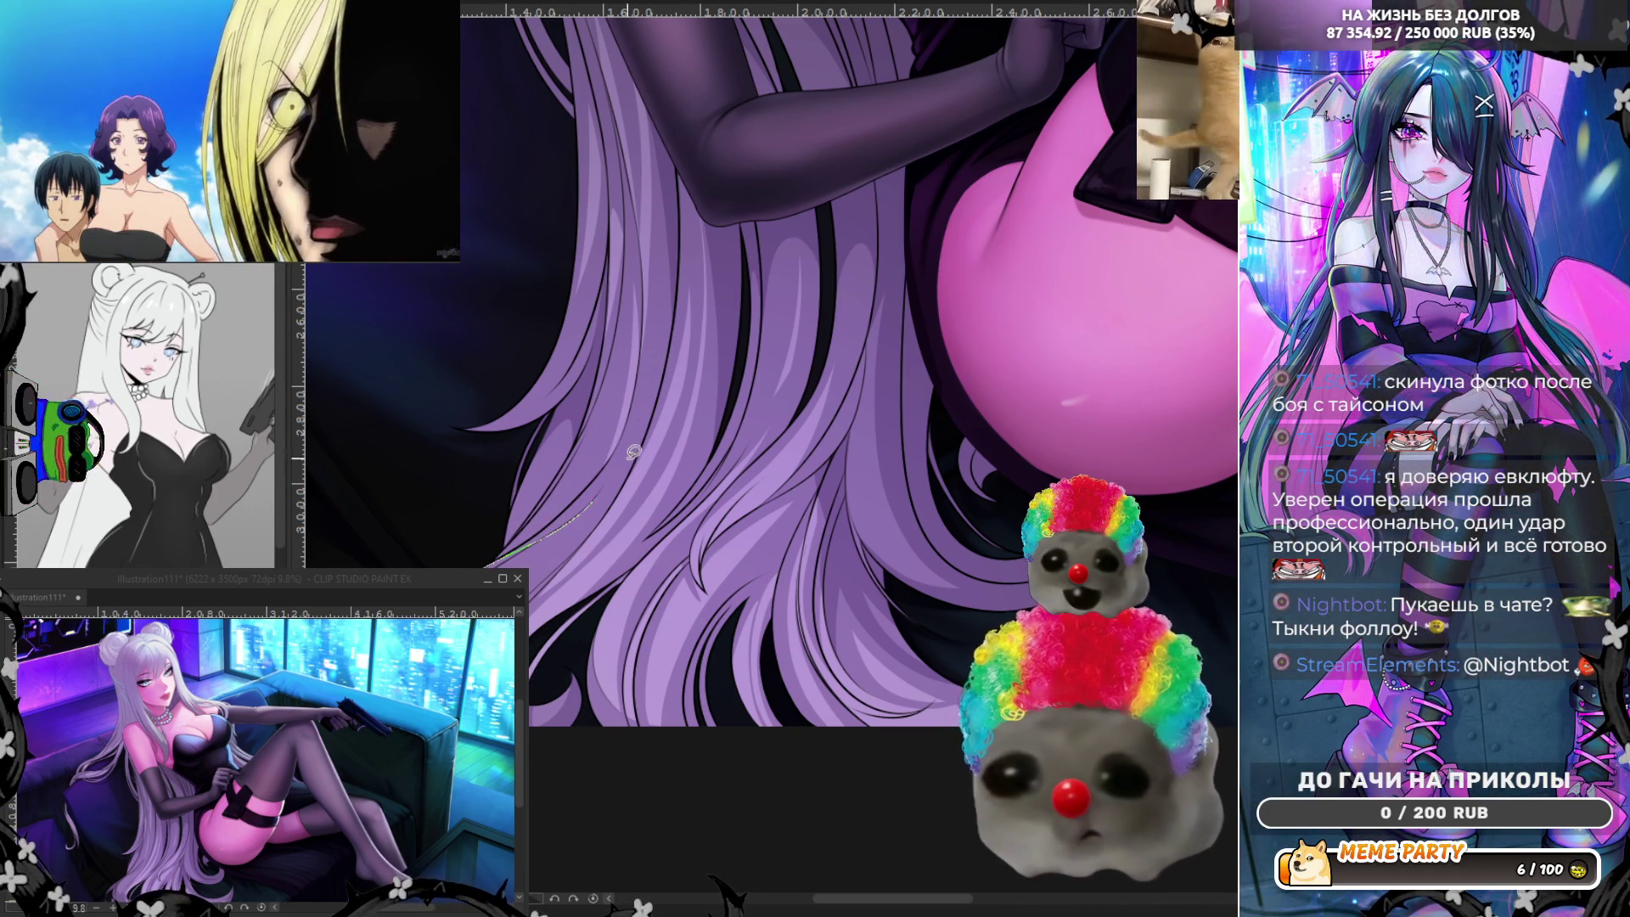
Draw the final strand along the hair outline and lengthen it down the edge.
left_click_drag(633, 452, 639, 428)
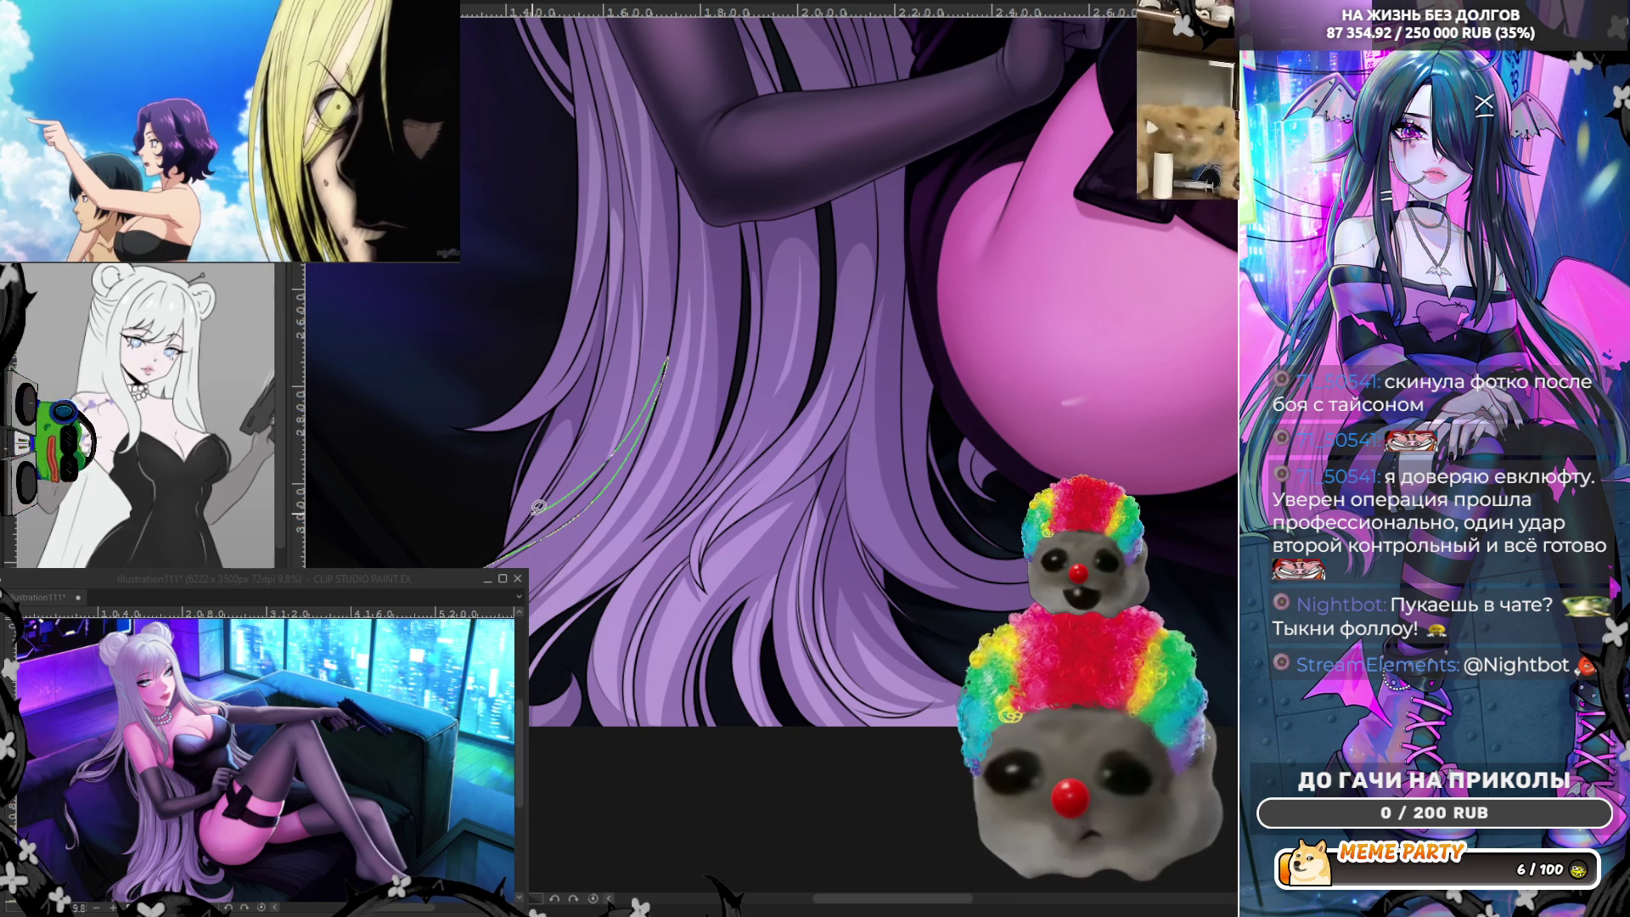
left_click_drag(539, 505, 507, 551)
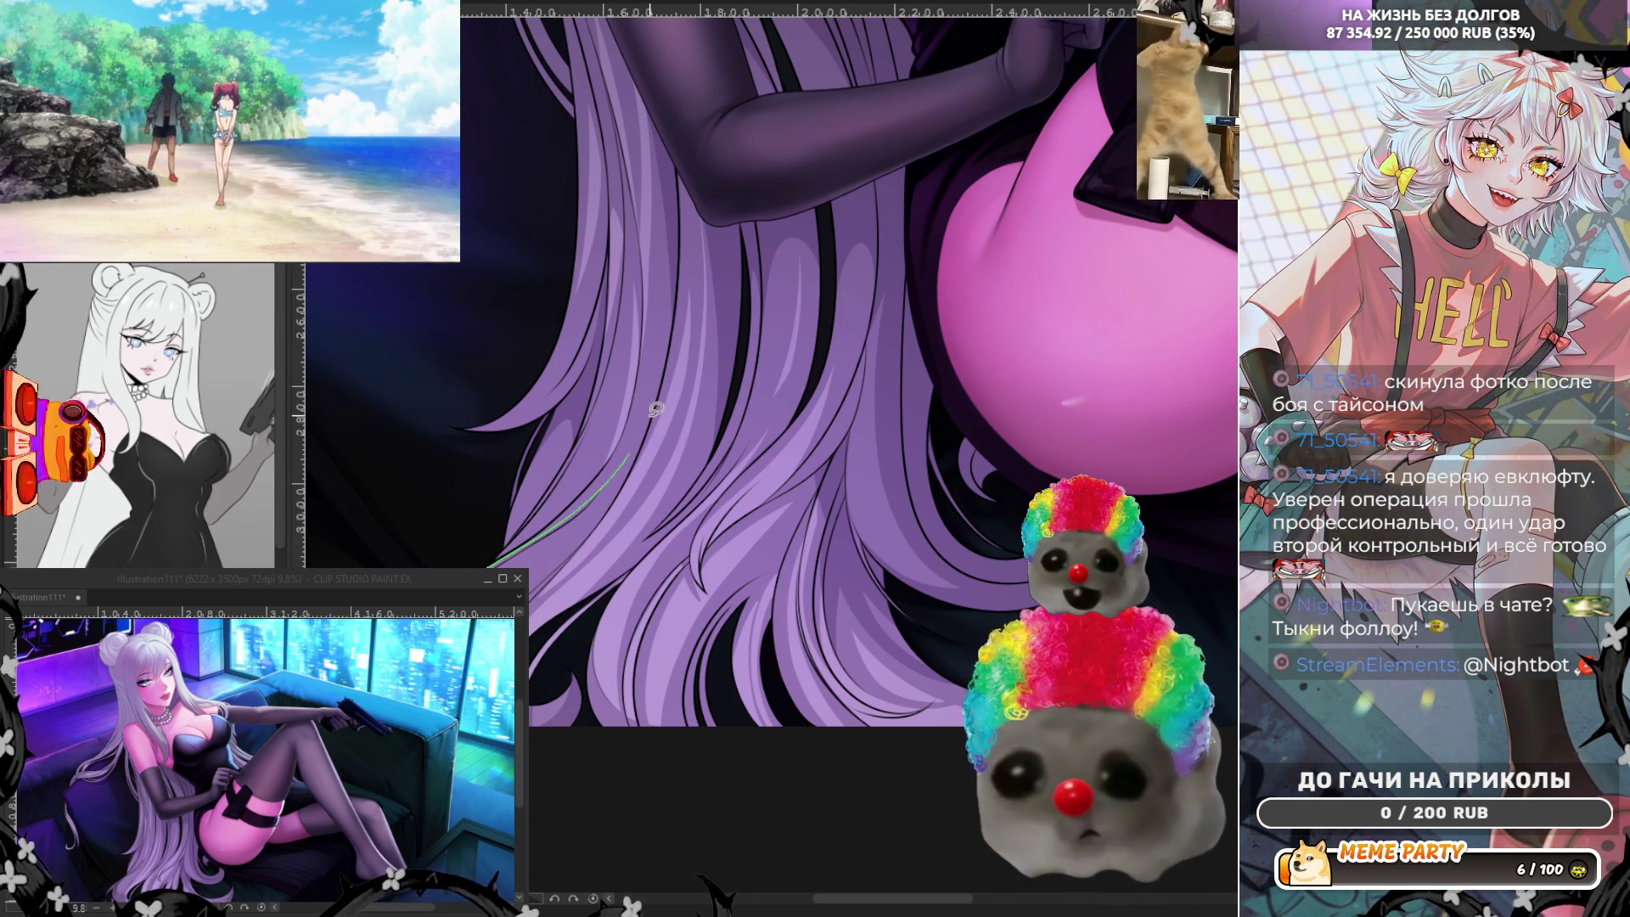
left_click_drag(670, 325, 529, 524)
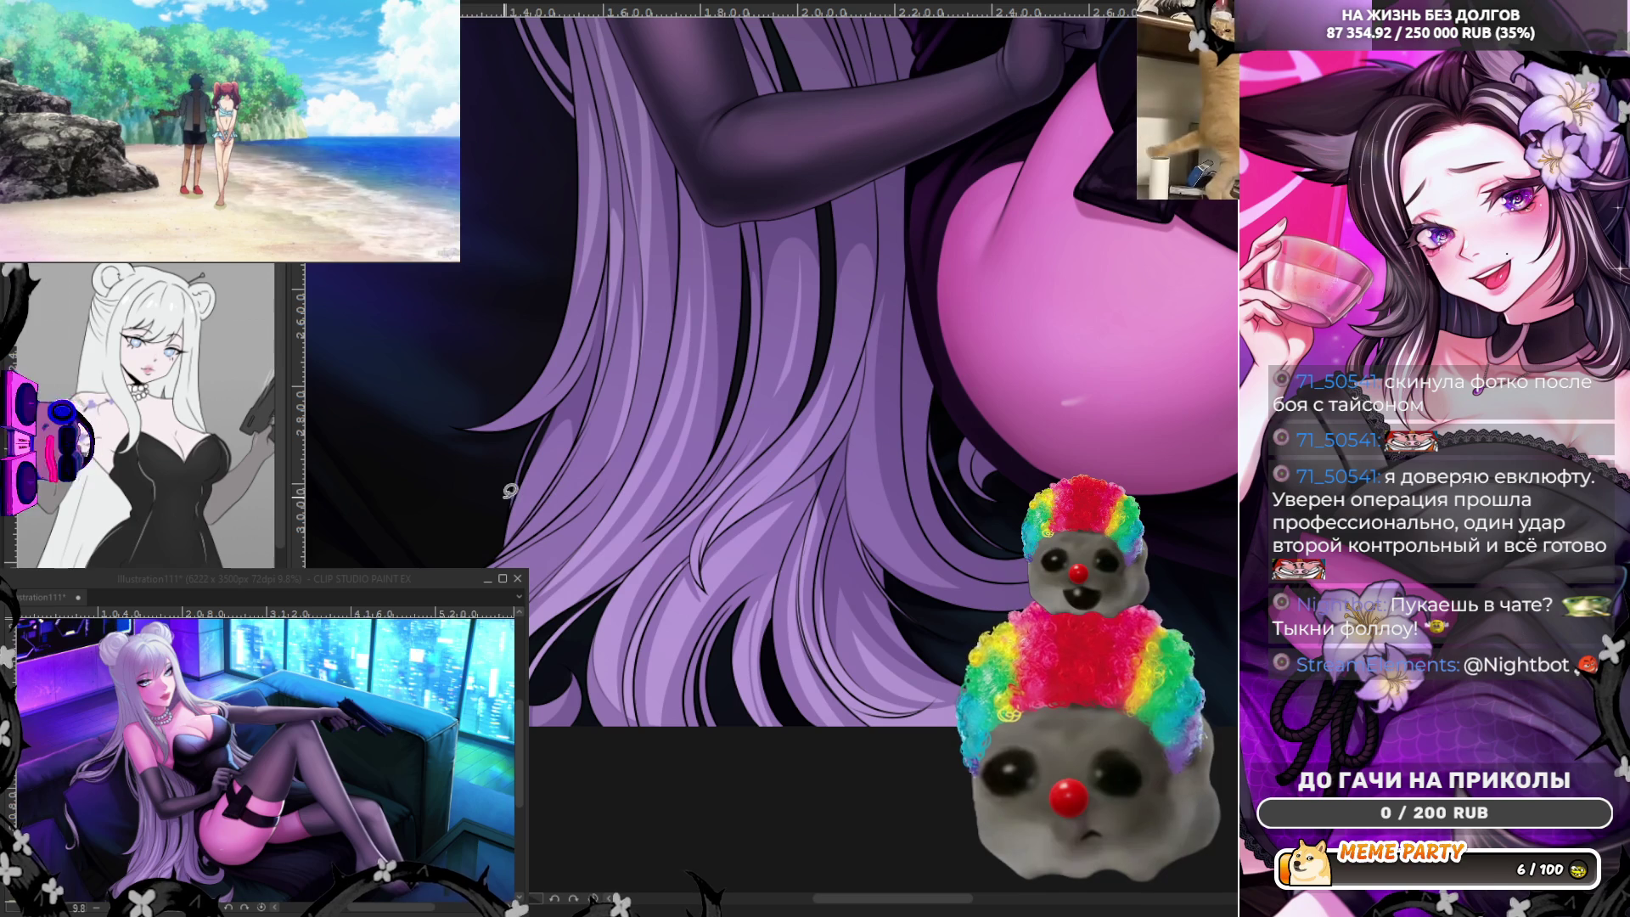
mouse_move(672, 341)
left_mouse_down()
mouse_move(597, 515)
mouse_move(452, 562)
left_mouse_up()
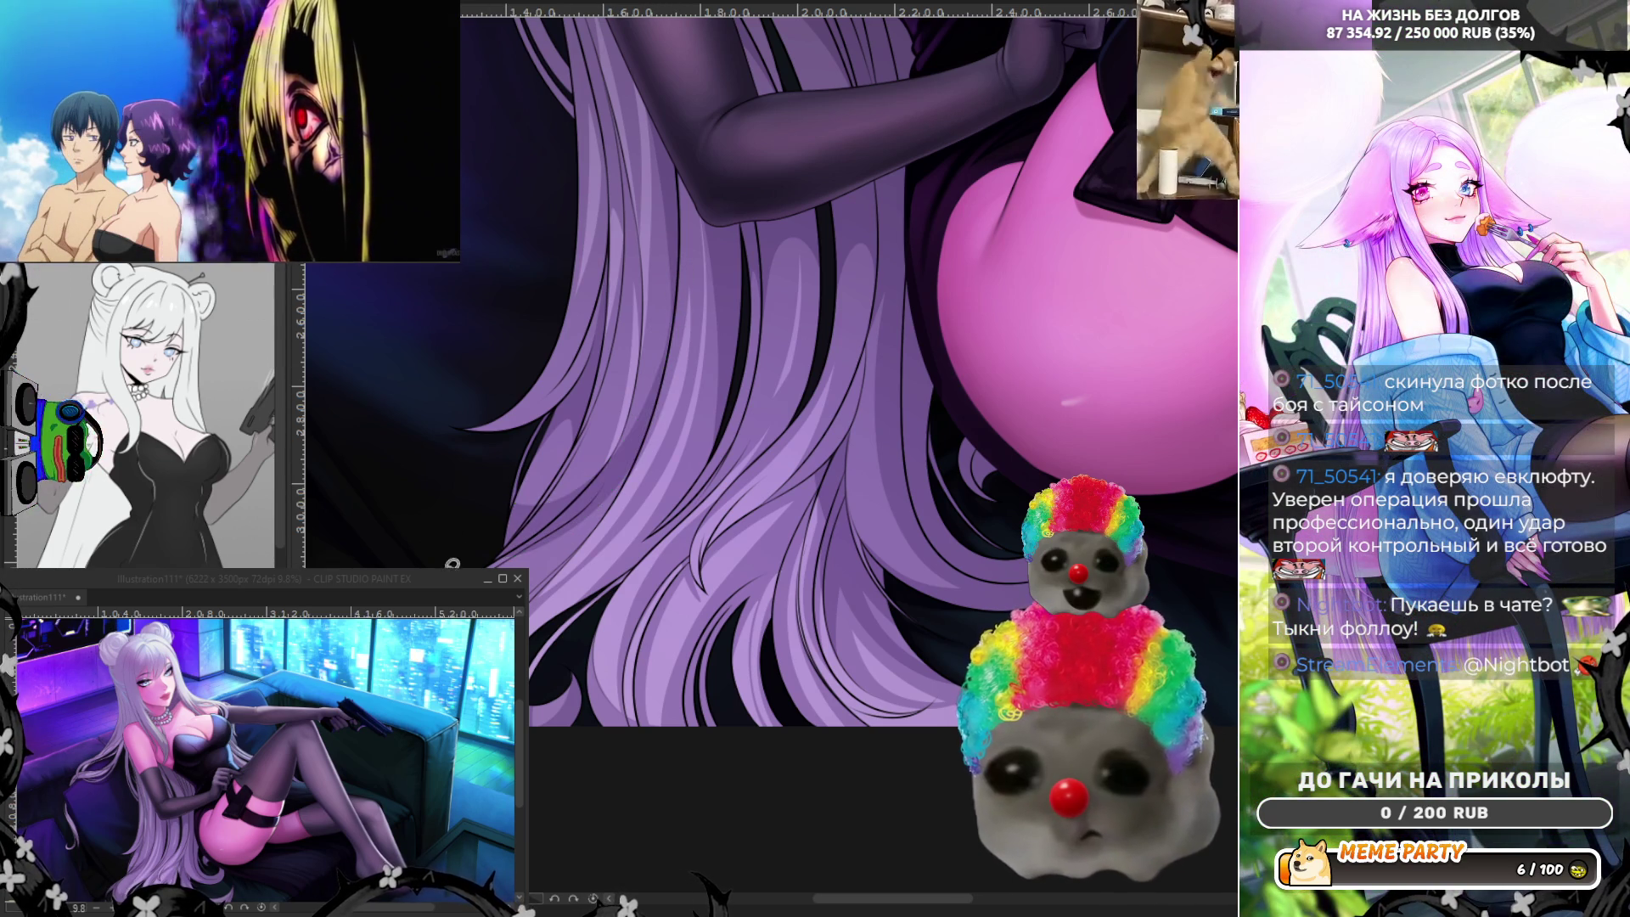
scroll(456, 547, "down", 3)
scroll(456, 547, "down", 3)
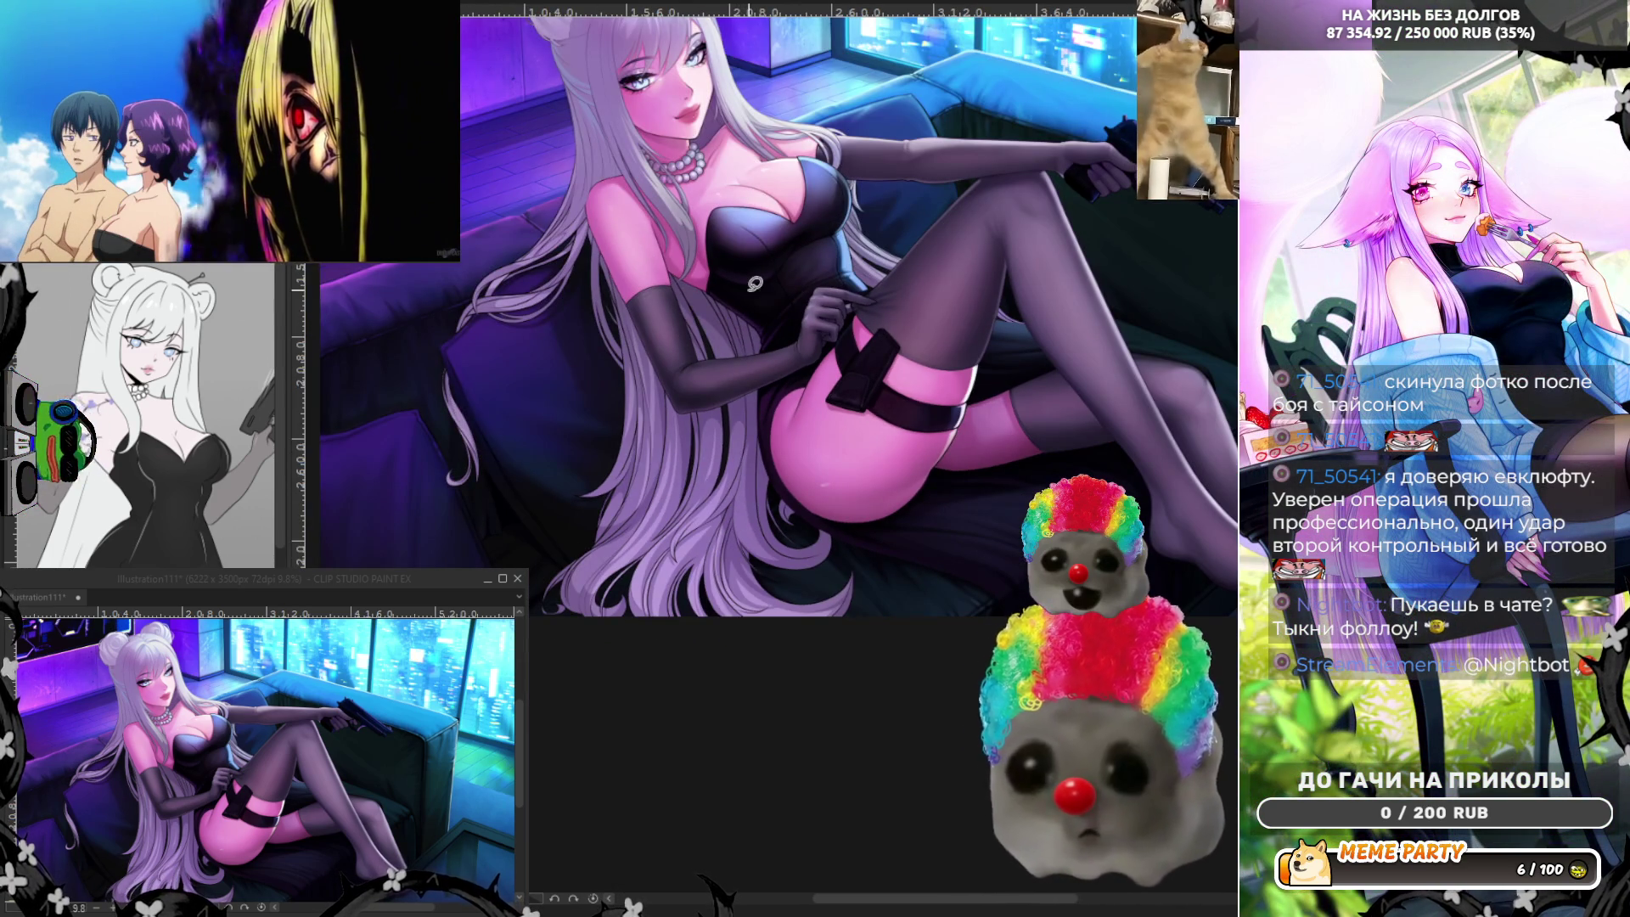
scroll(650, 357, "up", 2)
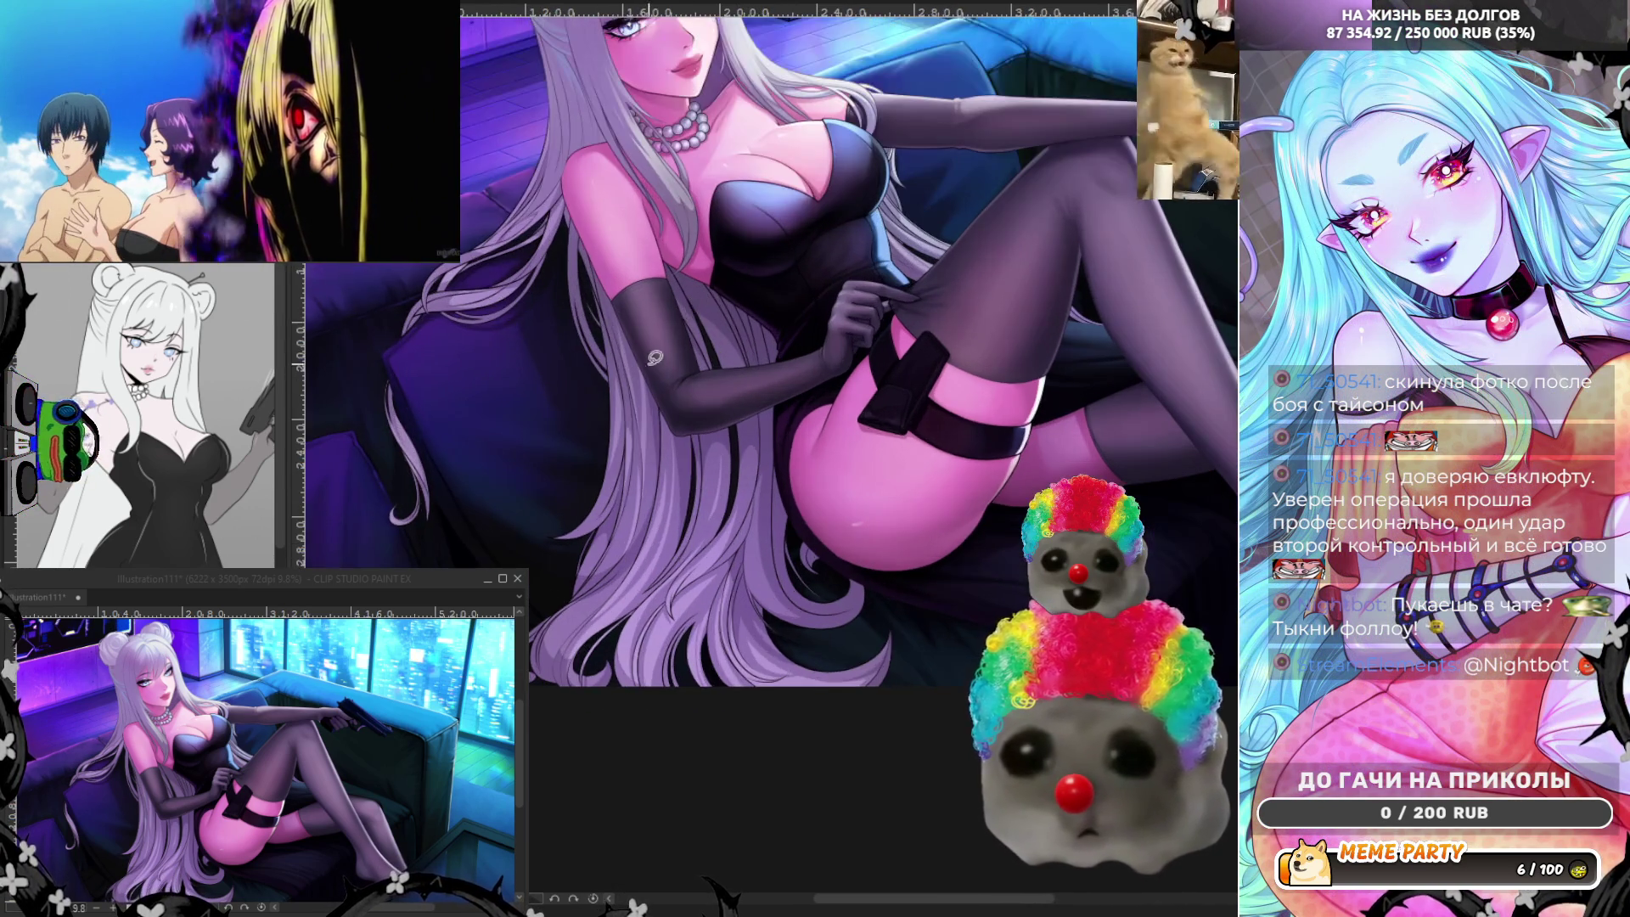
scroll(650, 358, "up", 2)
scroll(651, 357, "up", 2)
scroll(651, 357, "up", 2)
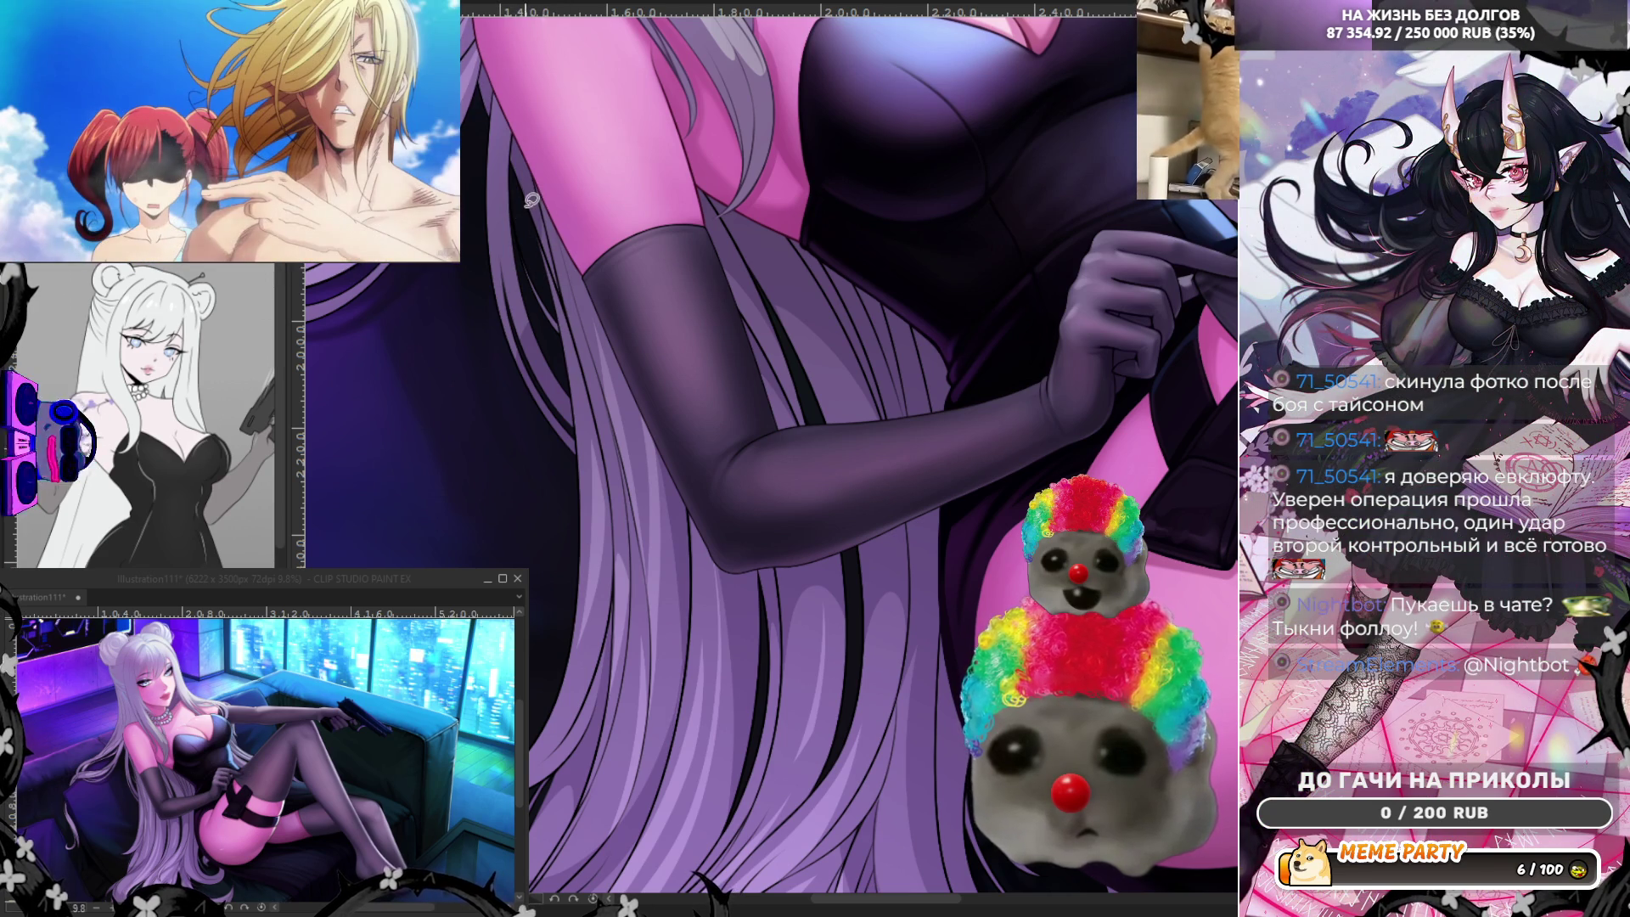
left_click_drag(572, 367, 539, 202)
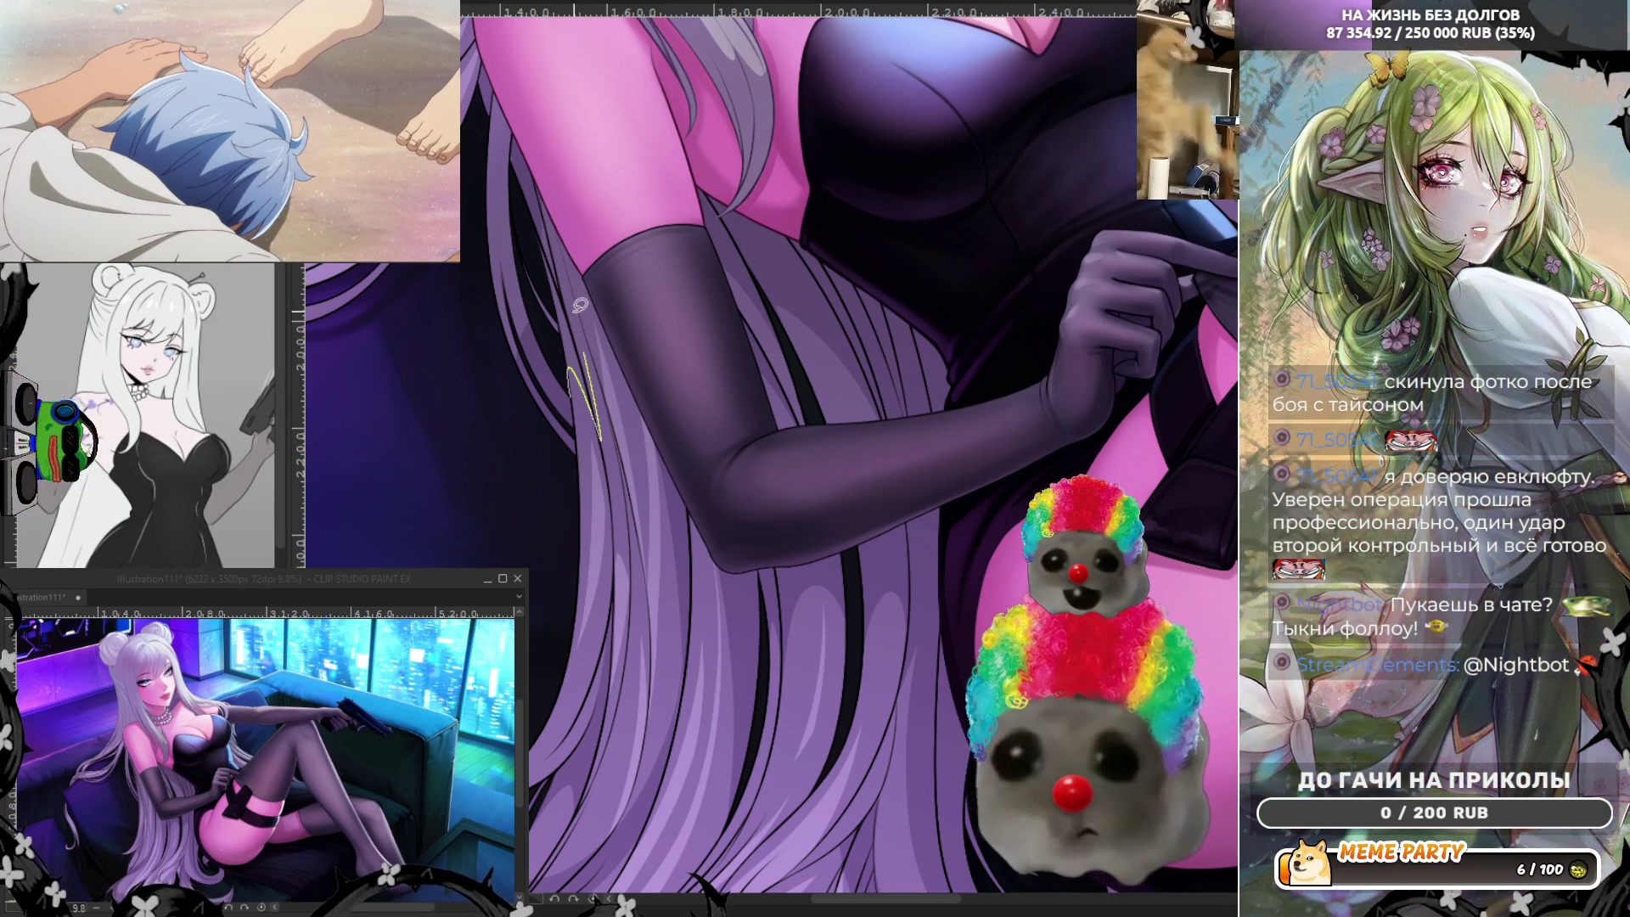
left_click_drag(576, 291, 598, 433)
key("ctrl+z")
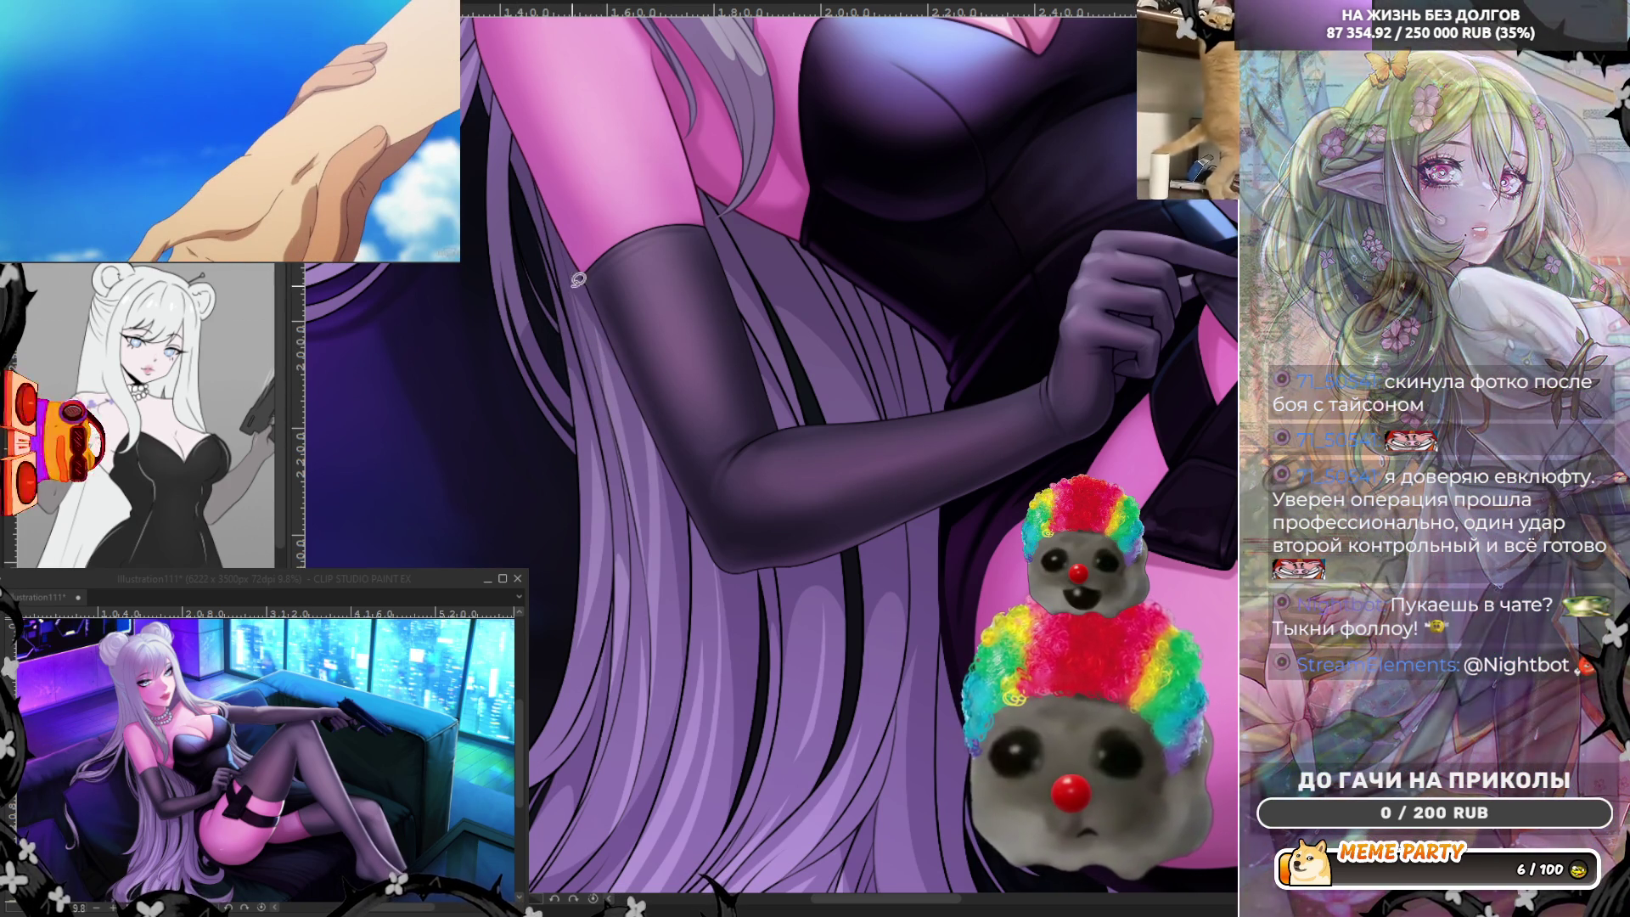
left_click_drag(607, 396, 620, 481)
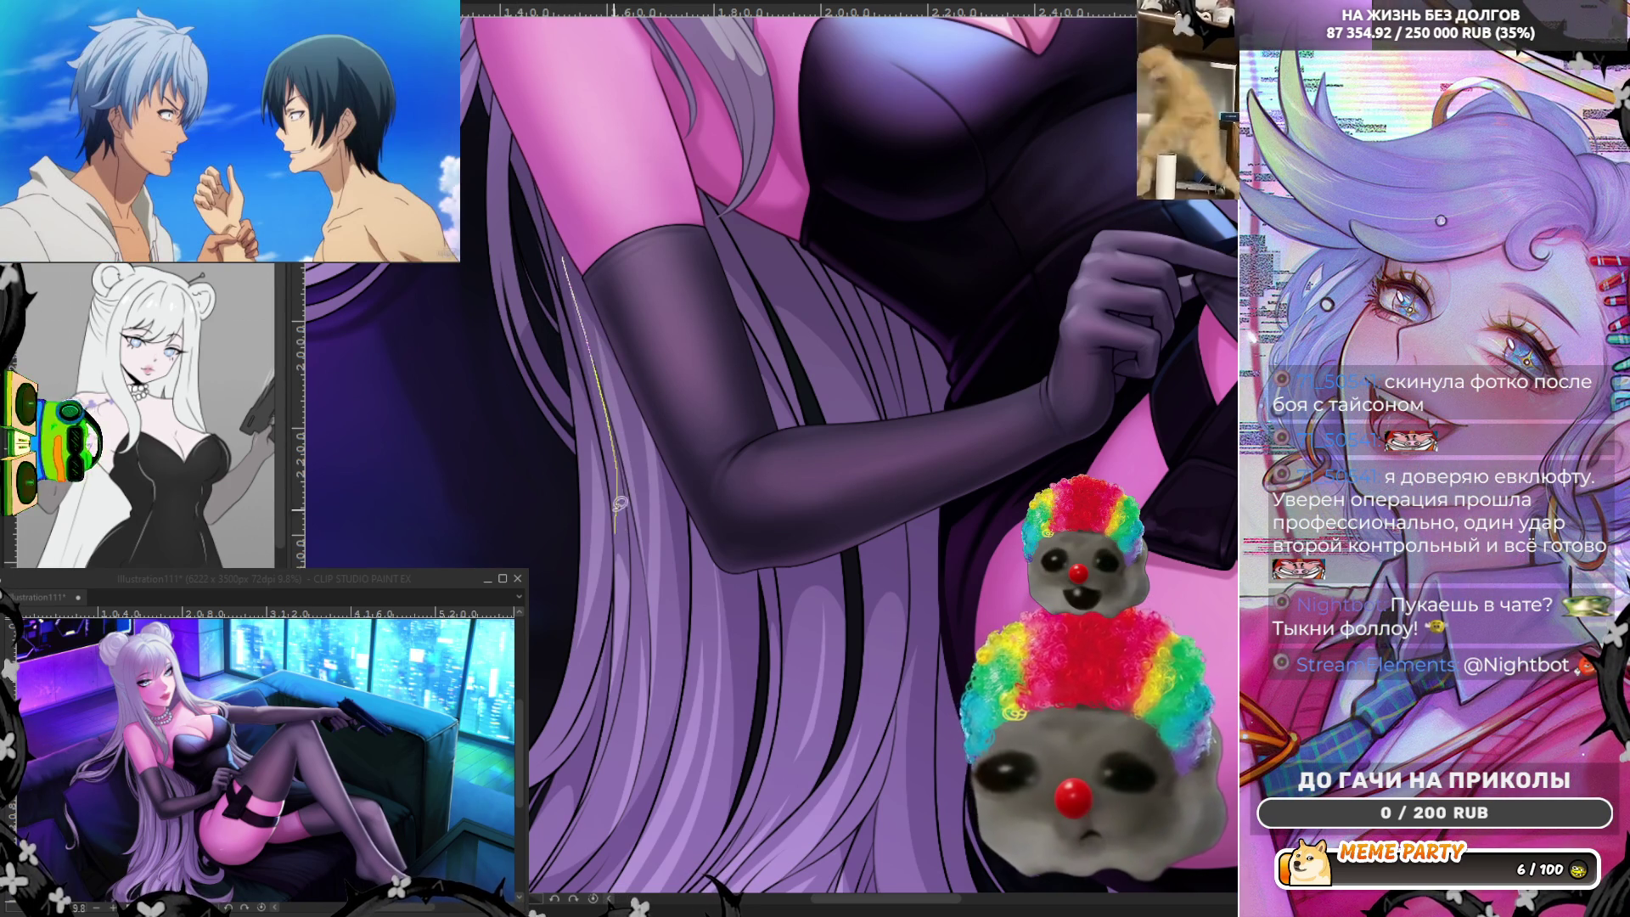
key("ctrl+z")
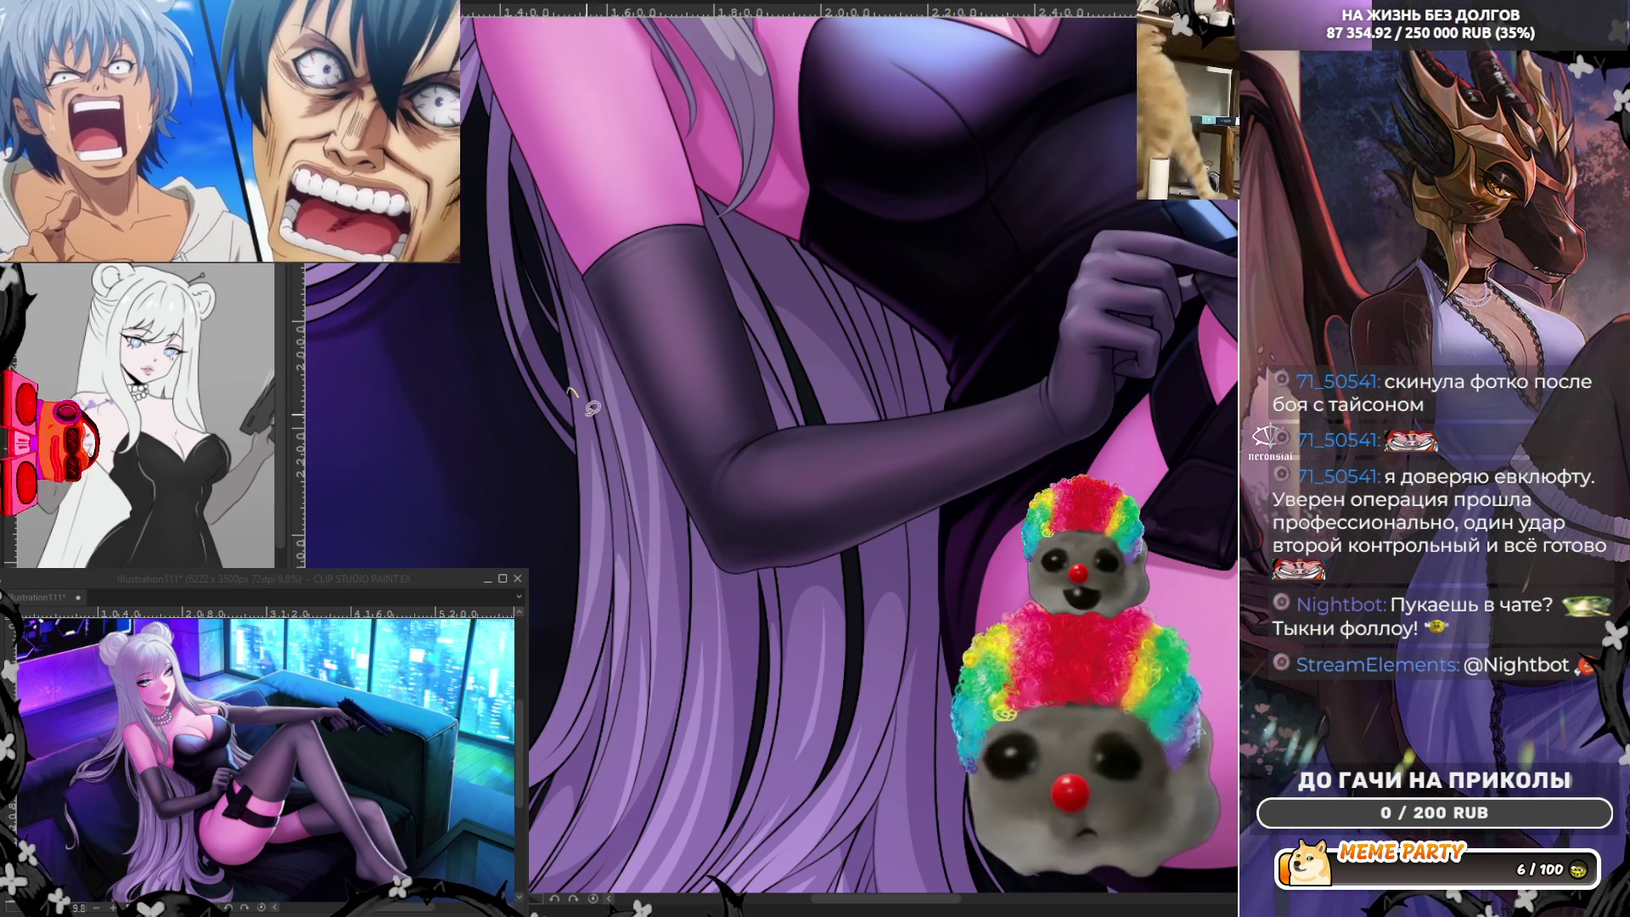
left_click_drag(573, 387, 608, 481)
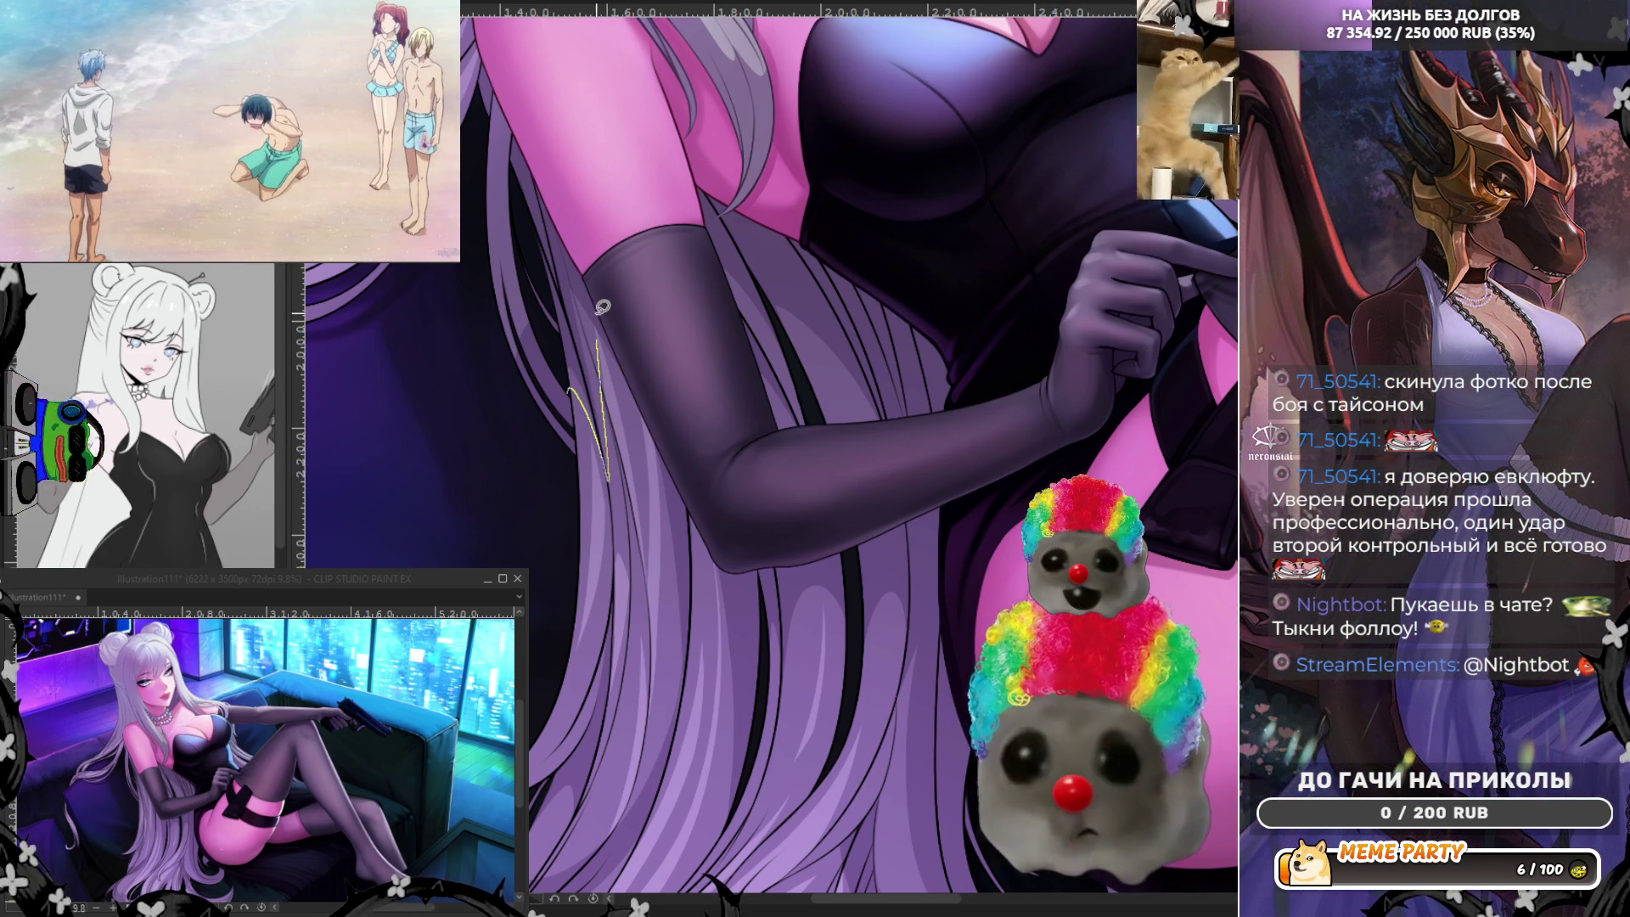
key("ctrl+z")
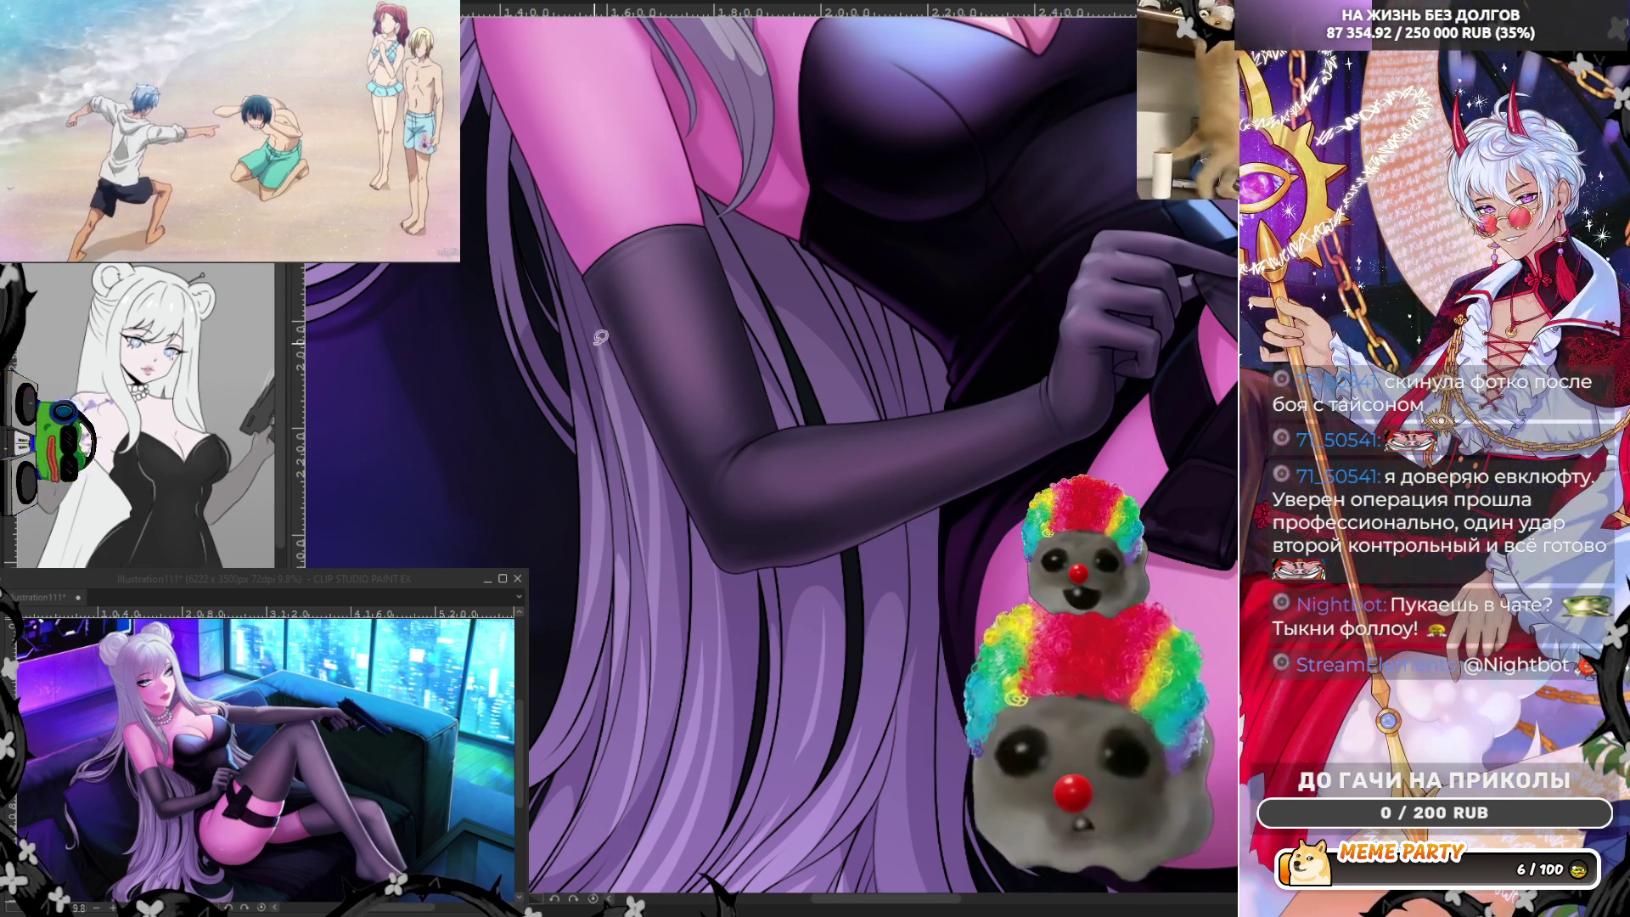
left_click_drag(623, 522, 618, 576)
key("ctrl+z")
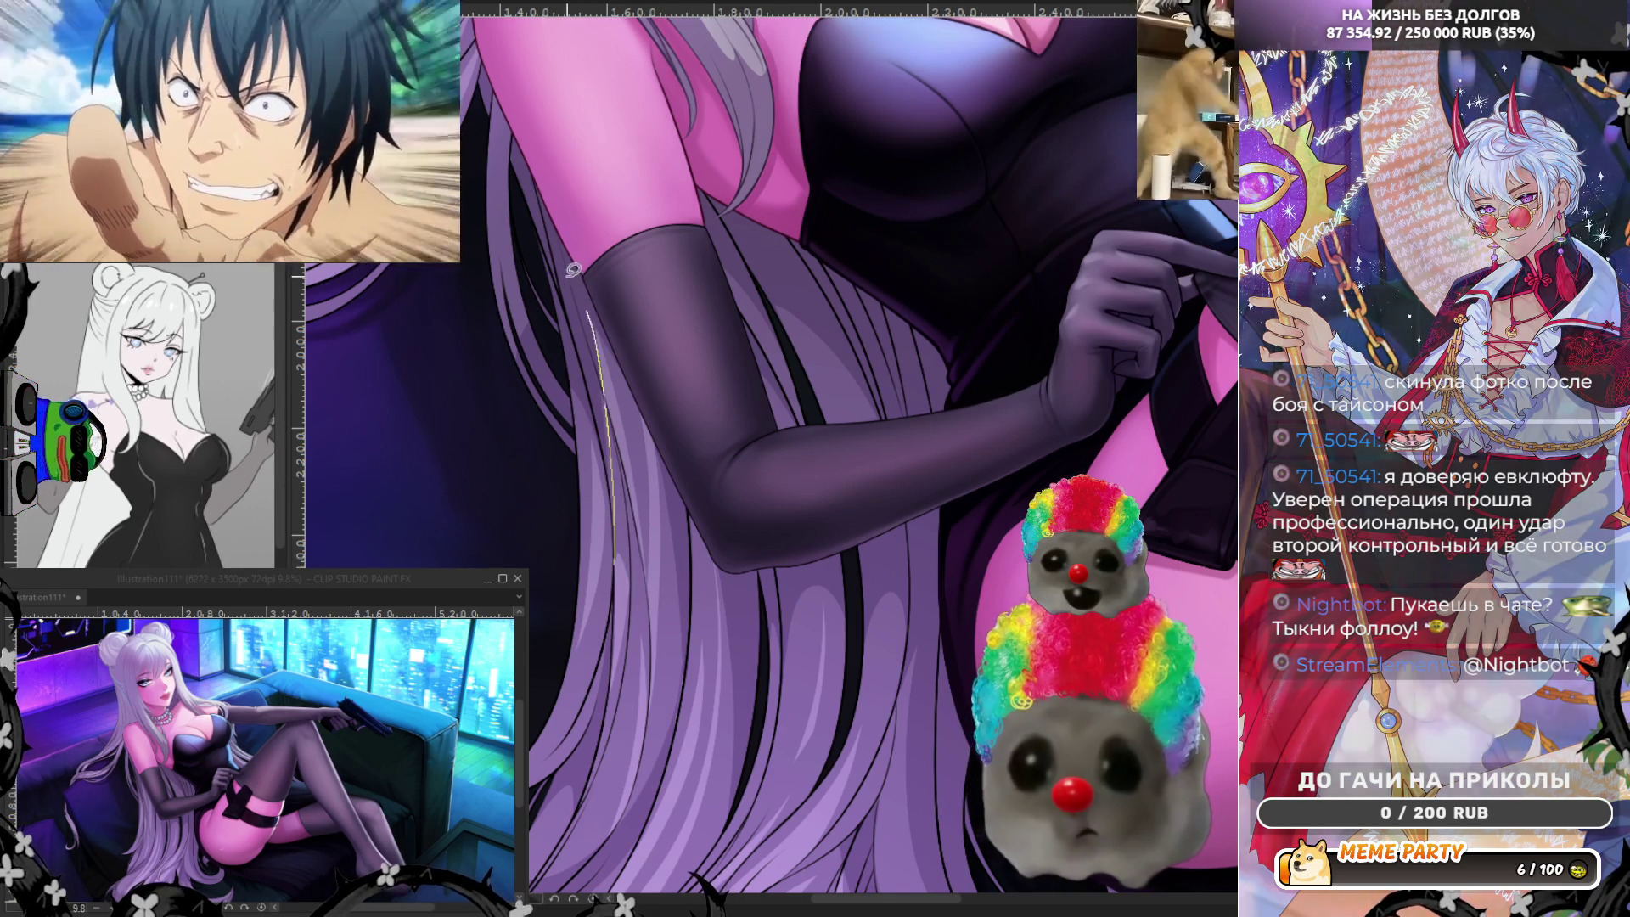
key("ctrl+z")
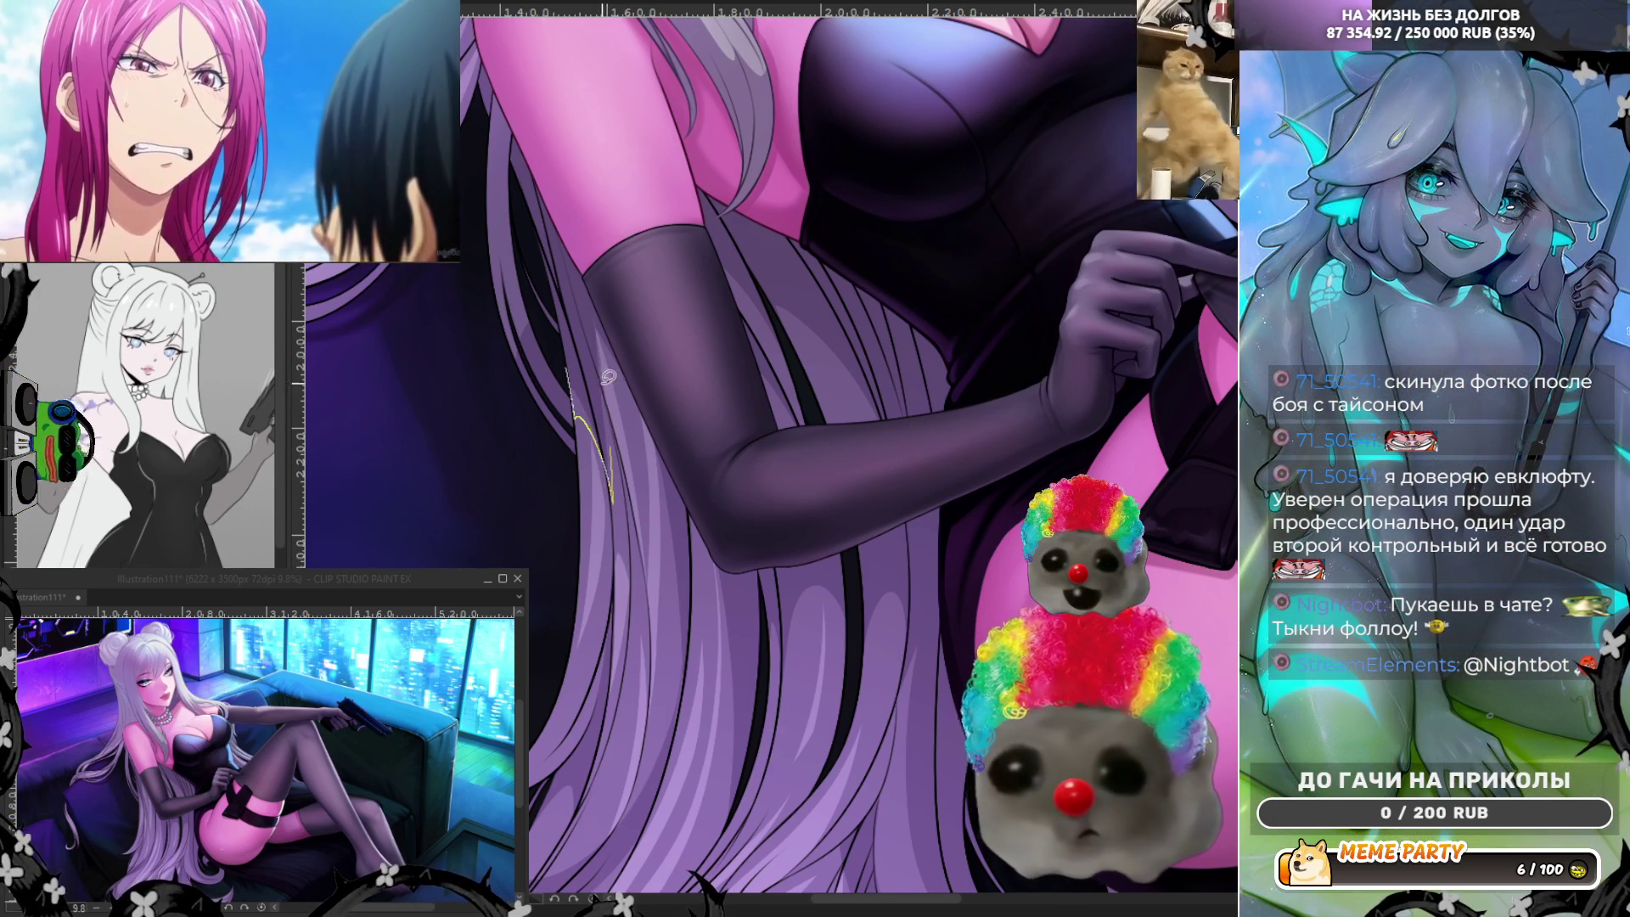
left_click_drag(590, 274, 612, 459)
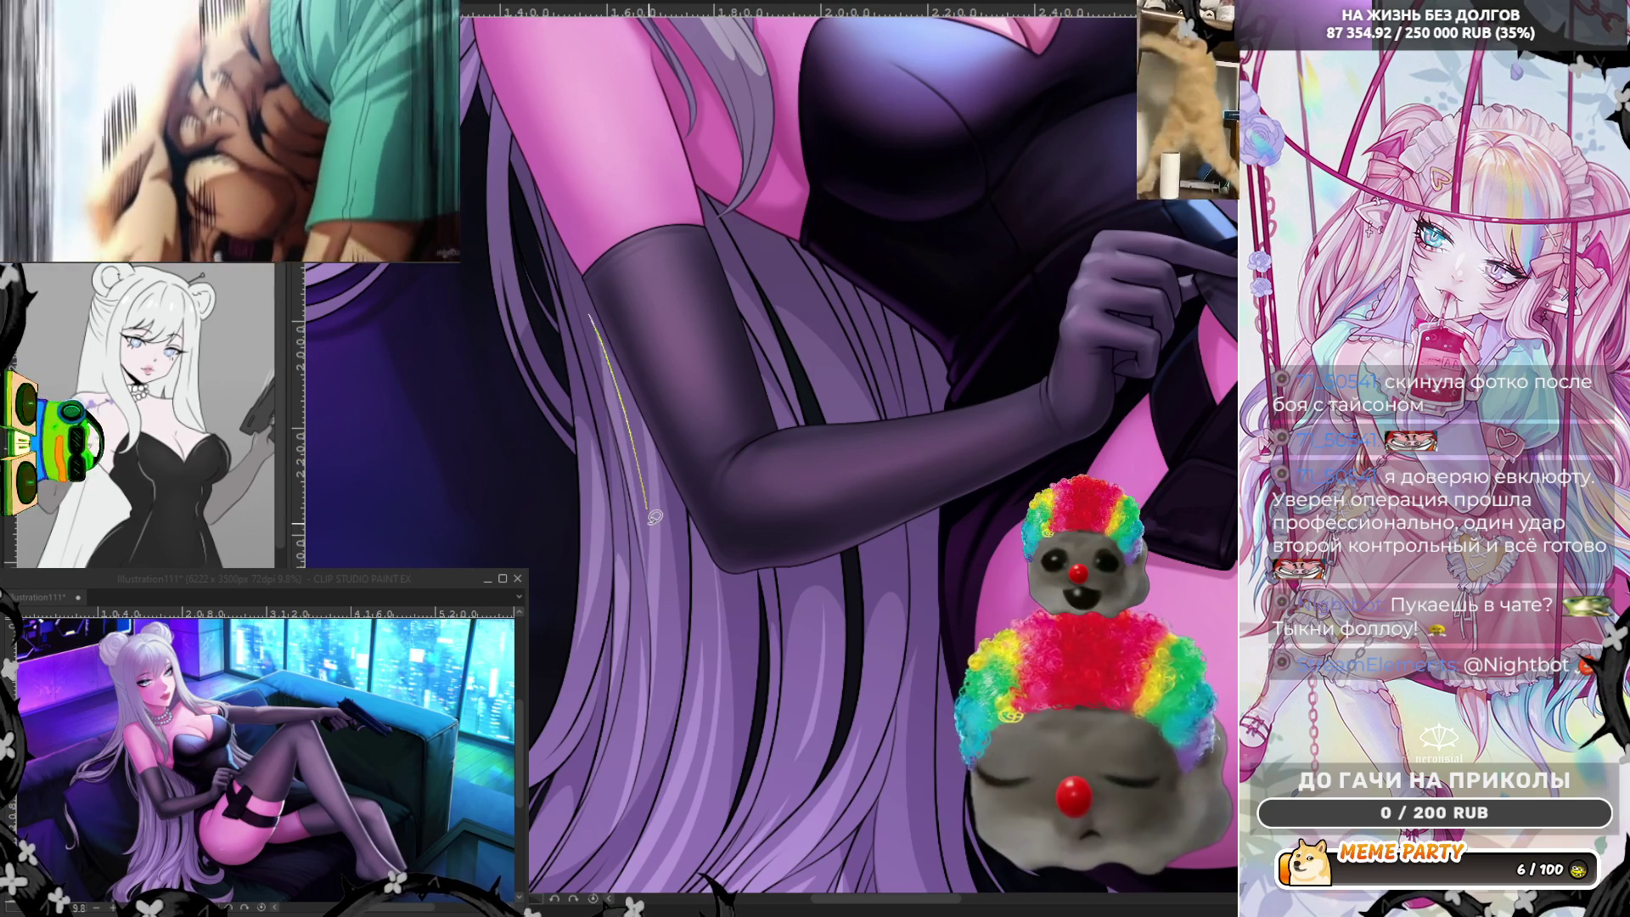
key("ctrl+z")
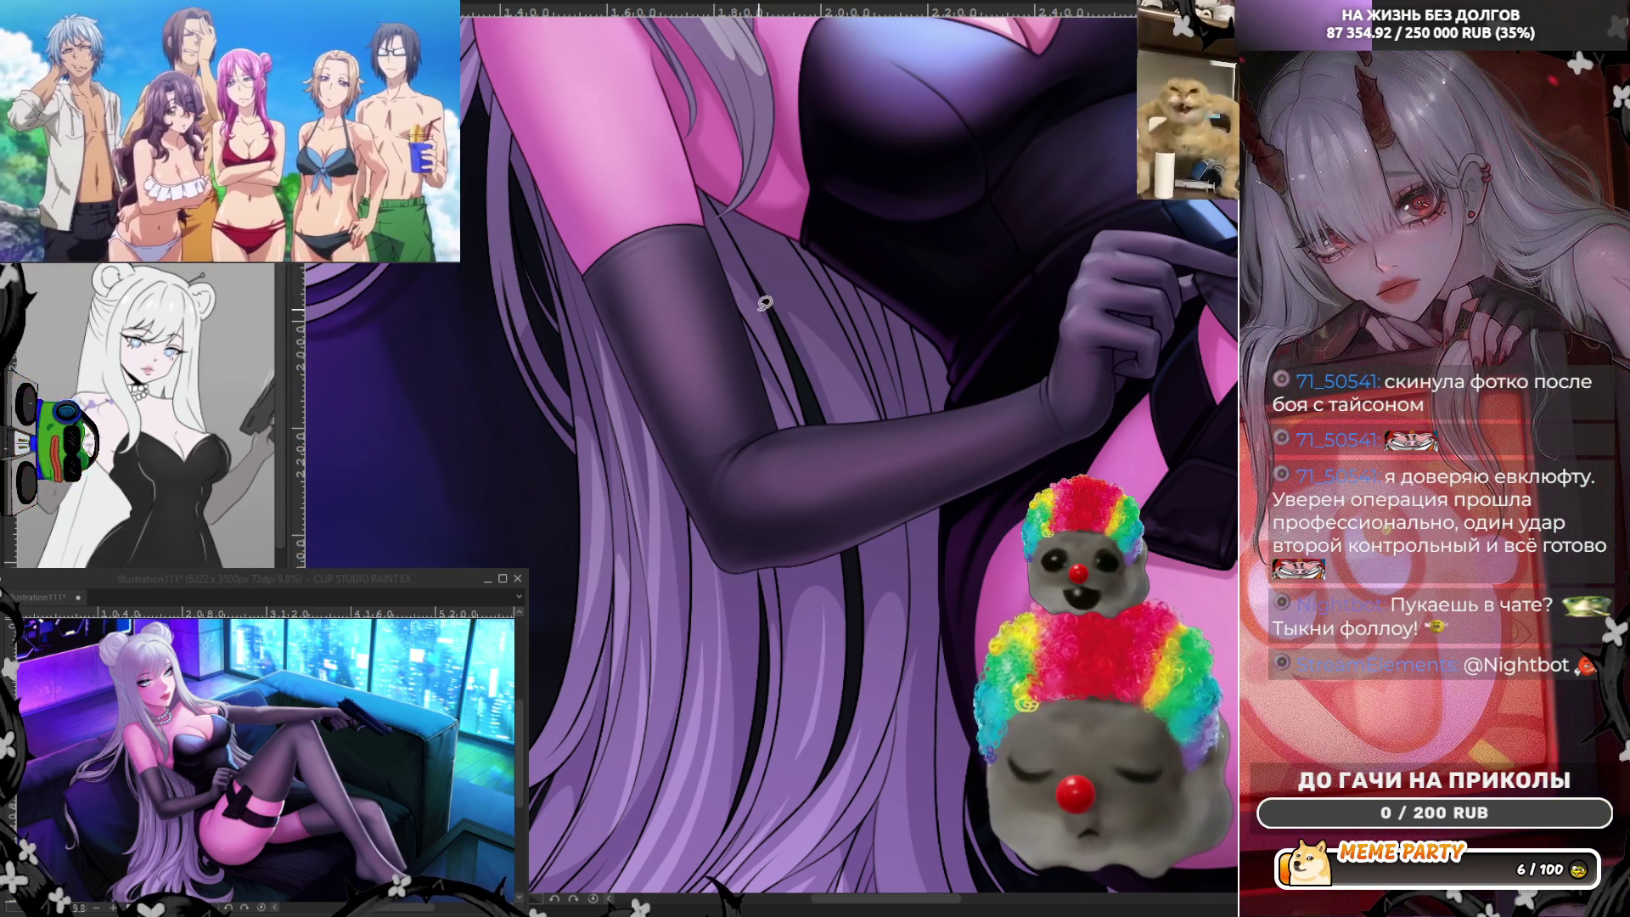
left_click_drag(710, 265, 788, 308)
key("ctrl+z")
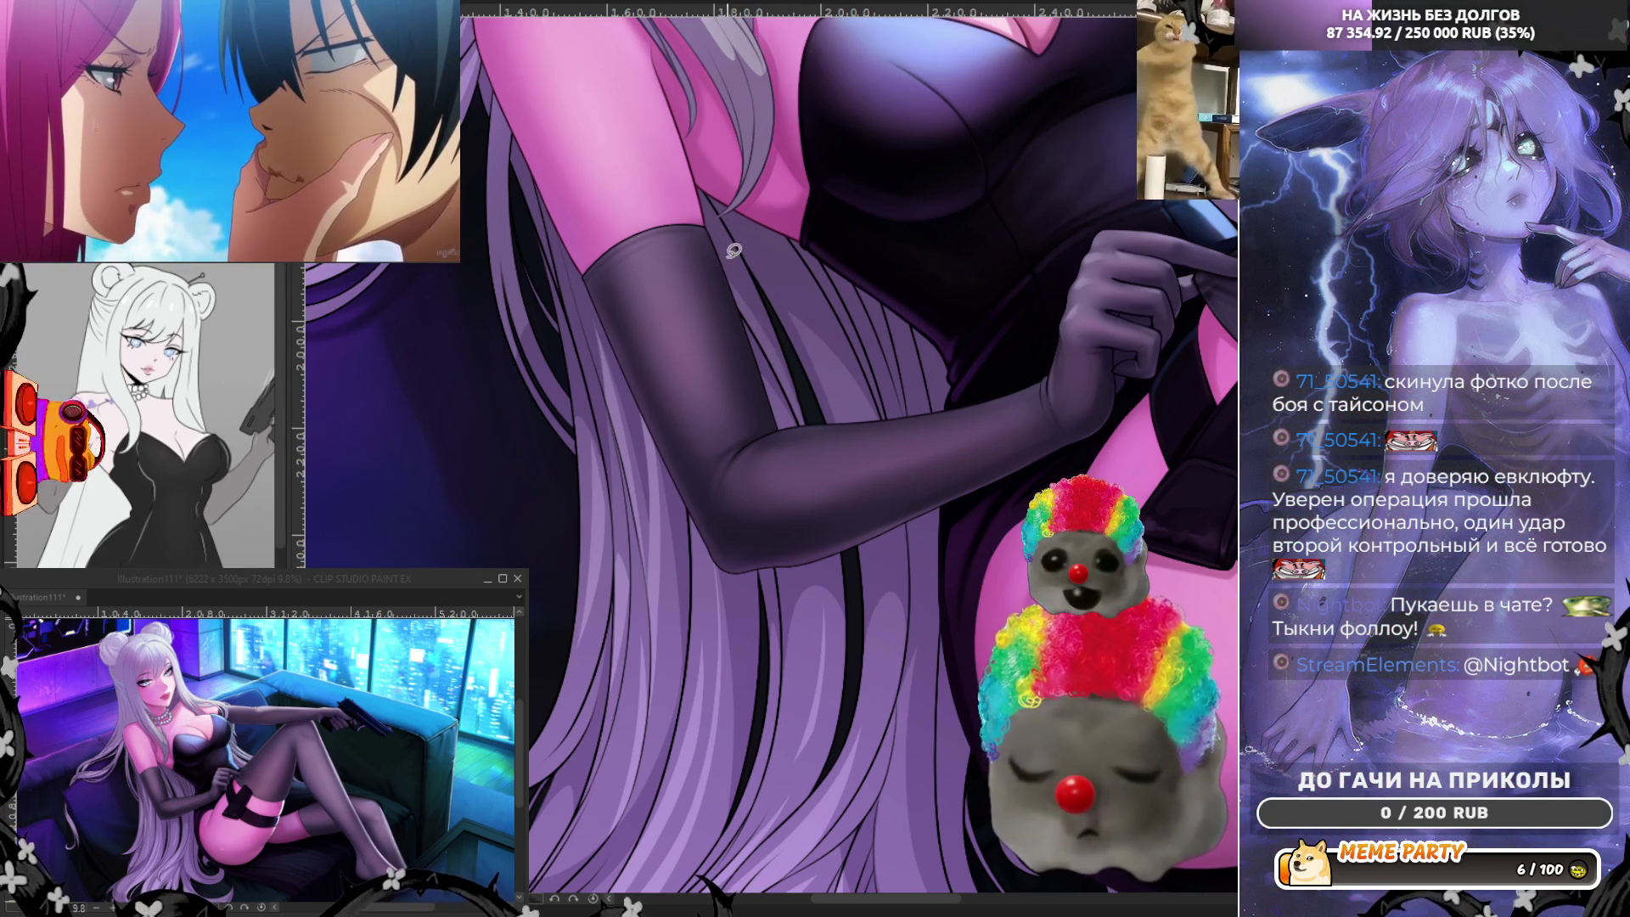
scroll(893, 466, "down", 2)
scroll(796, 489, "down", 3)
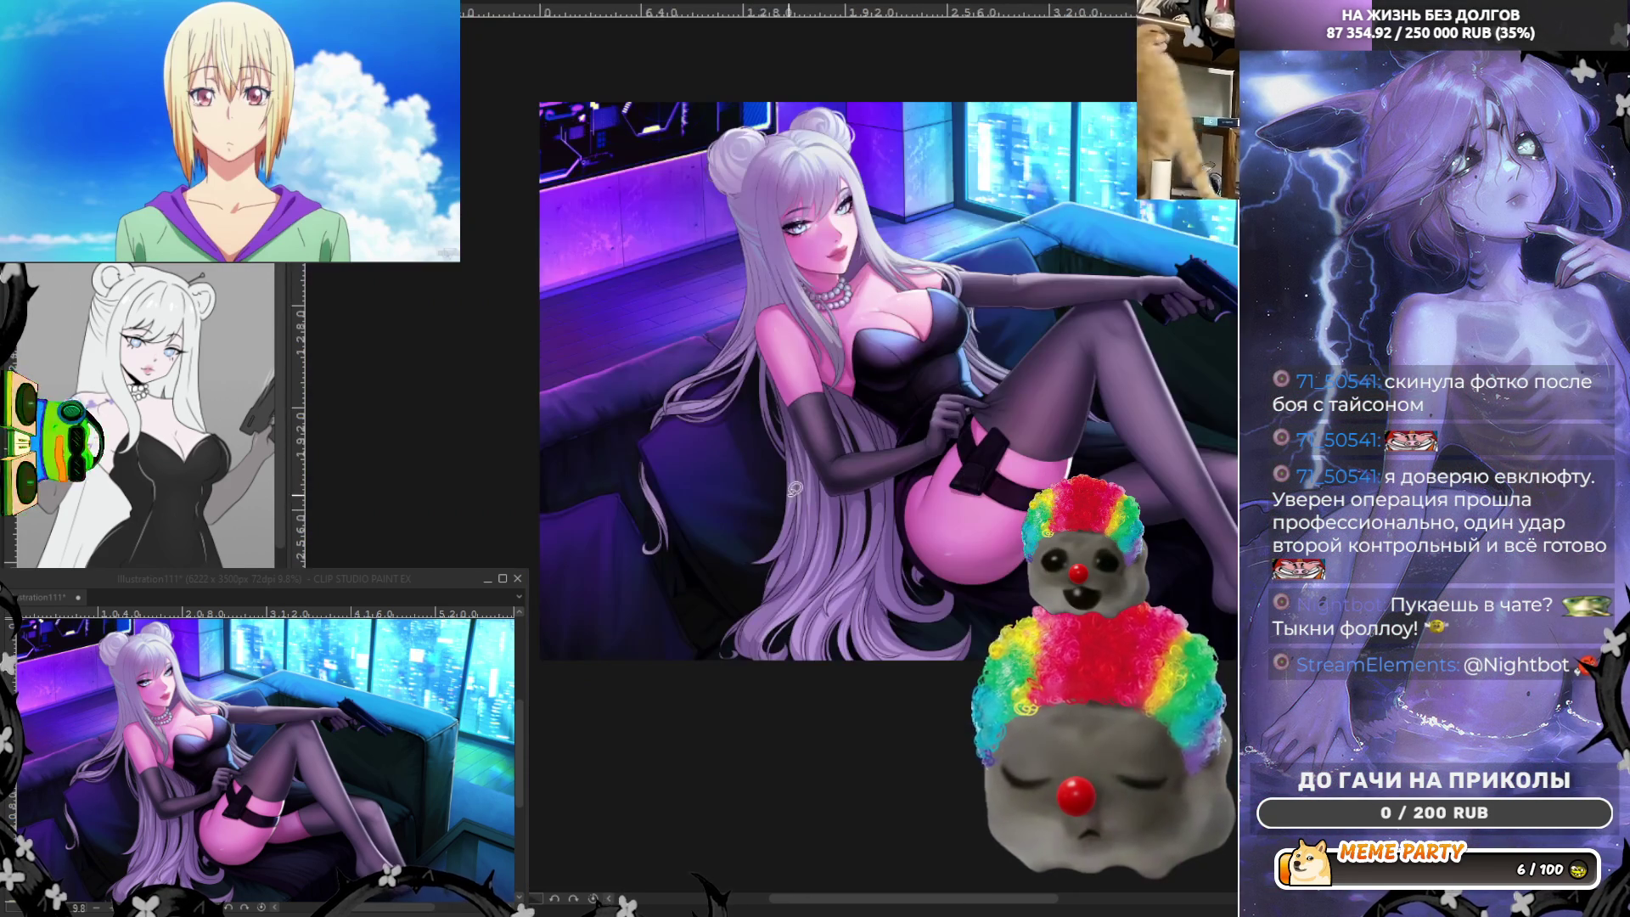
scroll(1045, 313, "up", 5)
scroll(1052, 320, "up", 2)
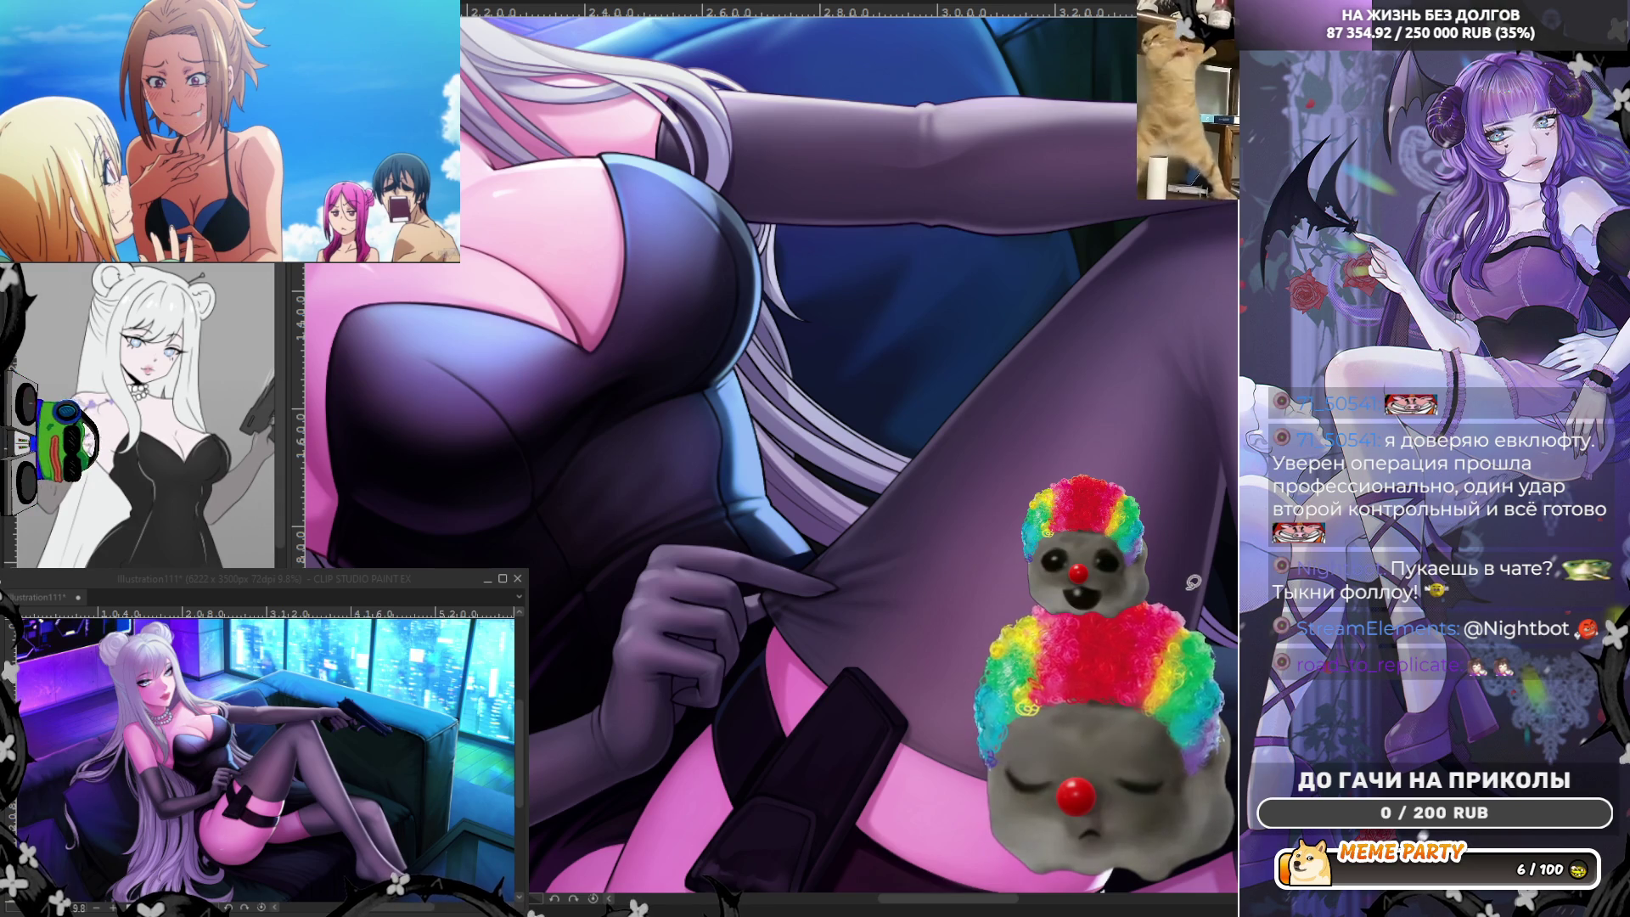
scroll(1193, 581, "down", 3)
scroll(1194, 581, "down", 3)
scroll(815, 509, "up", 2)
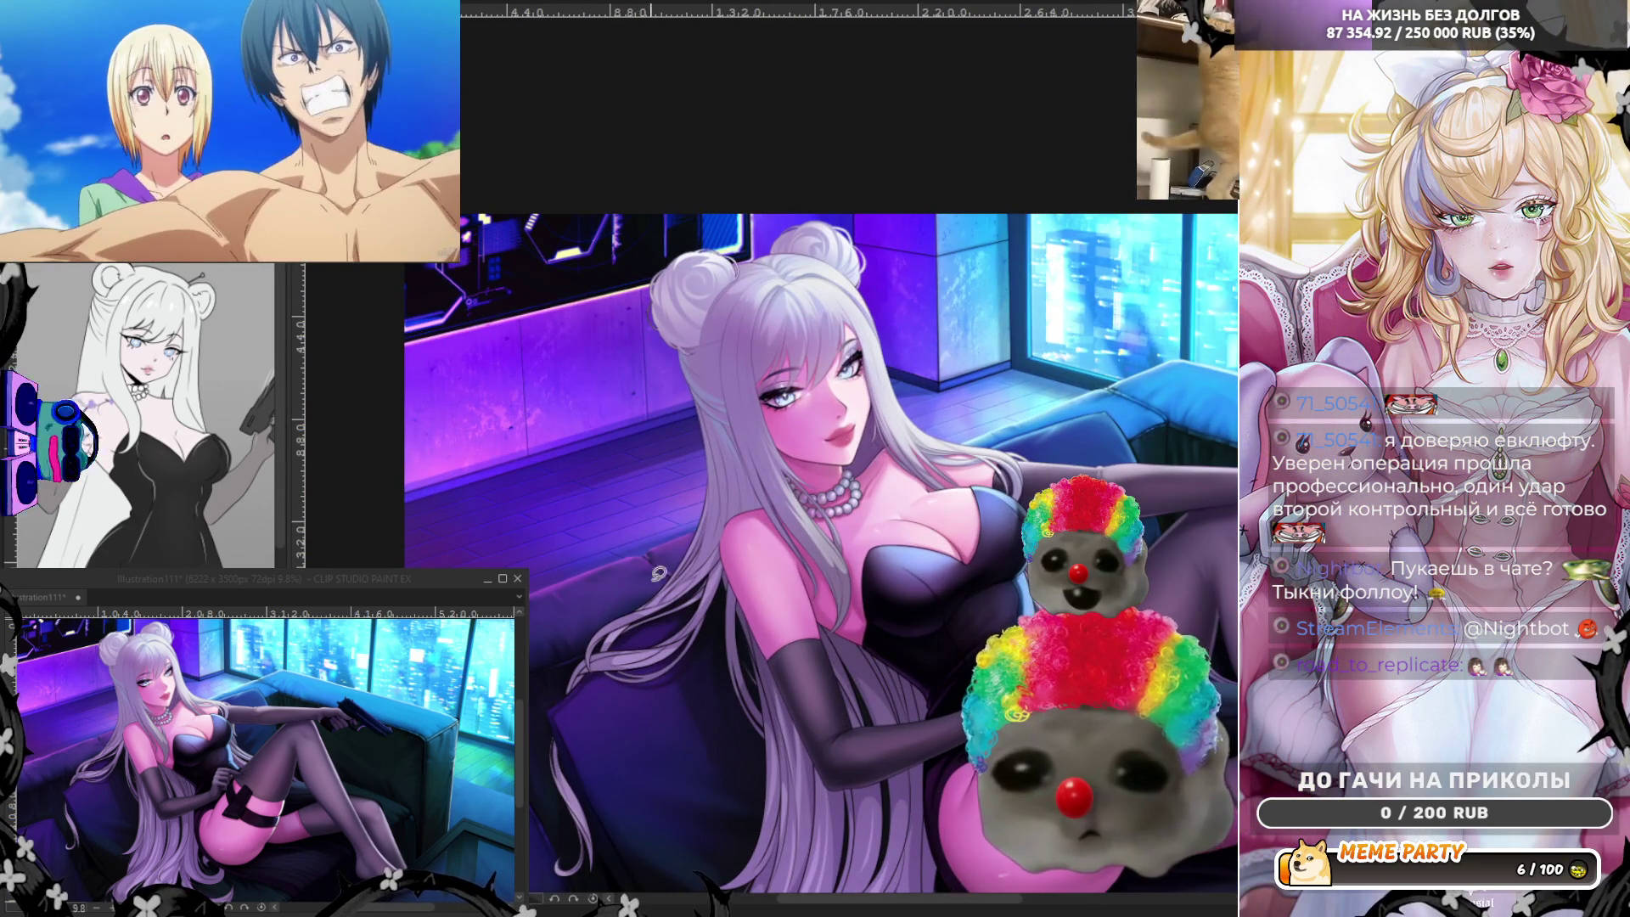
scroll(701, 560, "up", 2)
scroll(703, 562, "up", 3)
scroll(702, 561, "up", 2)
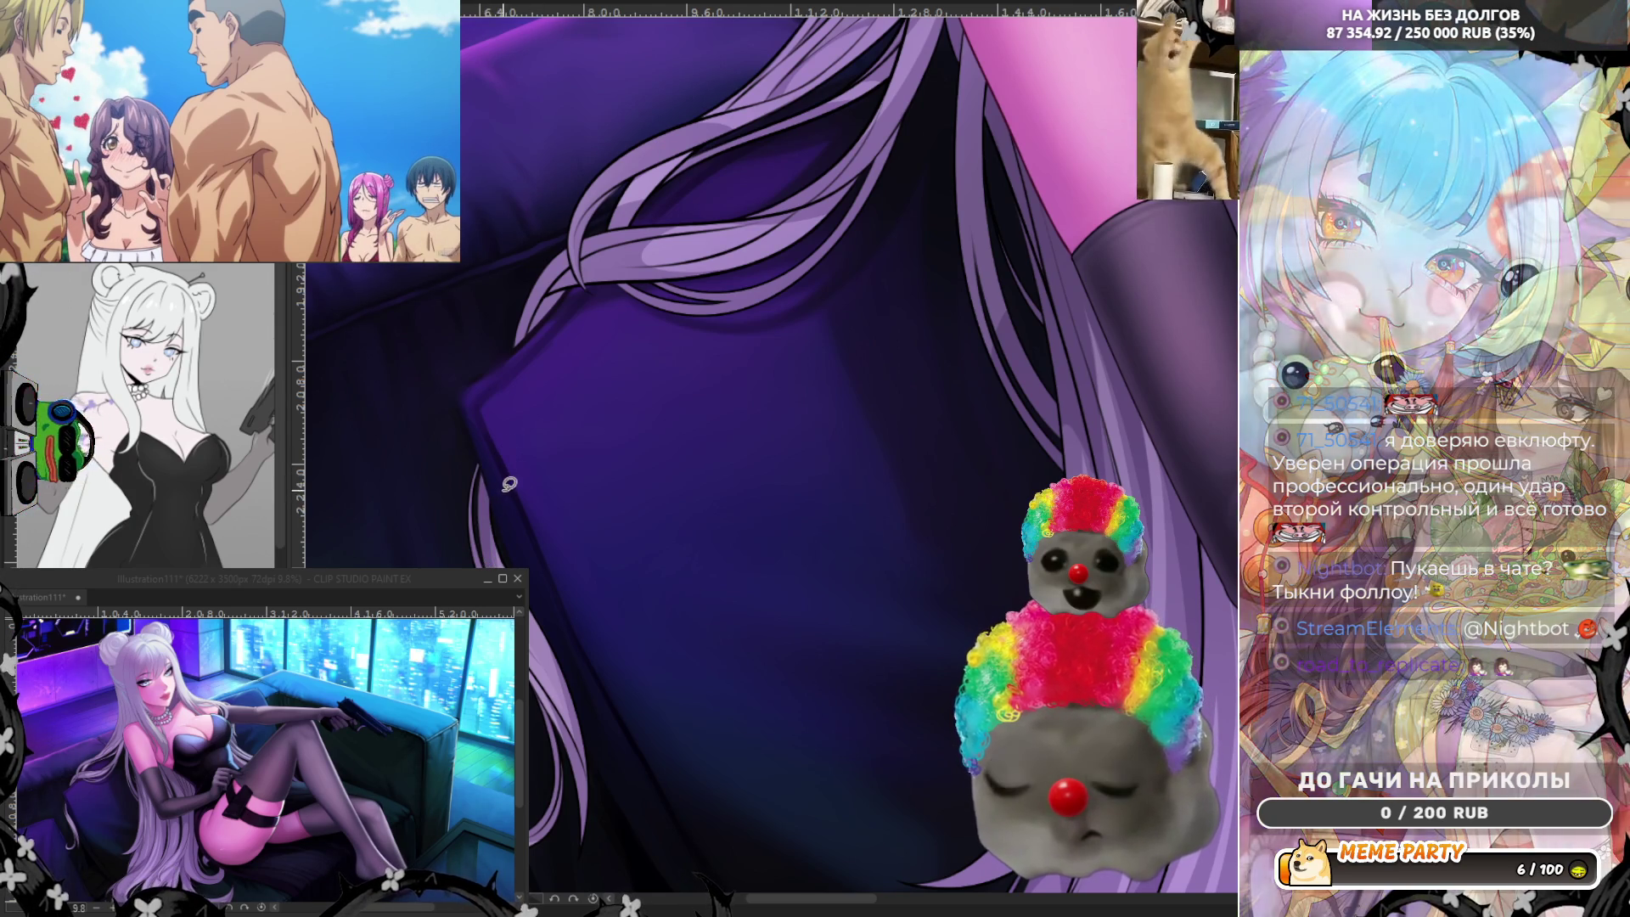
Sketch thin light strands along the hair over the cushion, undoing the ones that miss.
left_click_drag(492, 481, 487, 532)
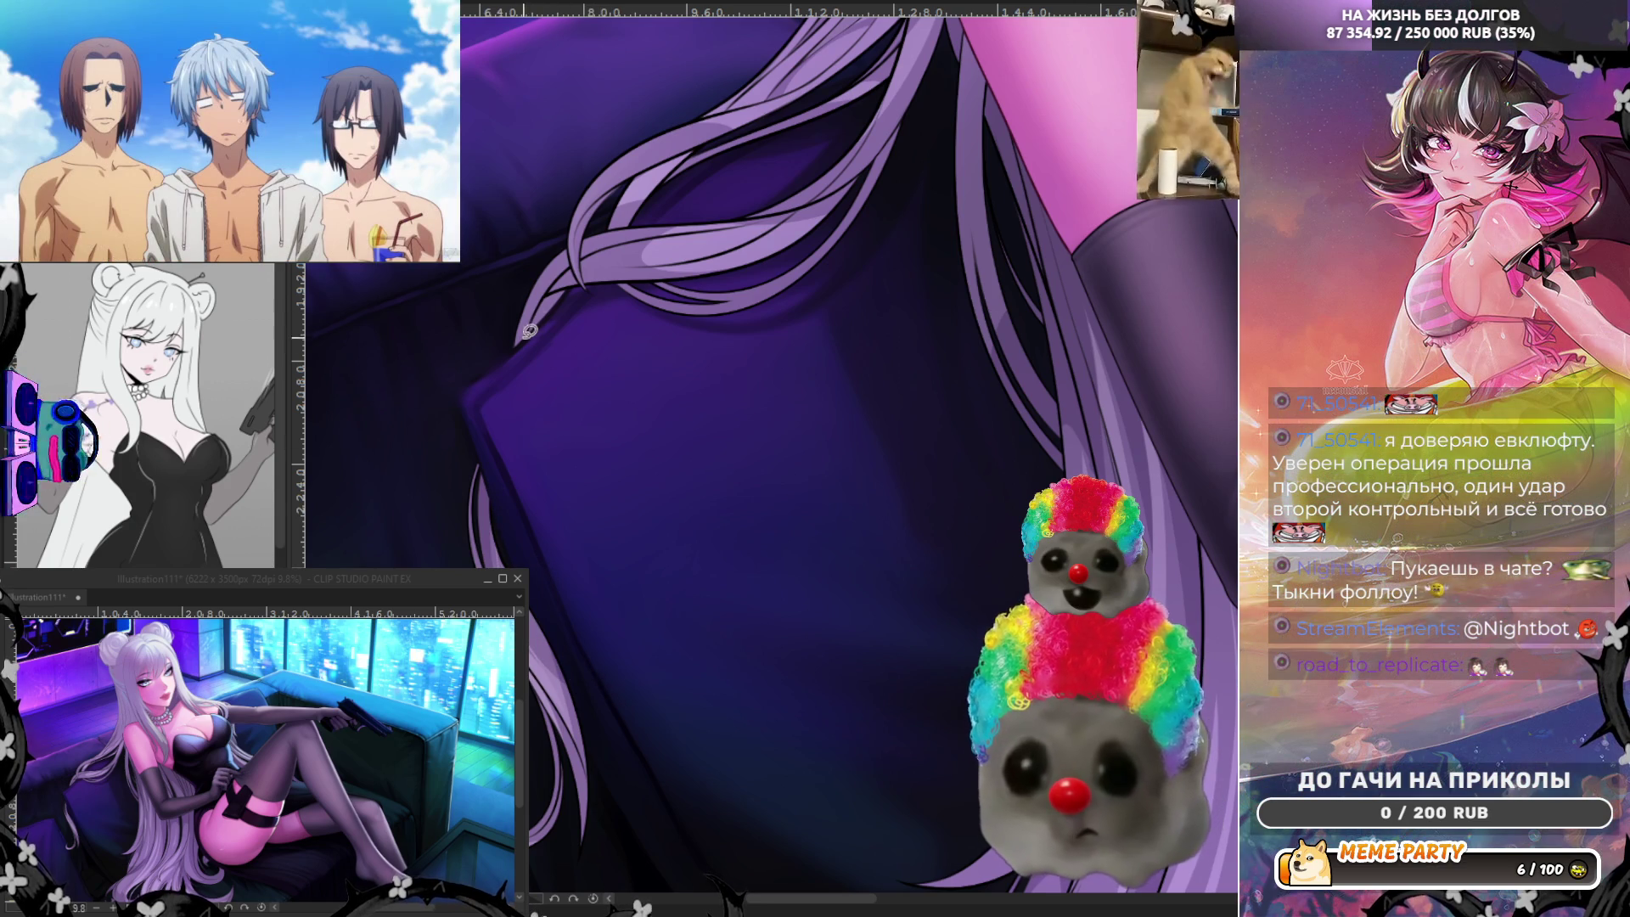
key("ctrl+z")
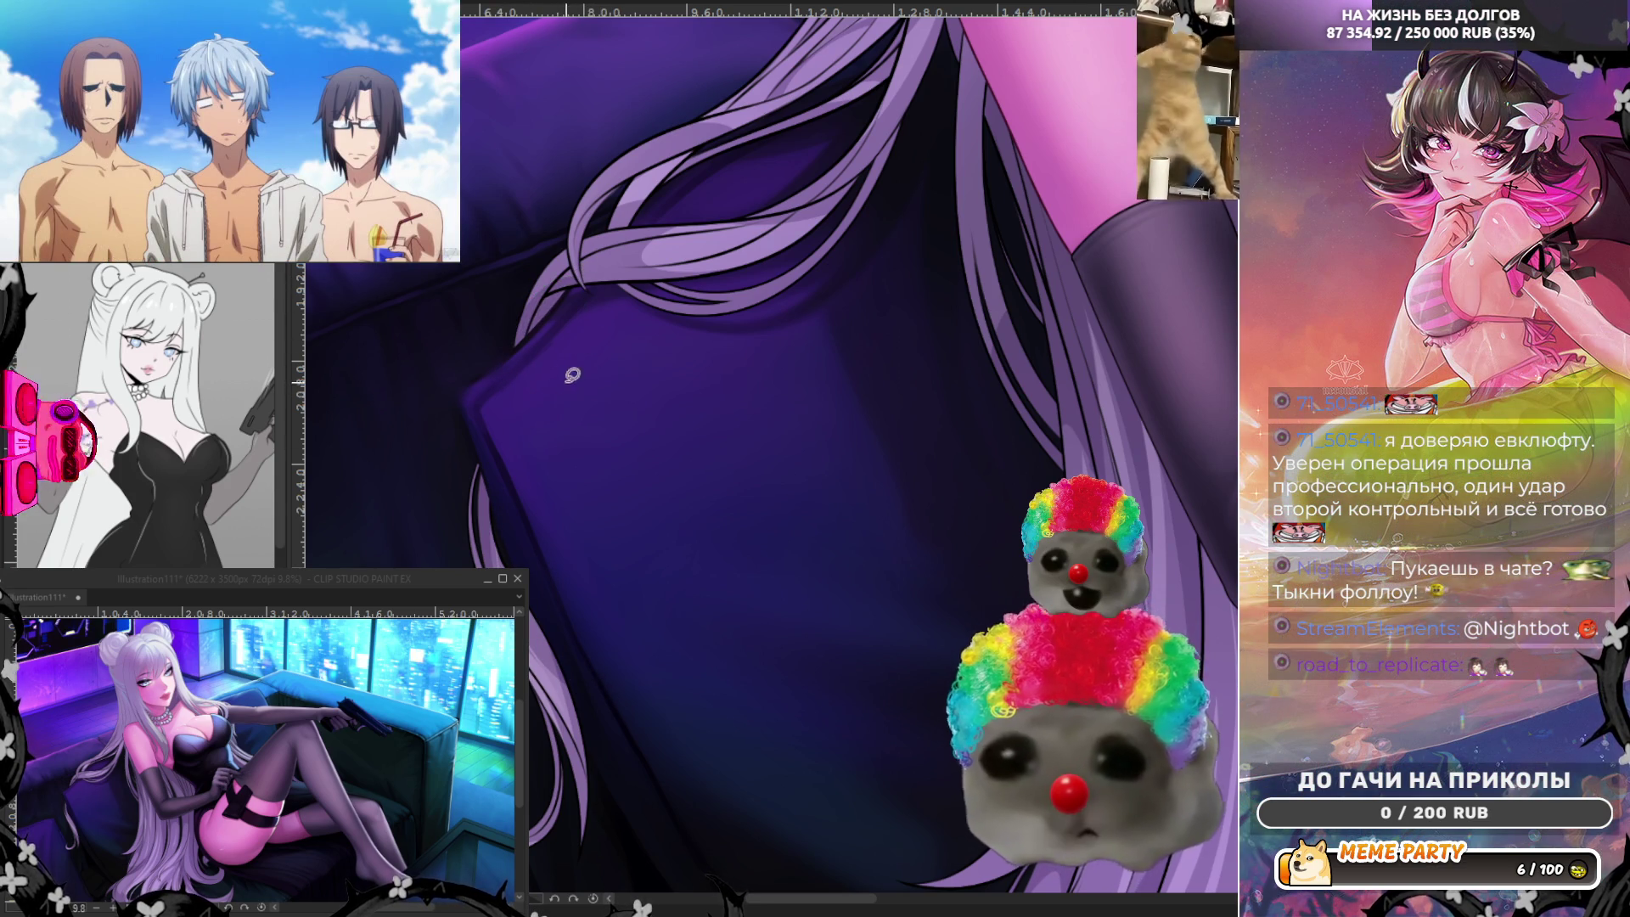
left_click_drag(504, 367, 562, 234)
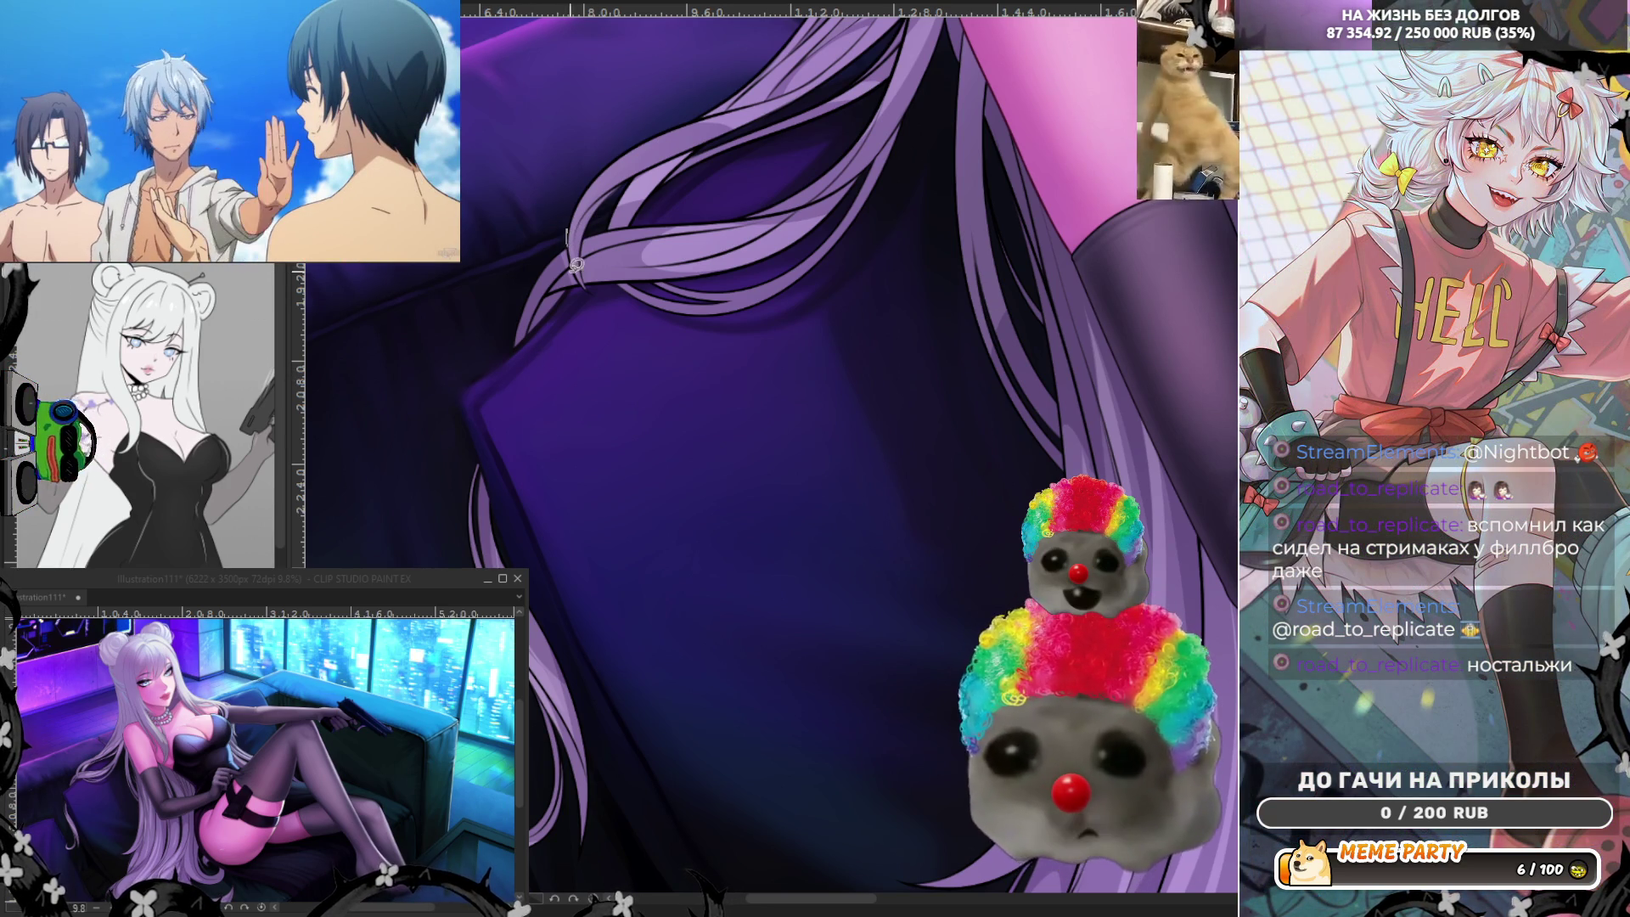
mouse_move(623, 181)
left_mouse_down()
mouse_move(585, 292)
mouse_move(580, 238)
left_mouse_up()
key("ctrl+z")
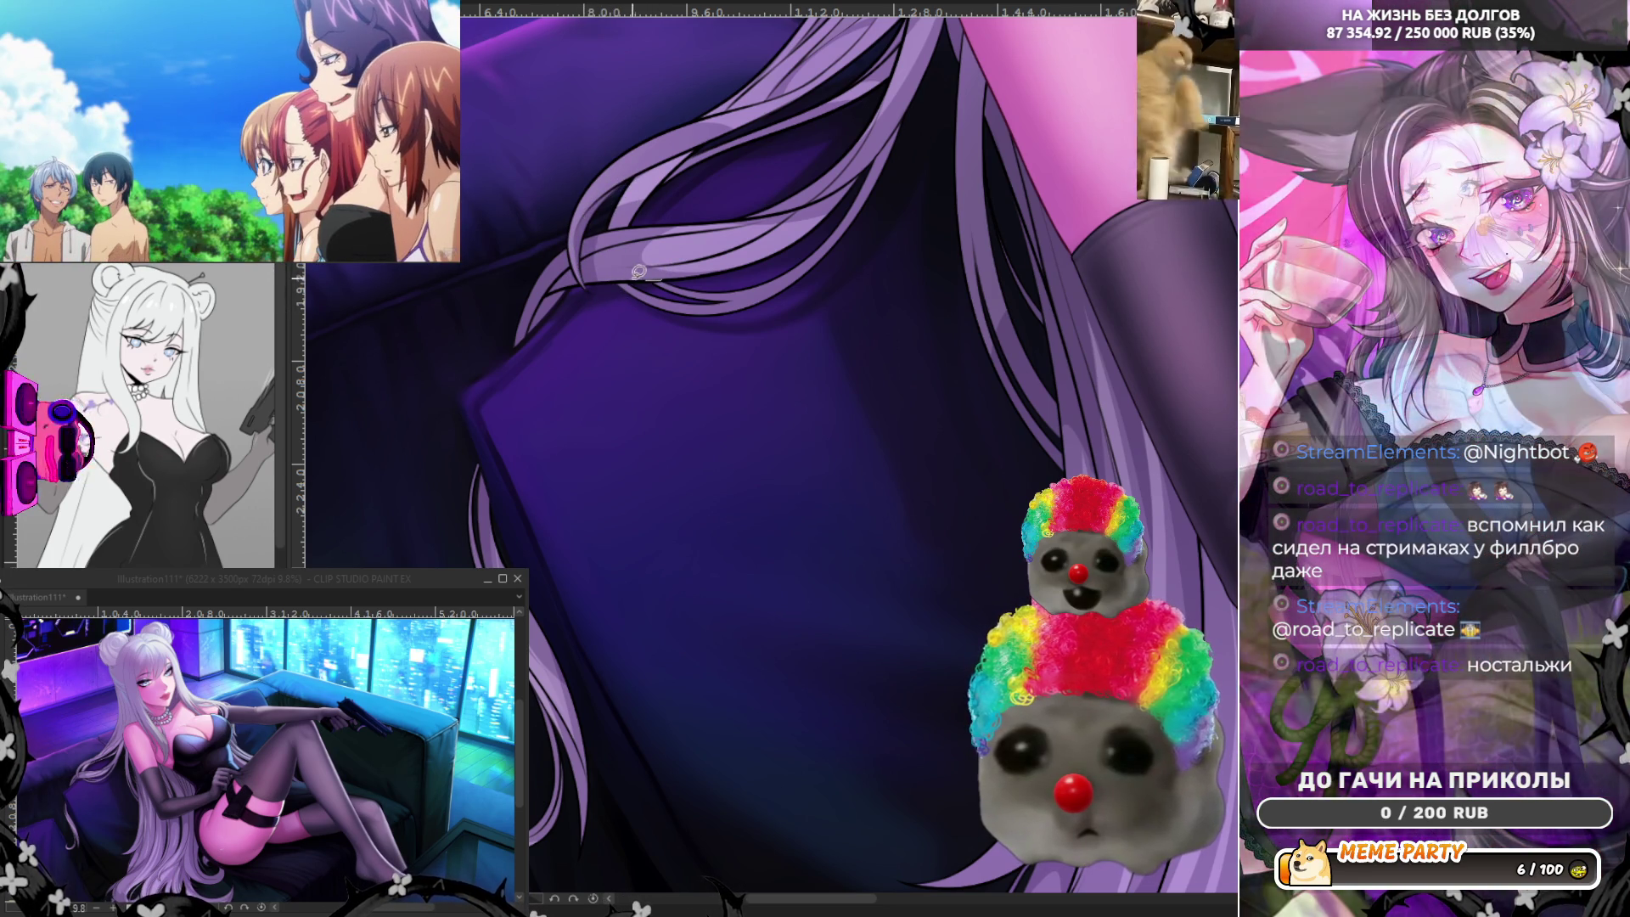
left_click_drag(604, 280, 668, 231)
key("ctrl+z")
left_click_drag(597, 286, 634, 250)
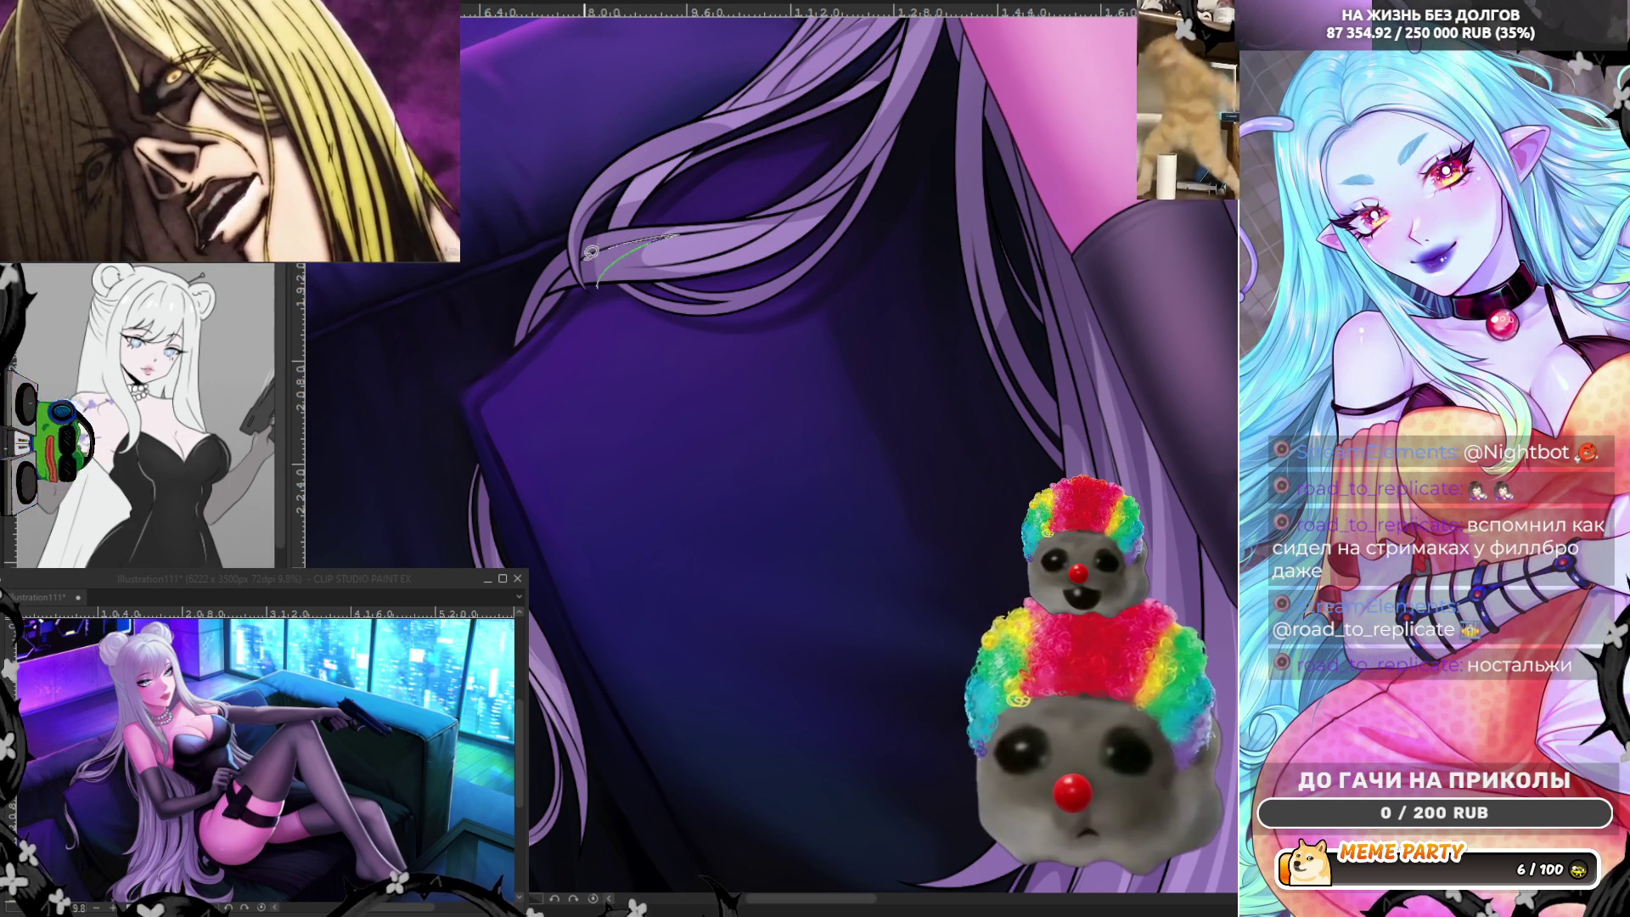
key("ctrl+z")
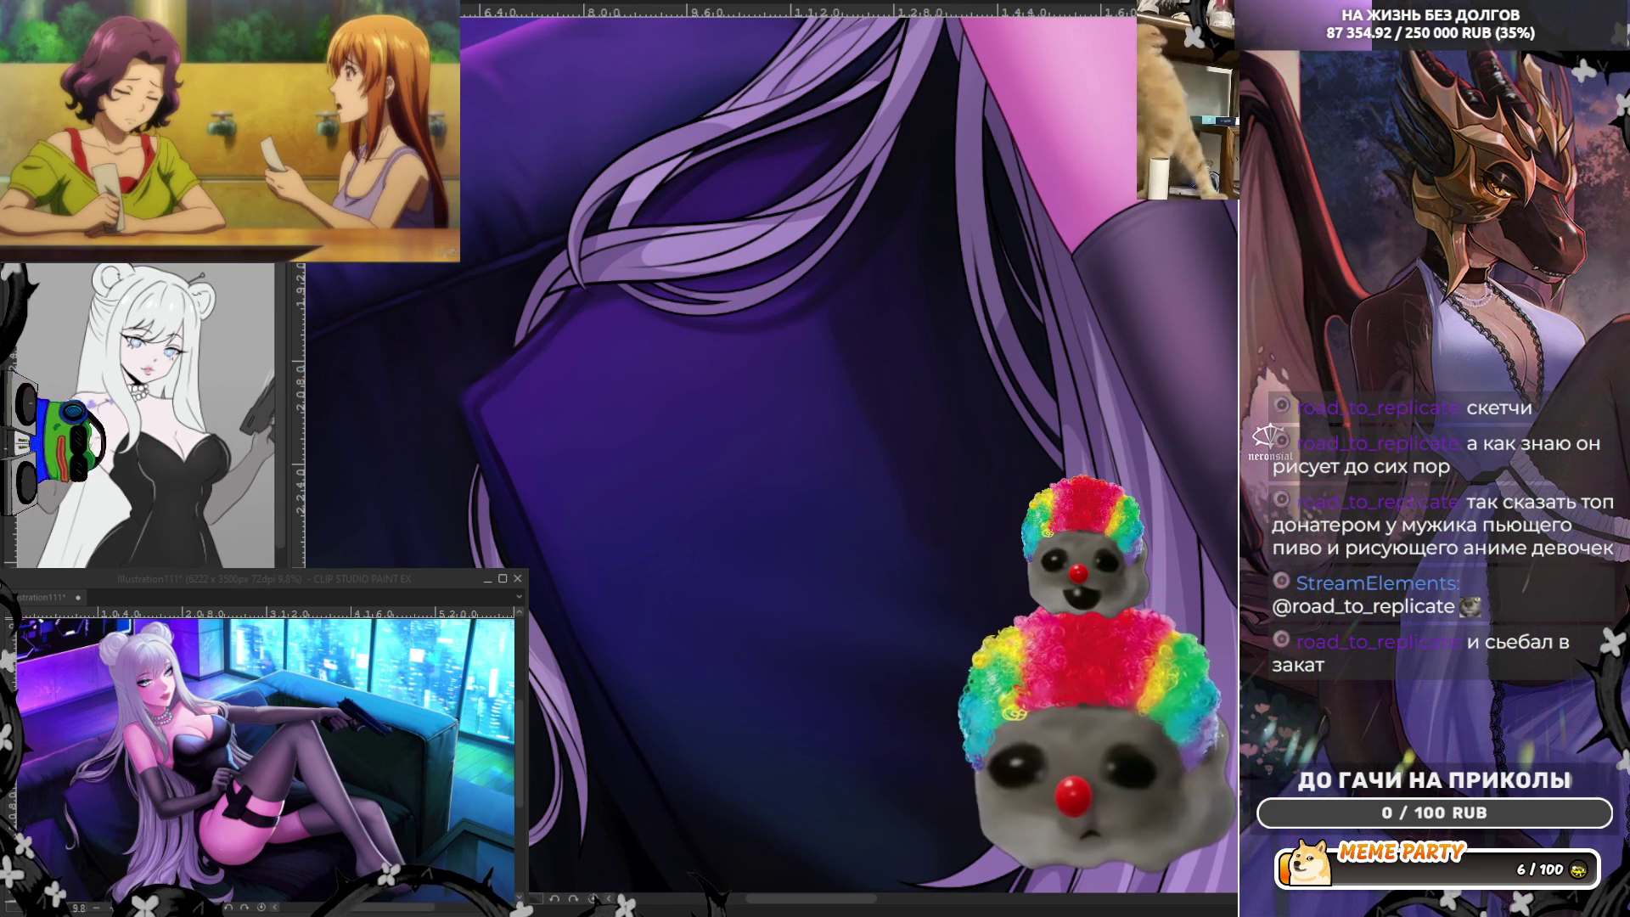
scroll(674, 467, "down", 3)
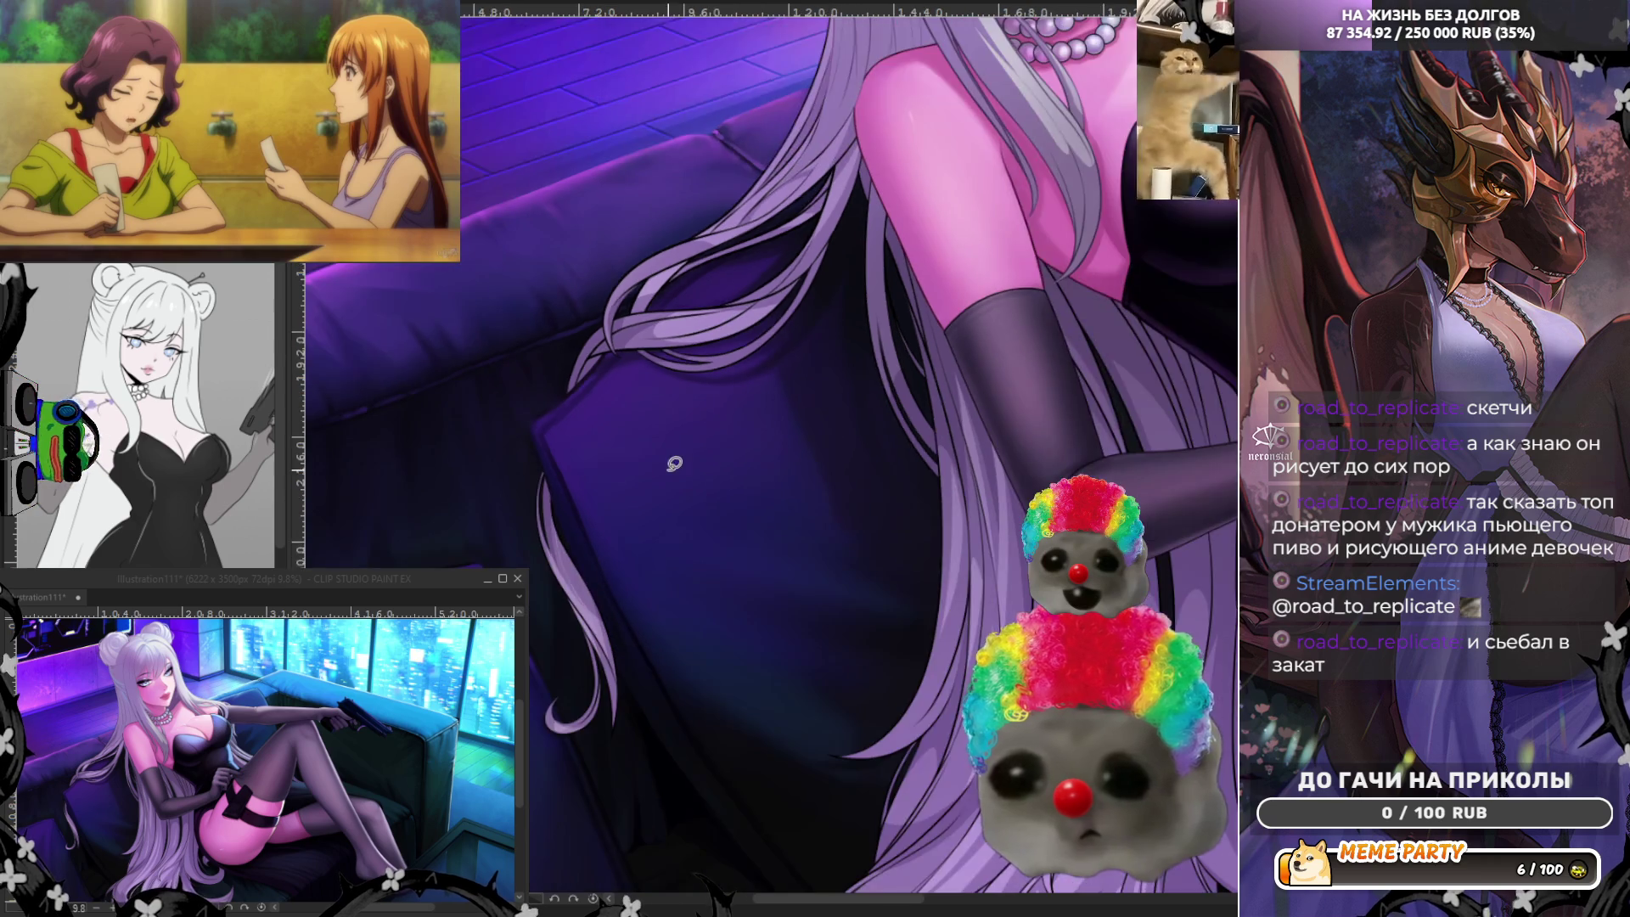
scroll(637, 472, "down", 2)
scroll(569, 477, "down", 1)
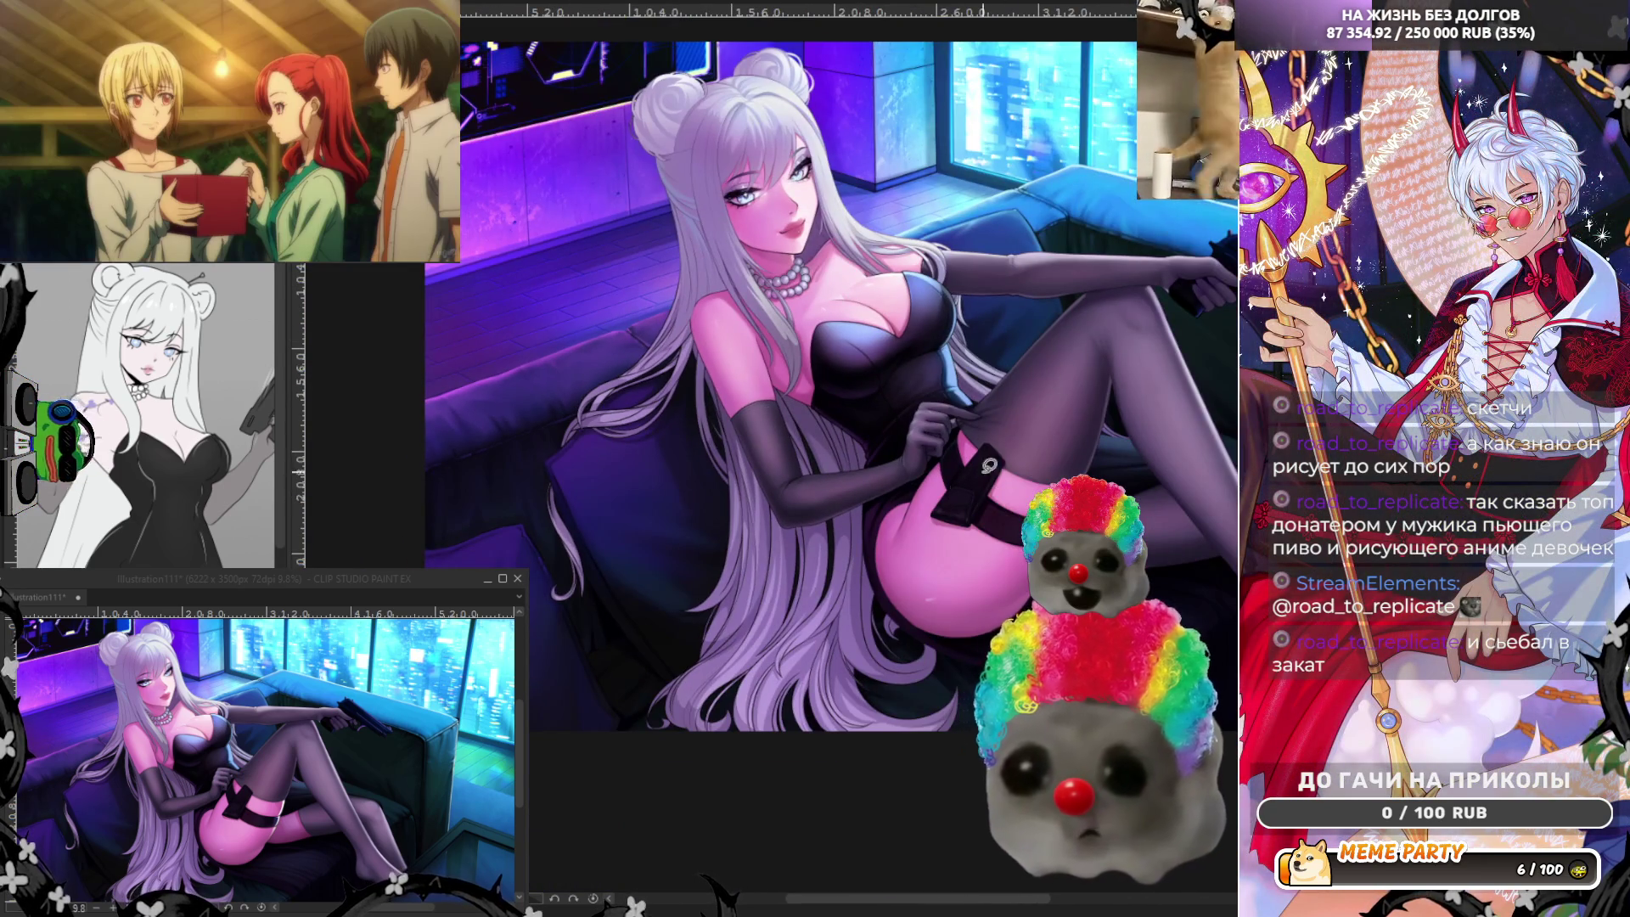
scroll(863, 531, "up", 1)
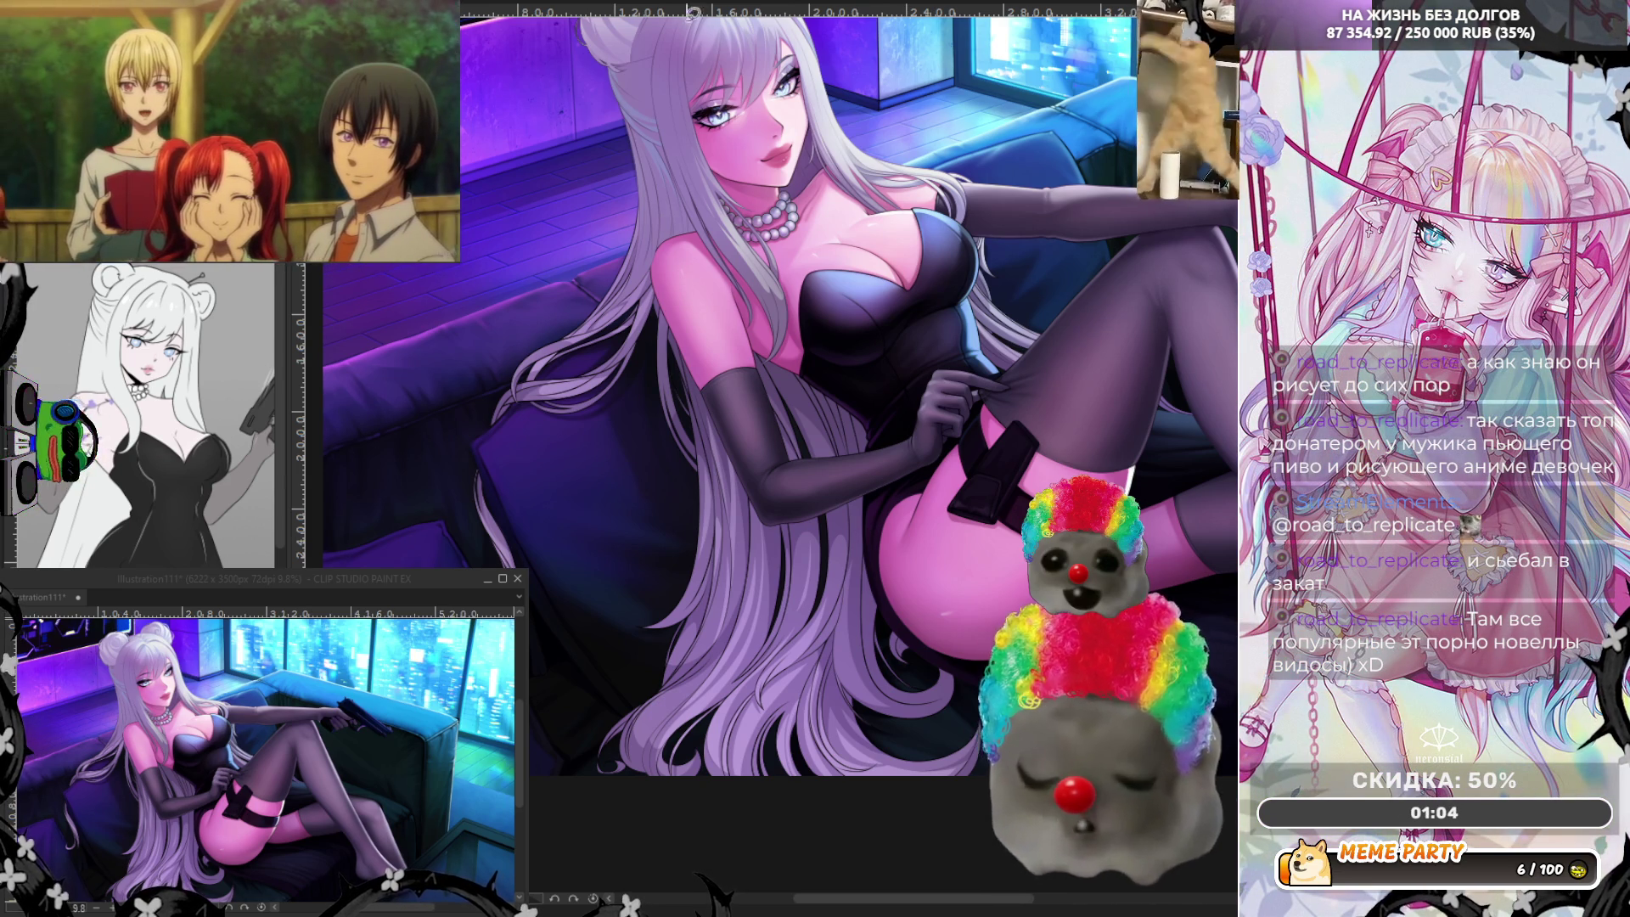
scroll(887, 624, "up", 3)
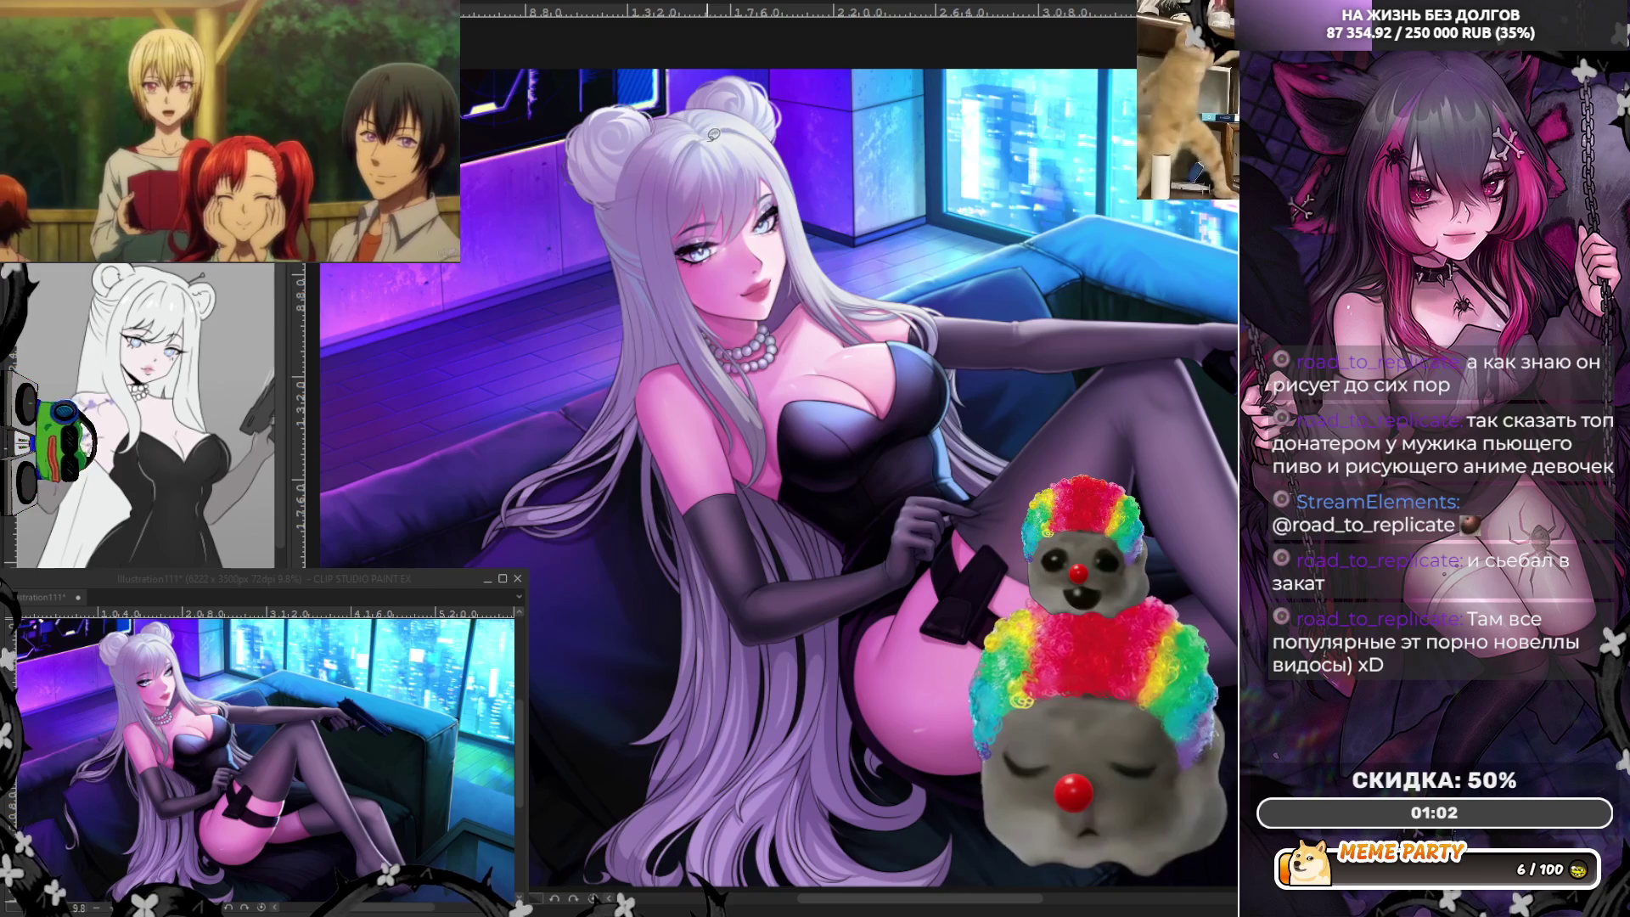
scroll(812, 650, "up", 2)
scroll(812, 651, "up", 2)
scroll(812, 650, "up", 2)
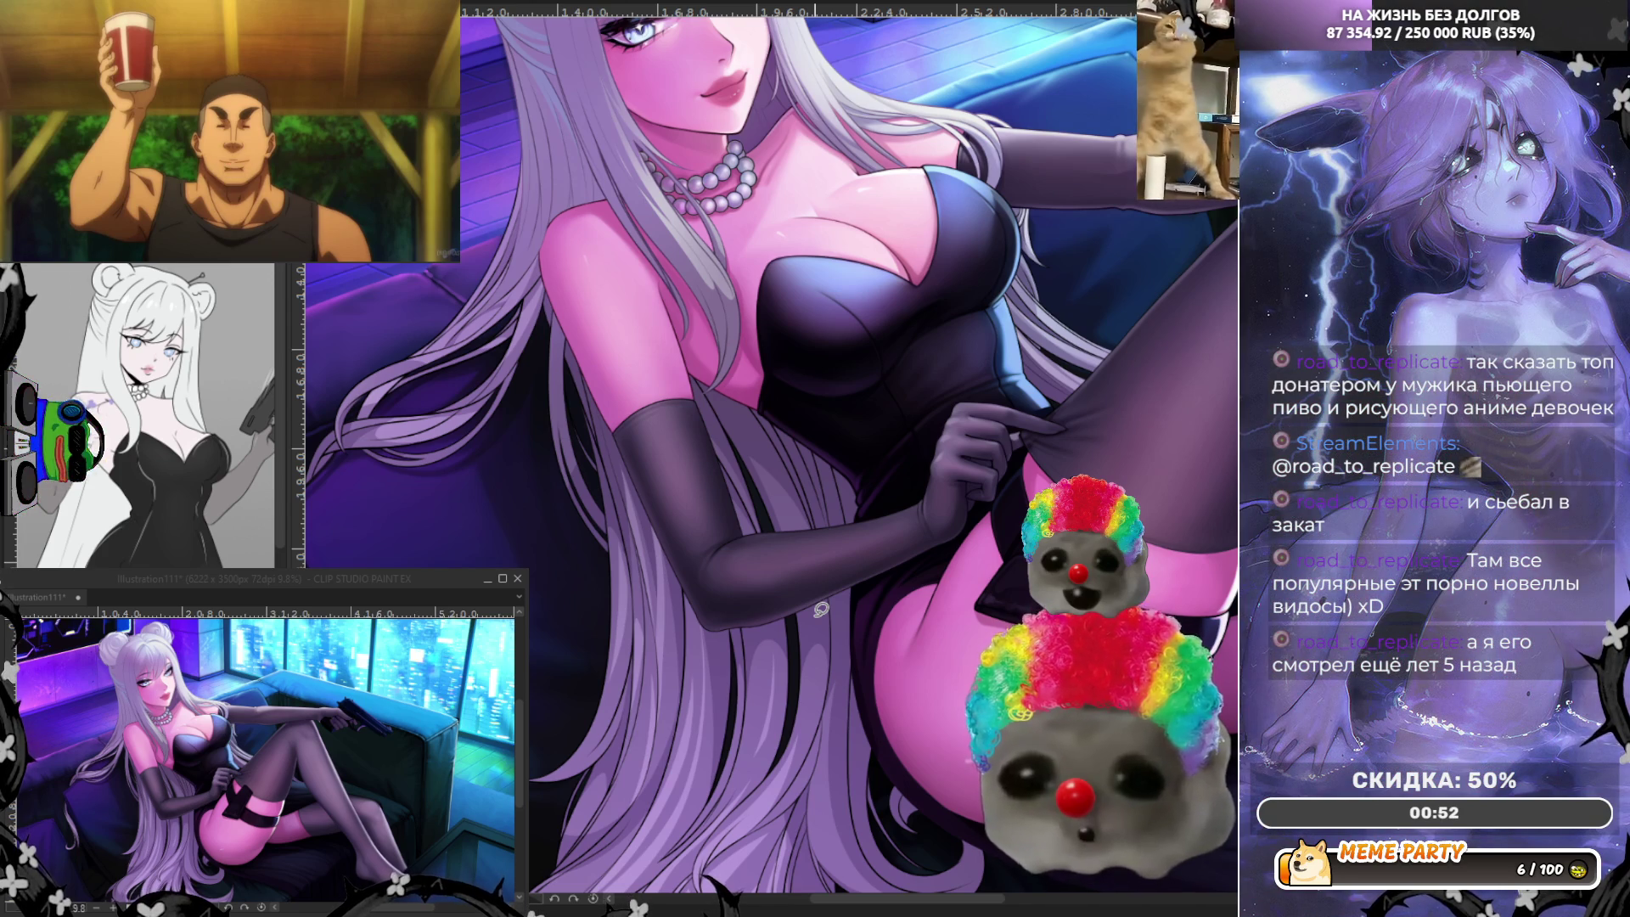
scroll(821, 610, "down", 5)
scroll(782, 389, "up", 3)
scroll(1136, 449, "up", 1)
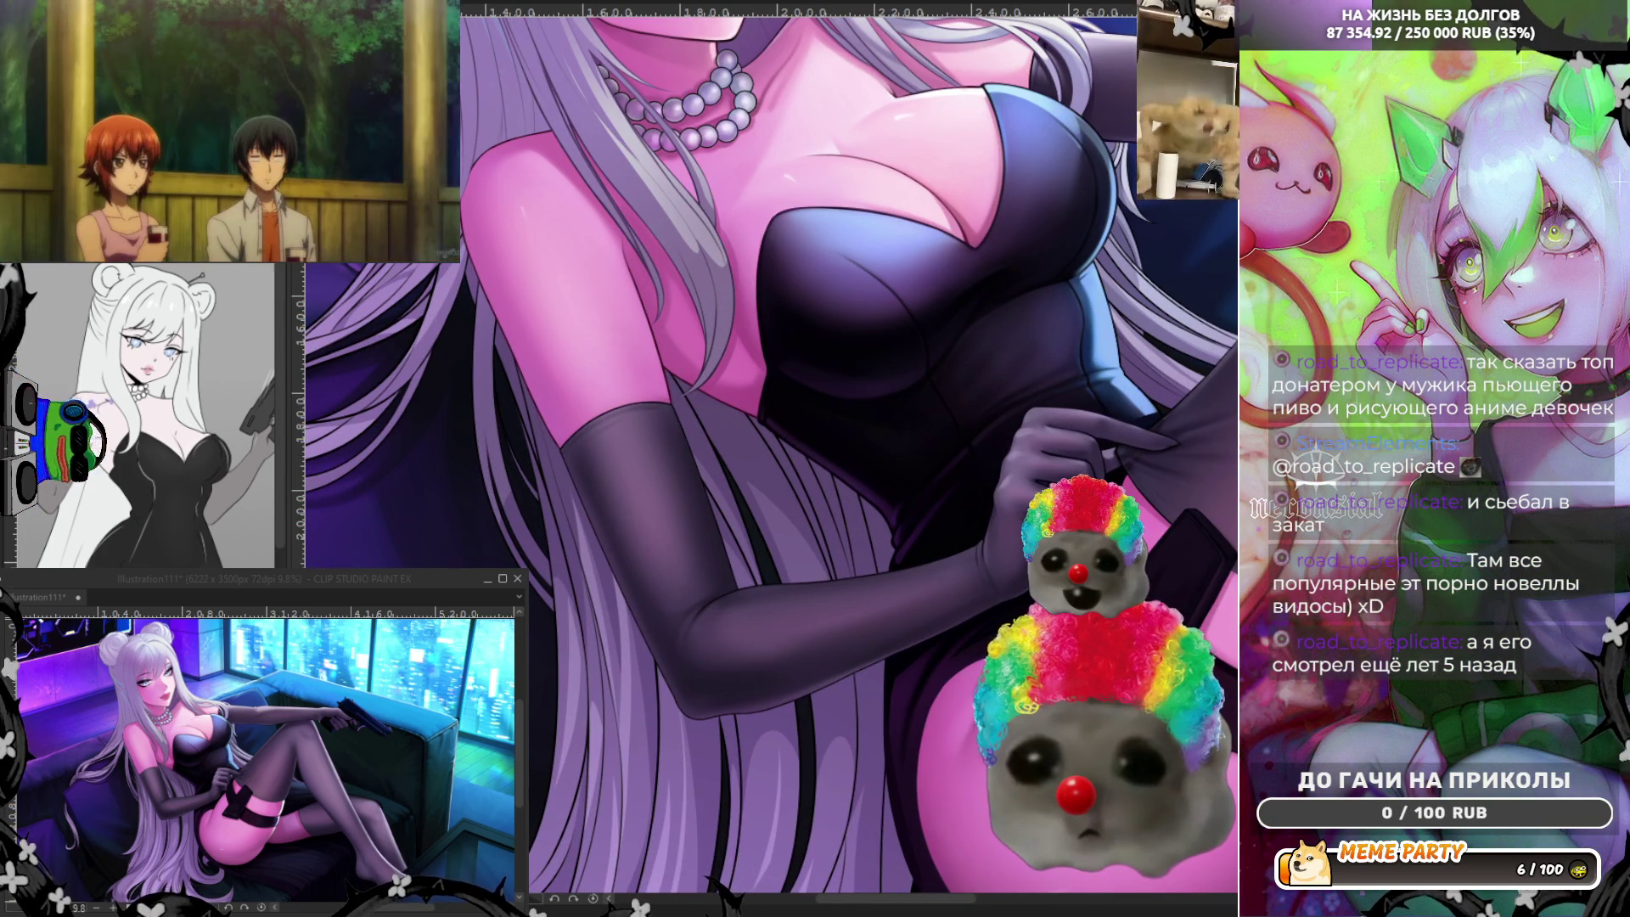
scroll(796, 556, "up", 2)
scroll(795, 556, "up", 1)
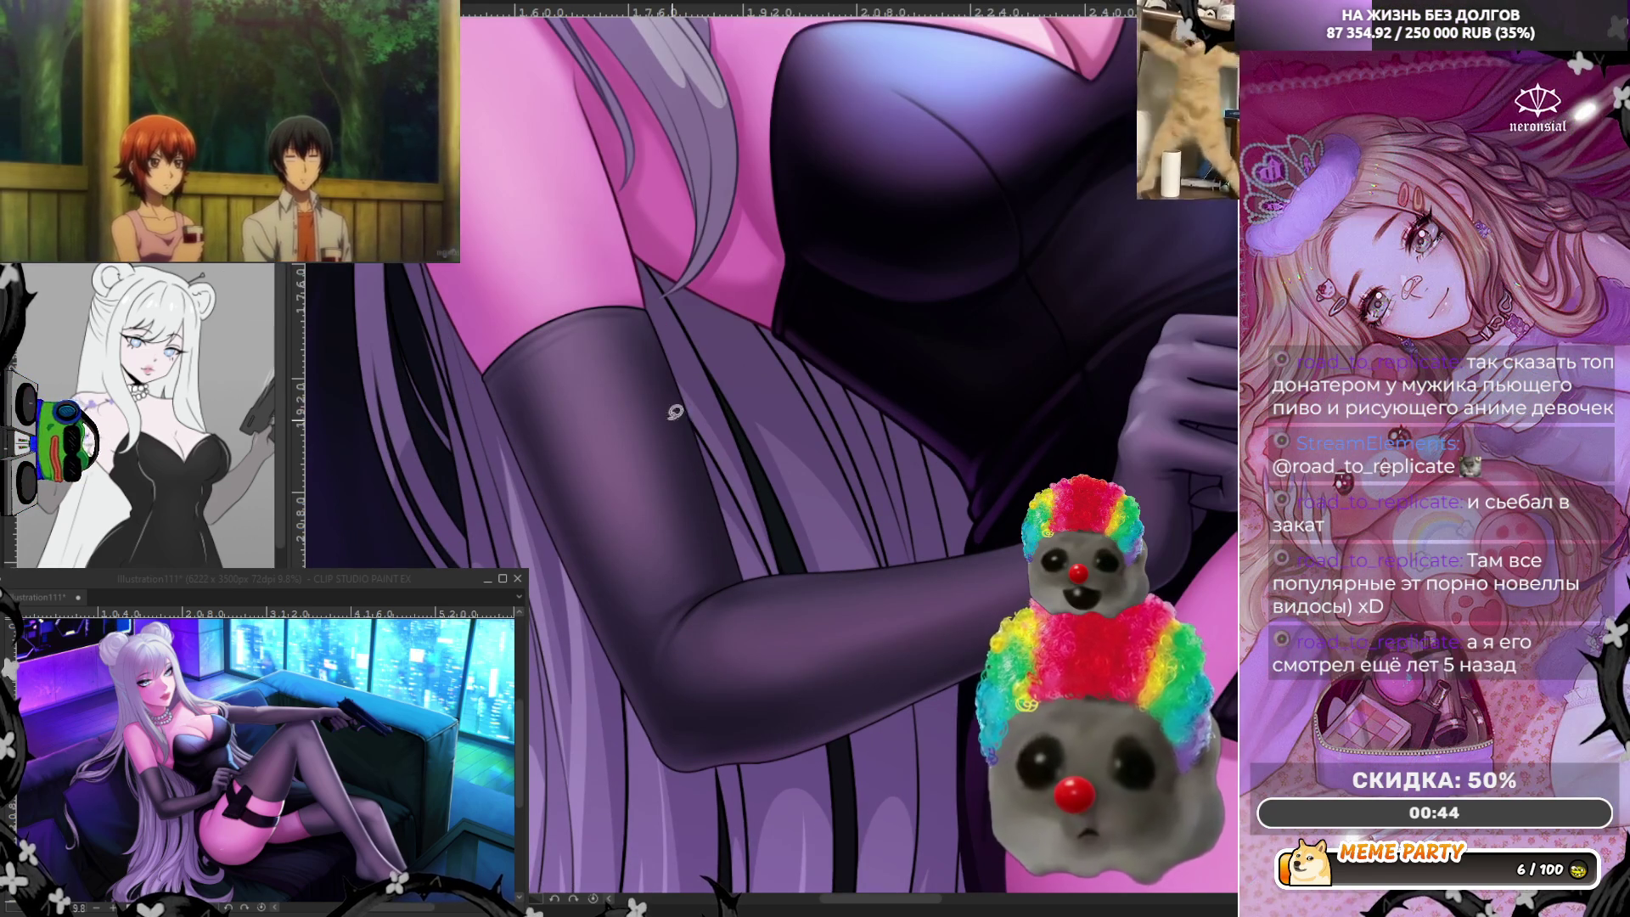
Test light hair strands across the gloved arm, undoing each attempt before redrawing.
left_click_drag(609, 283, 672, 353)
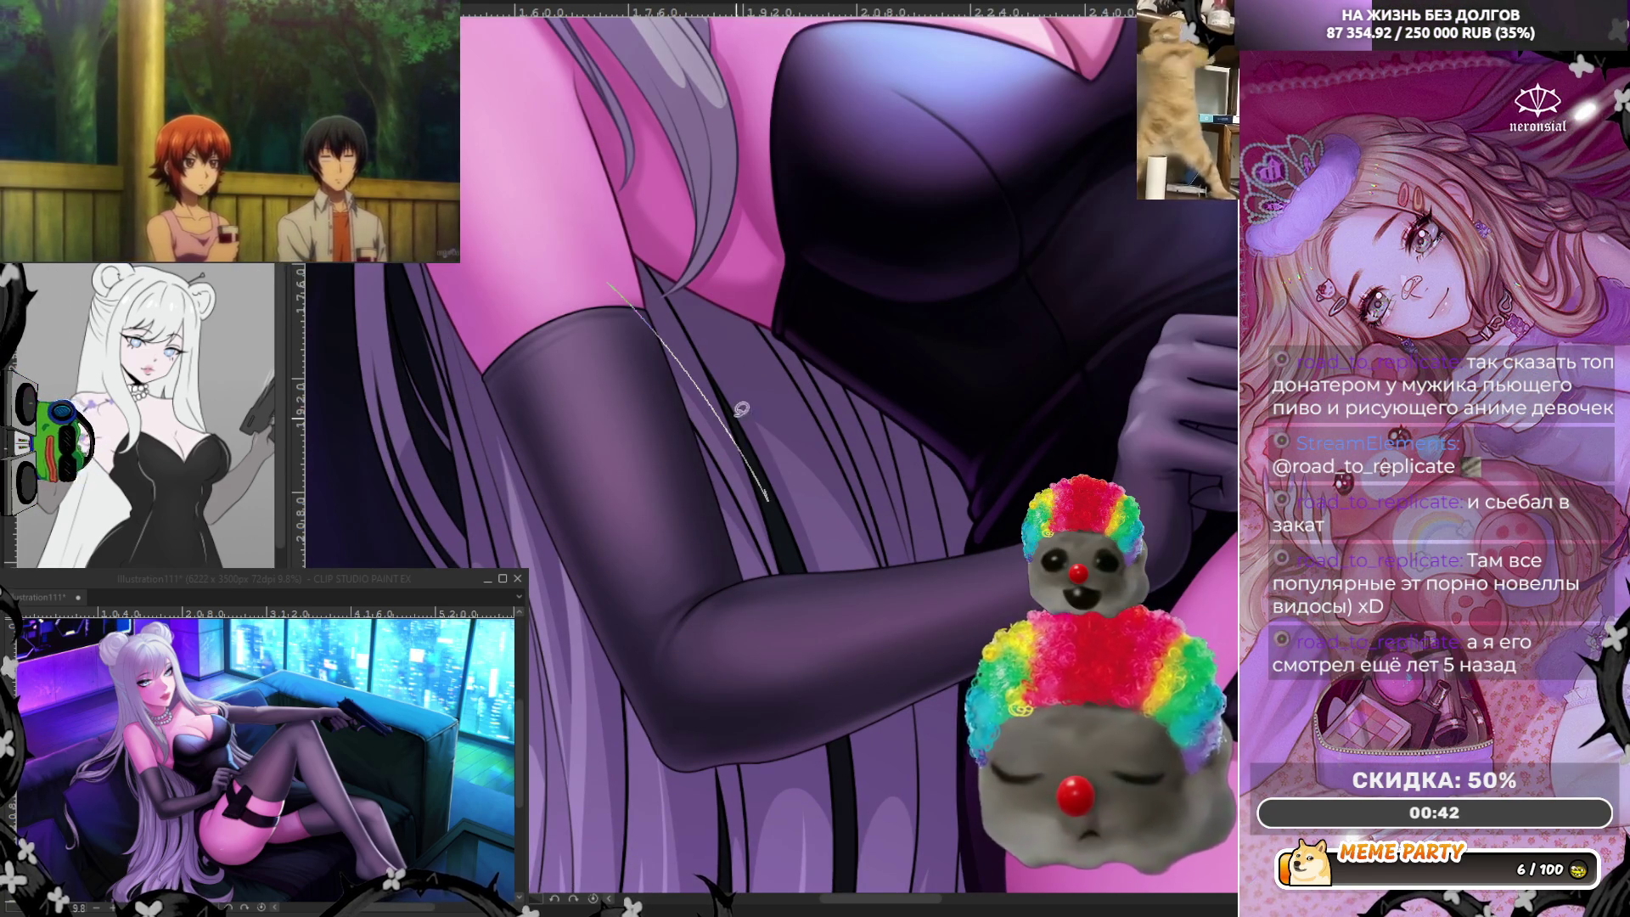
key("ctrl+z")
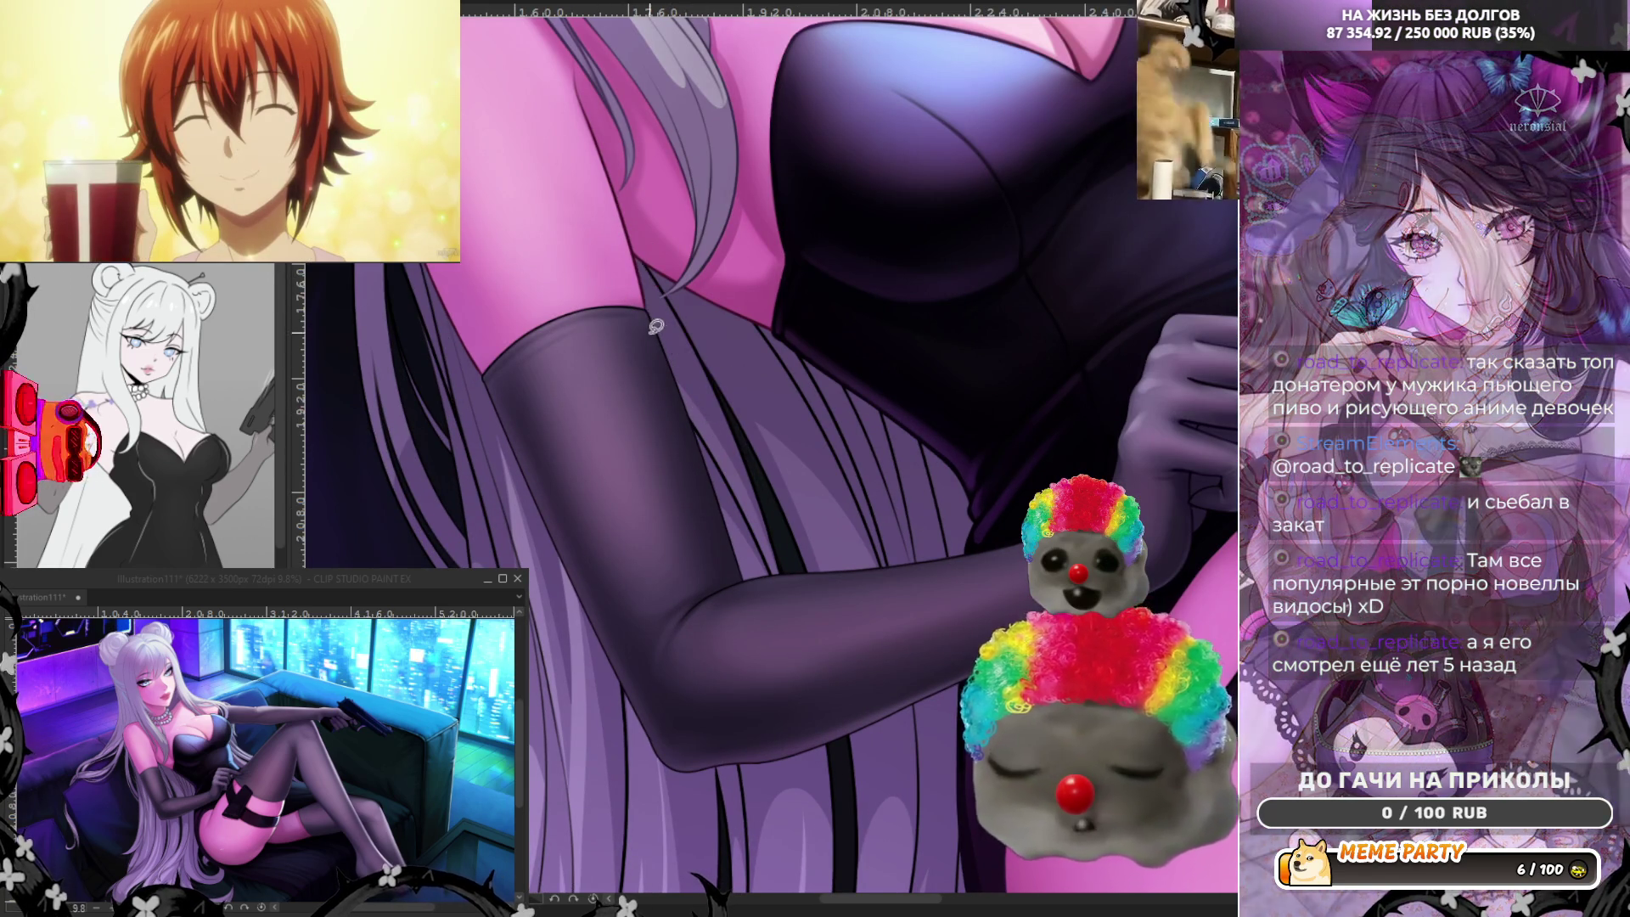
left_click_drag(605, 305, 745, 464)
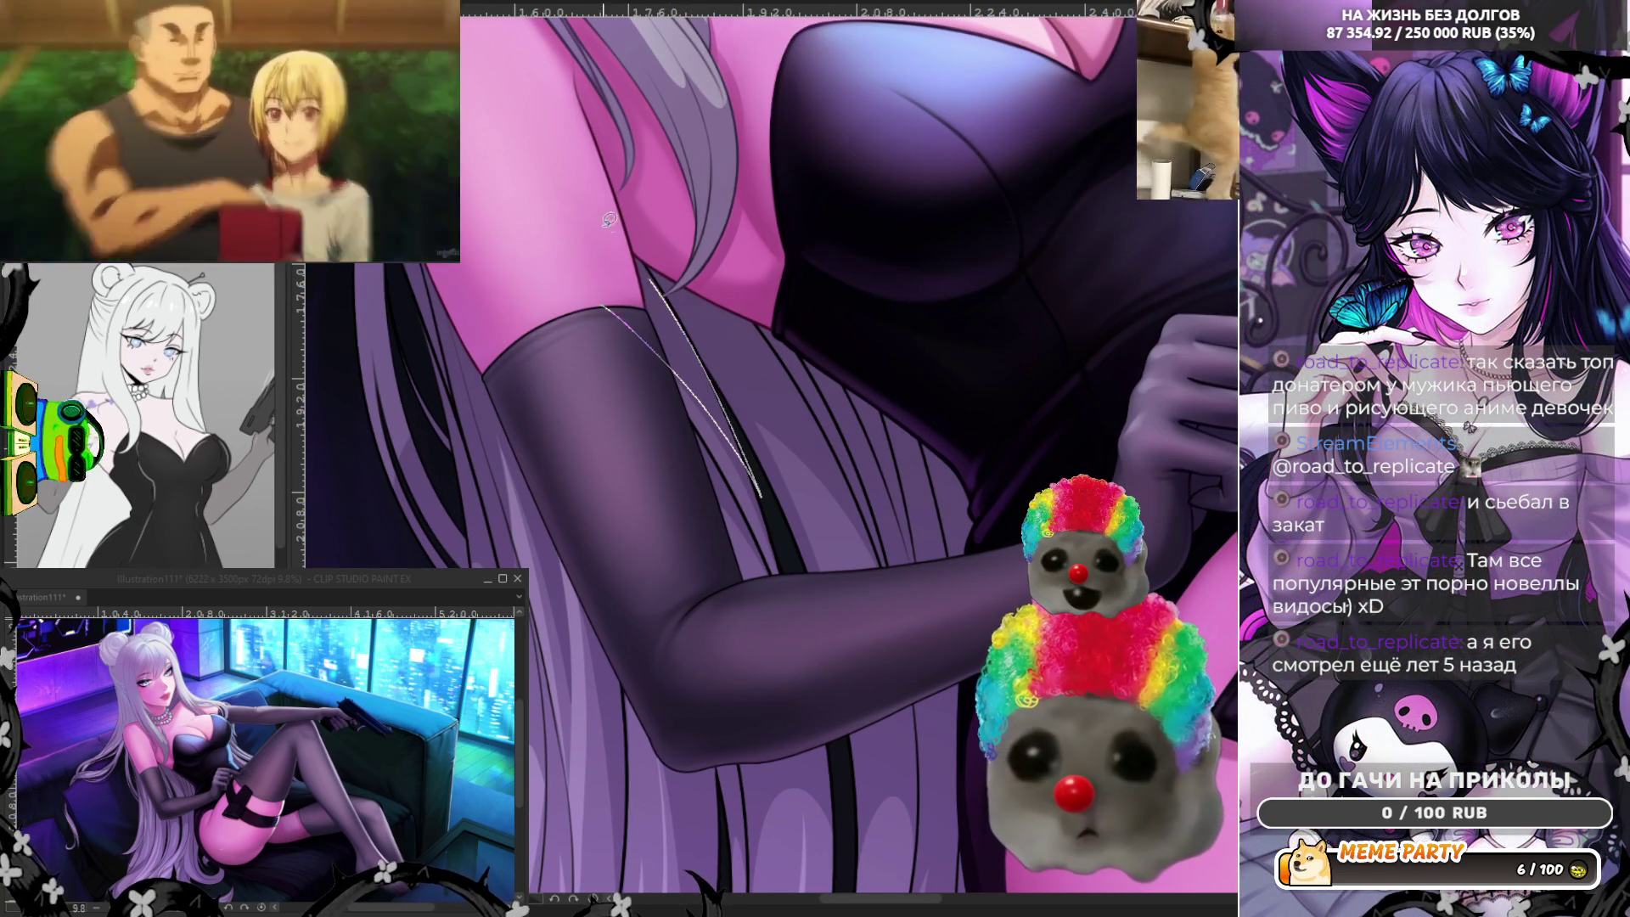
key("ctrl+z")
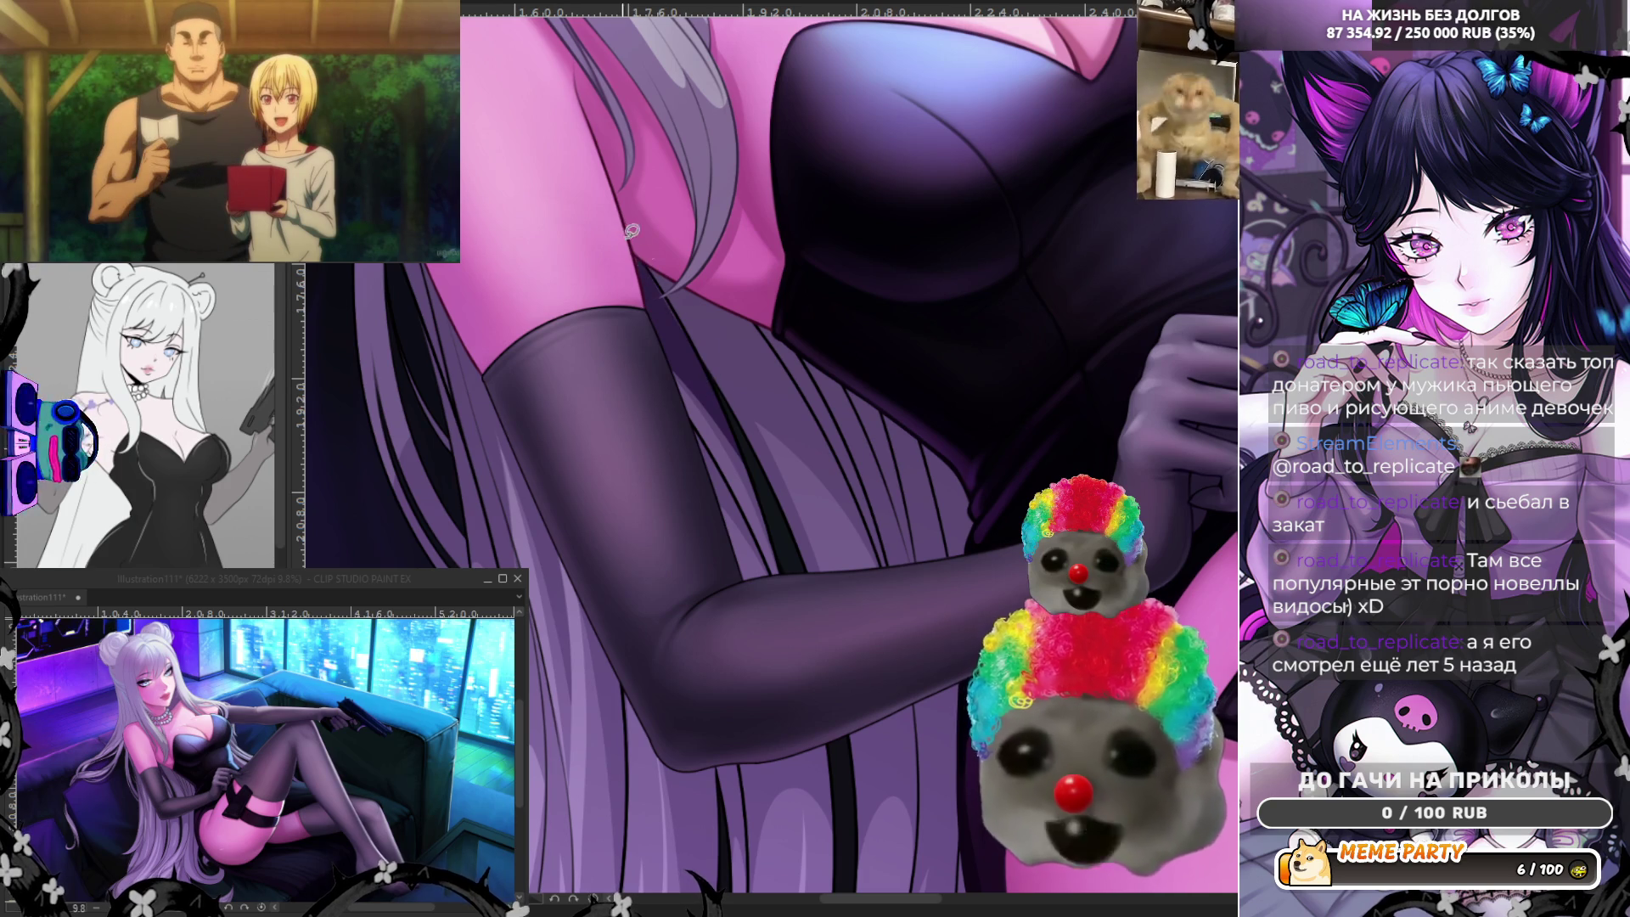
left_click_drag(625, 250, 685, 313)
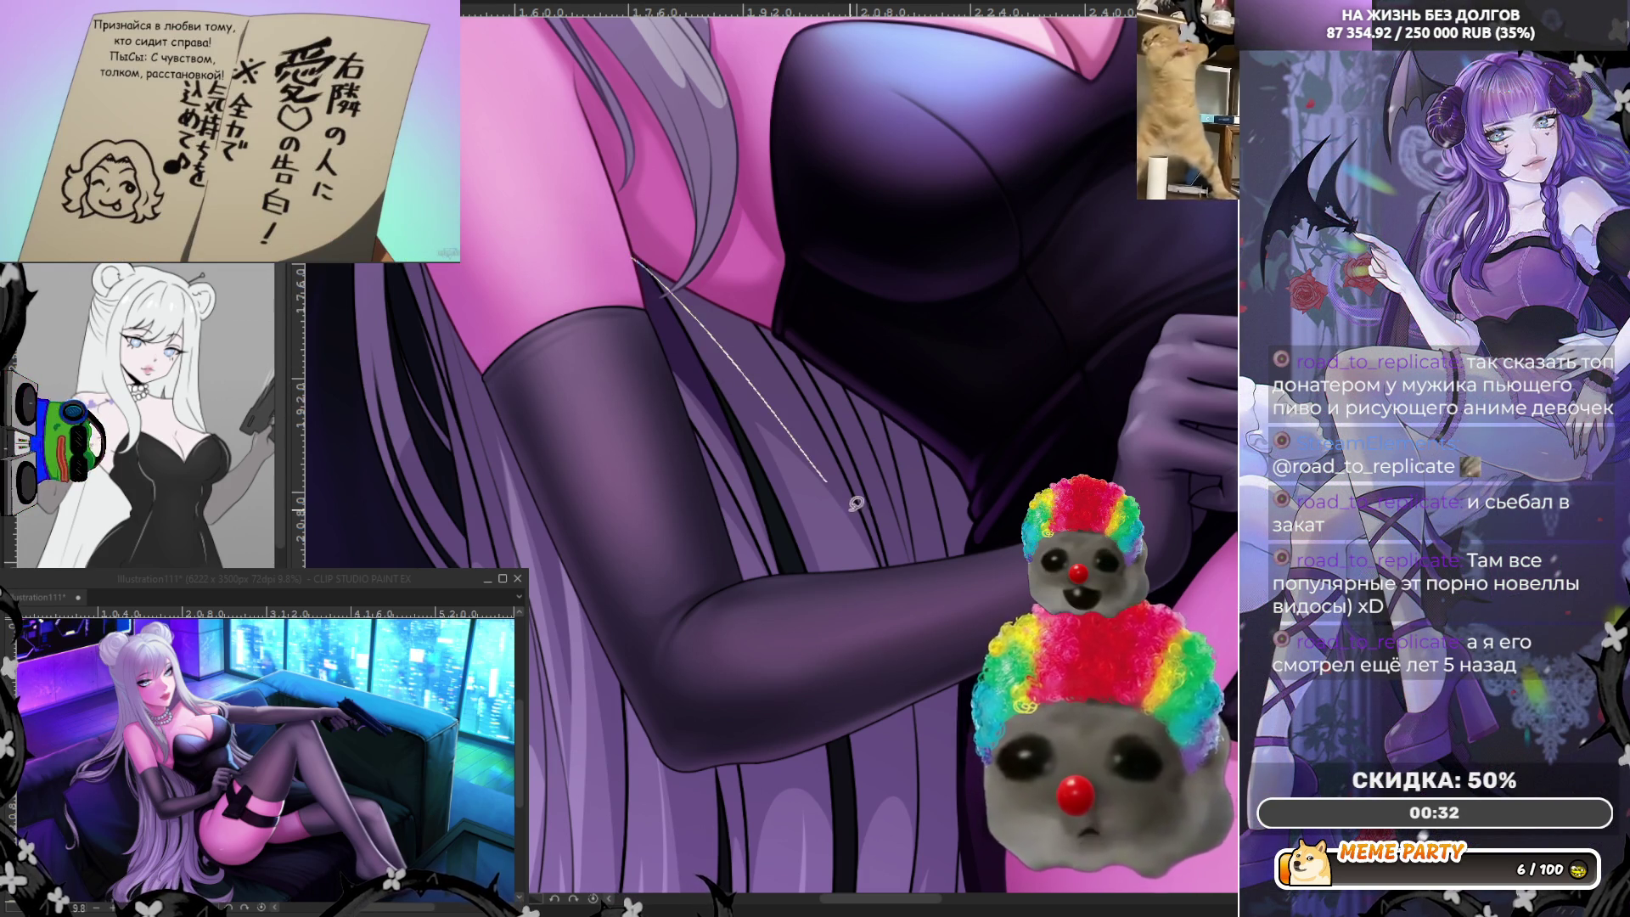
key("ctrl+z")
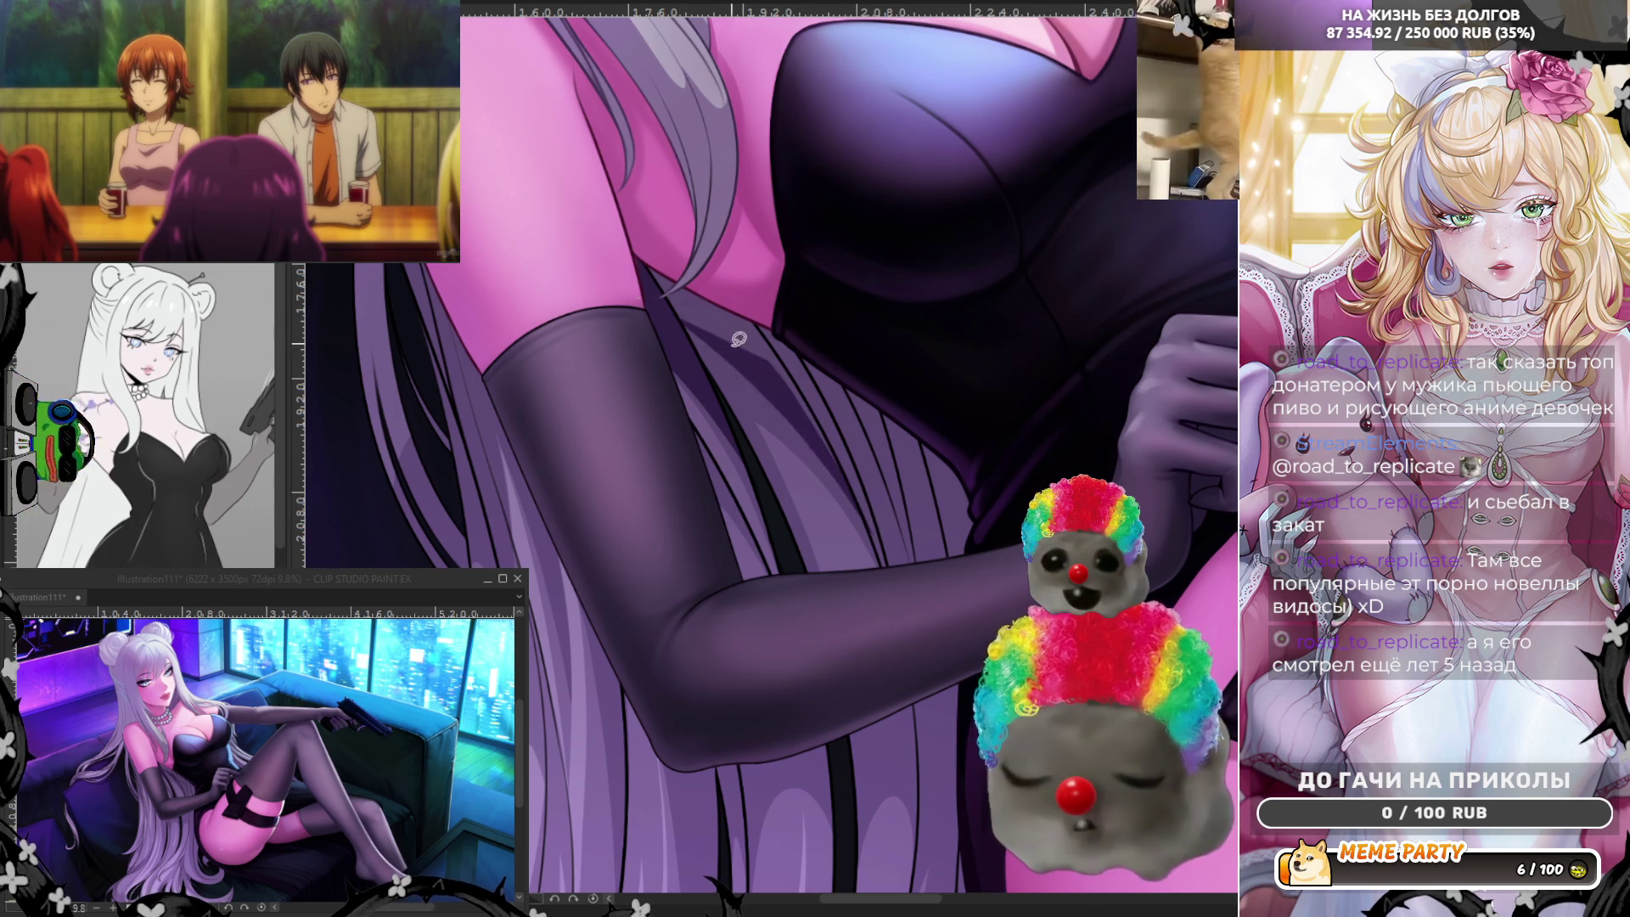
left_click_drag(873, 535, 880, 560)
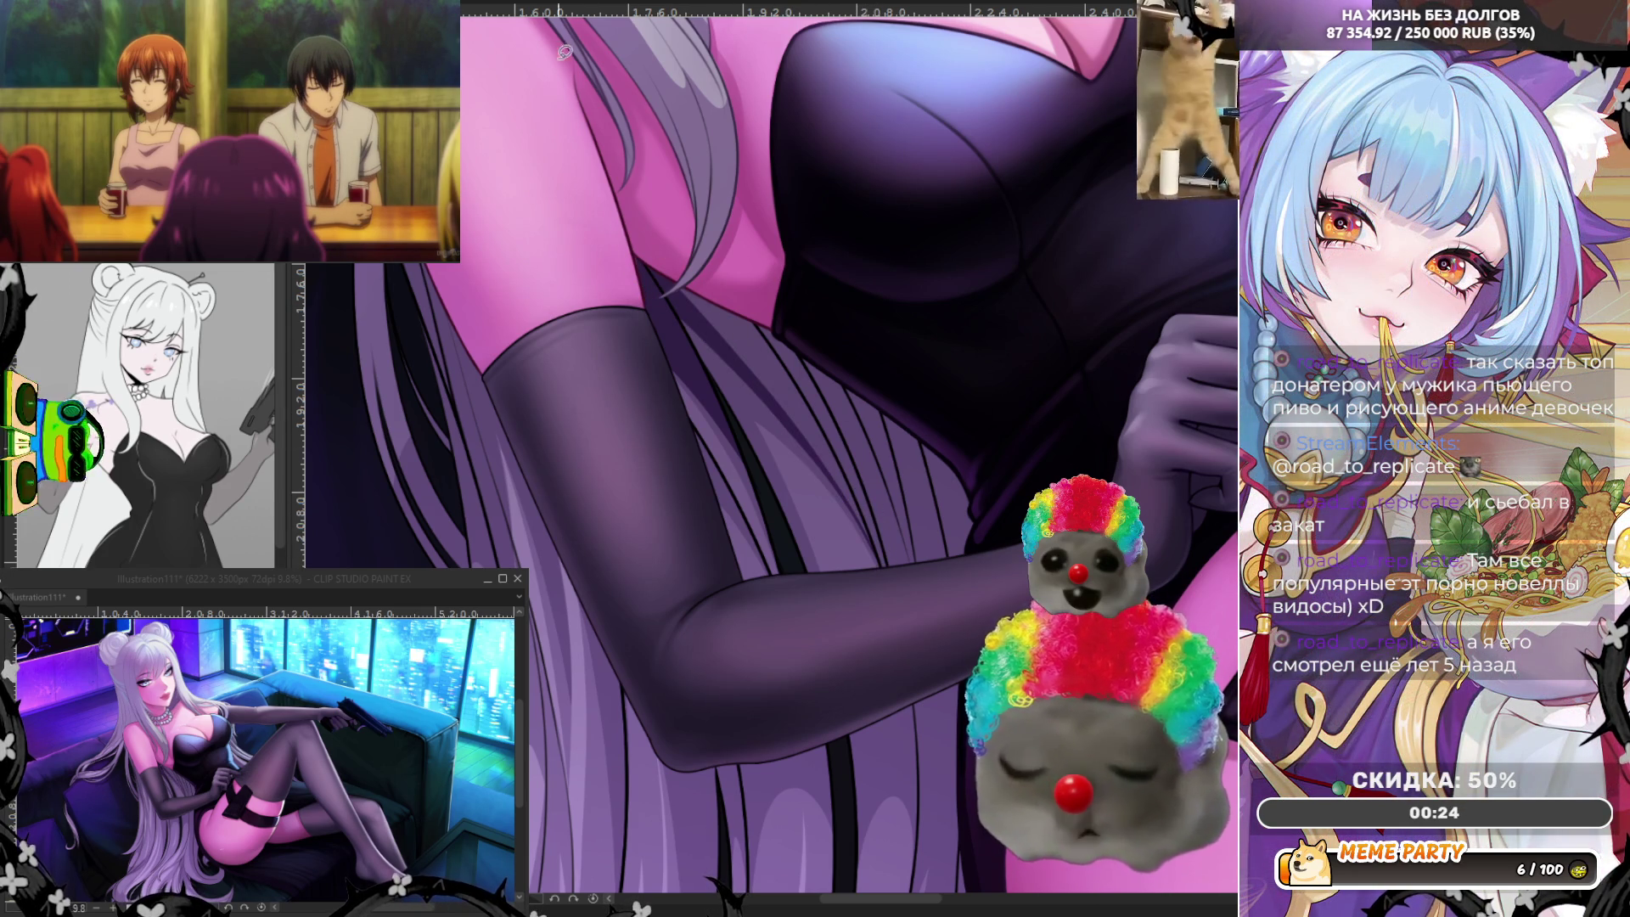
Mirror the canvas view horizontally with the H shortcut.
key("h")
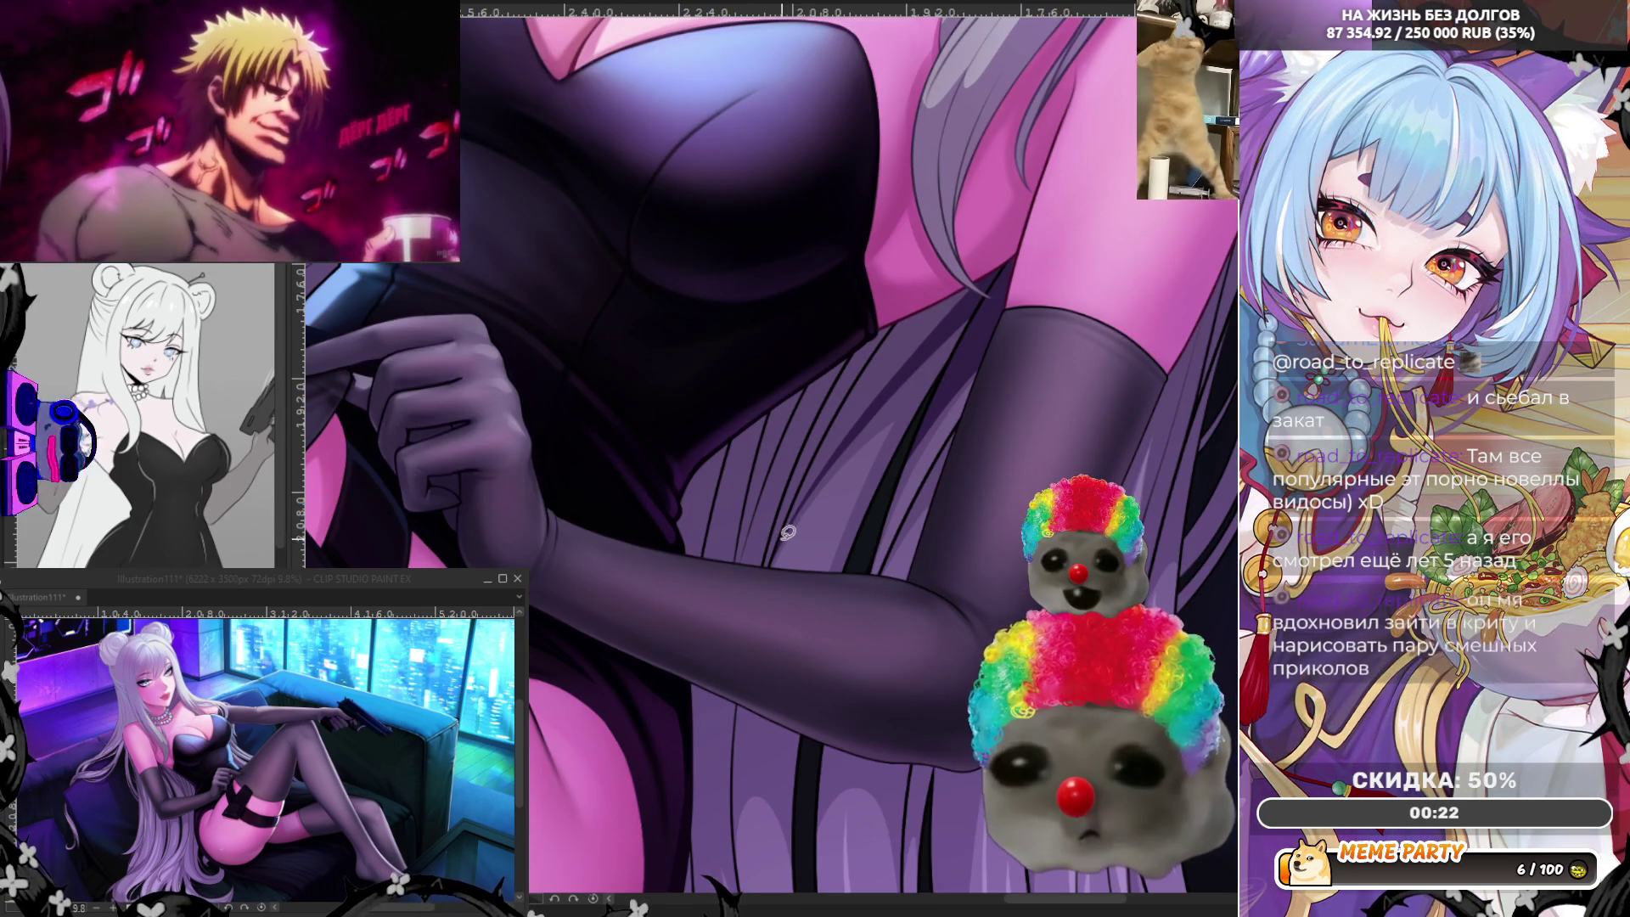
Draw several thin light strands falling across the gloved upper arm, undoing the first misplaced one.
left_click_drag(801, 506, 1010, 258)
key("ctrl+z")
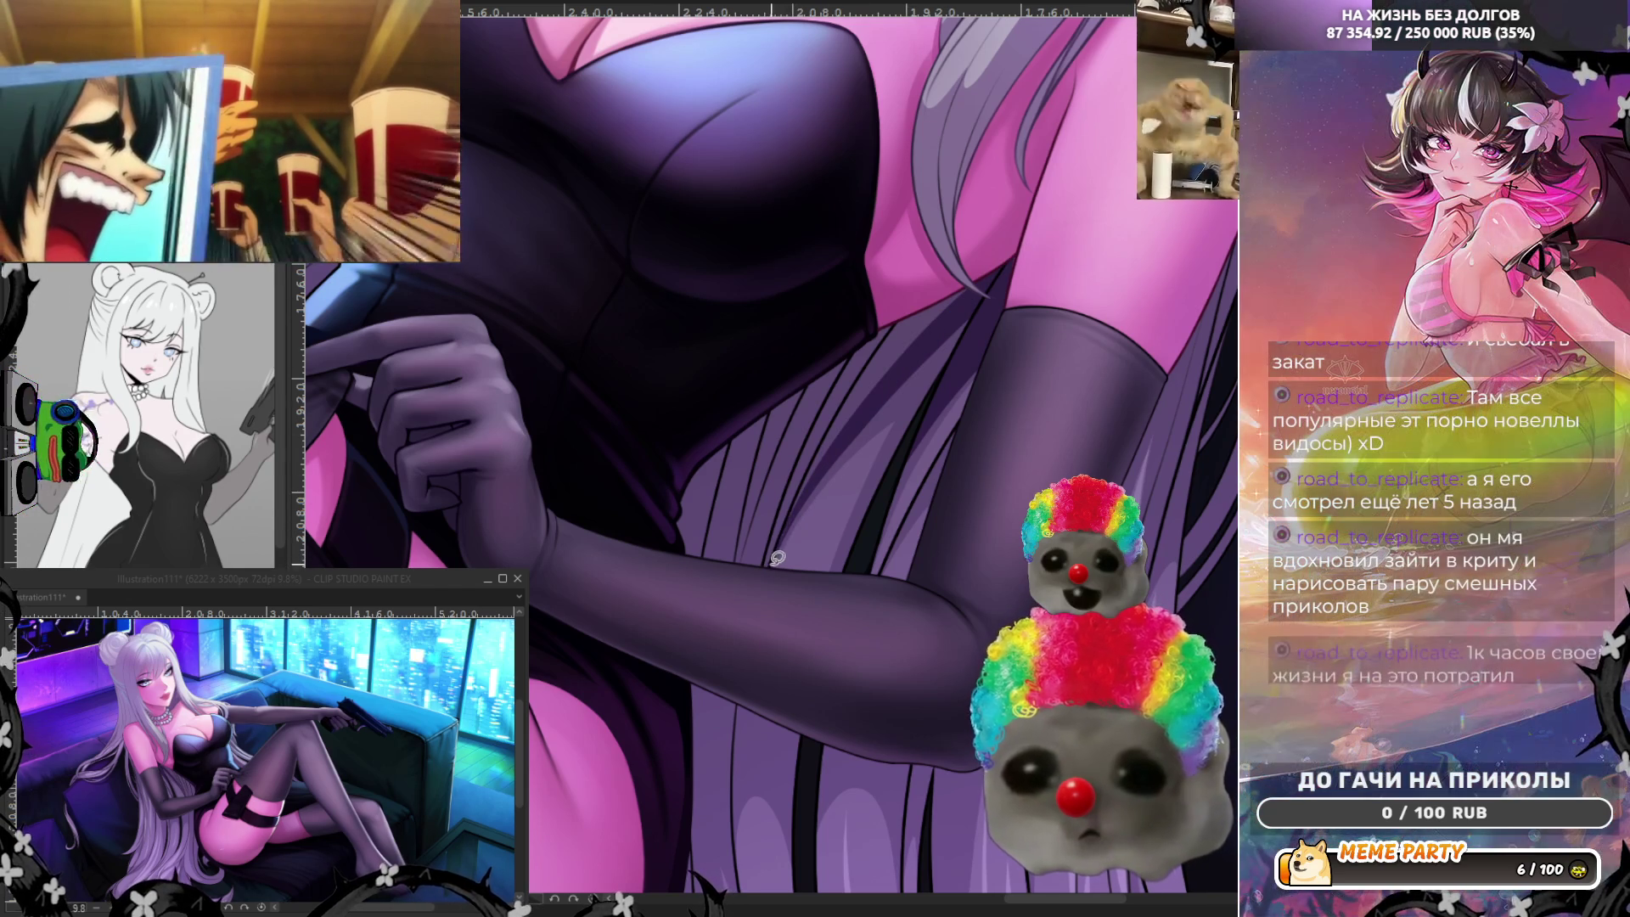
left_click_drag(768, 568, 781, 539)
left_click_drag(828, 458, 783, 526)
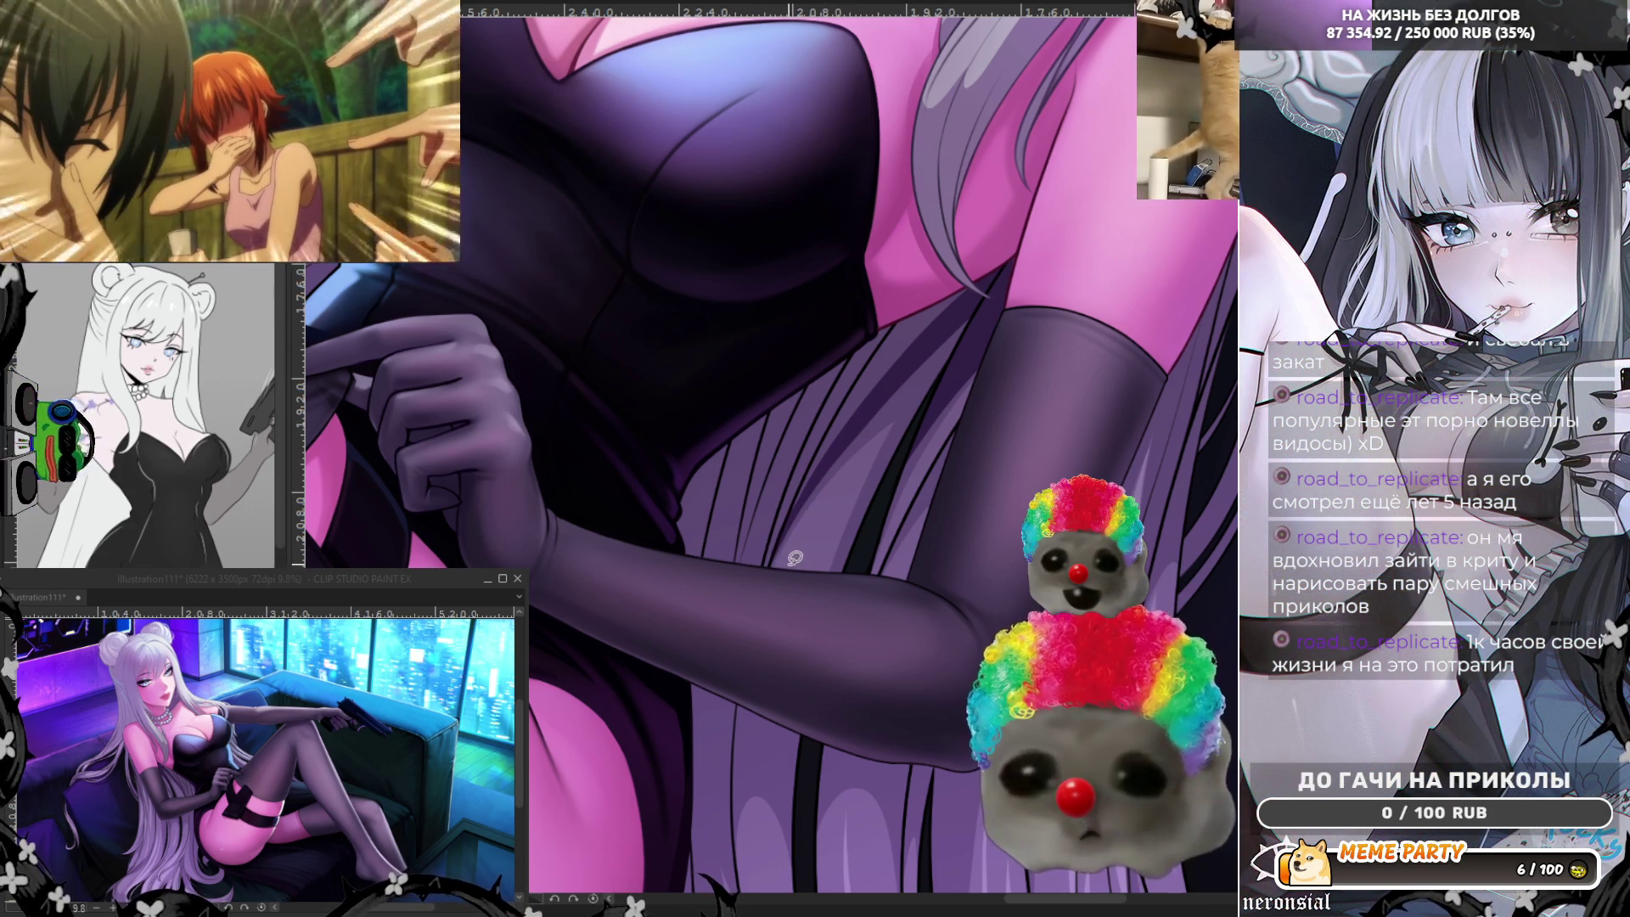
left_click_drag(790, 529, 959, 277)
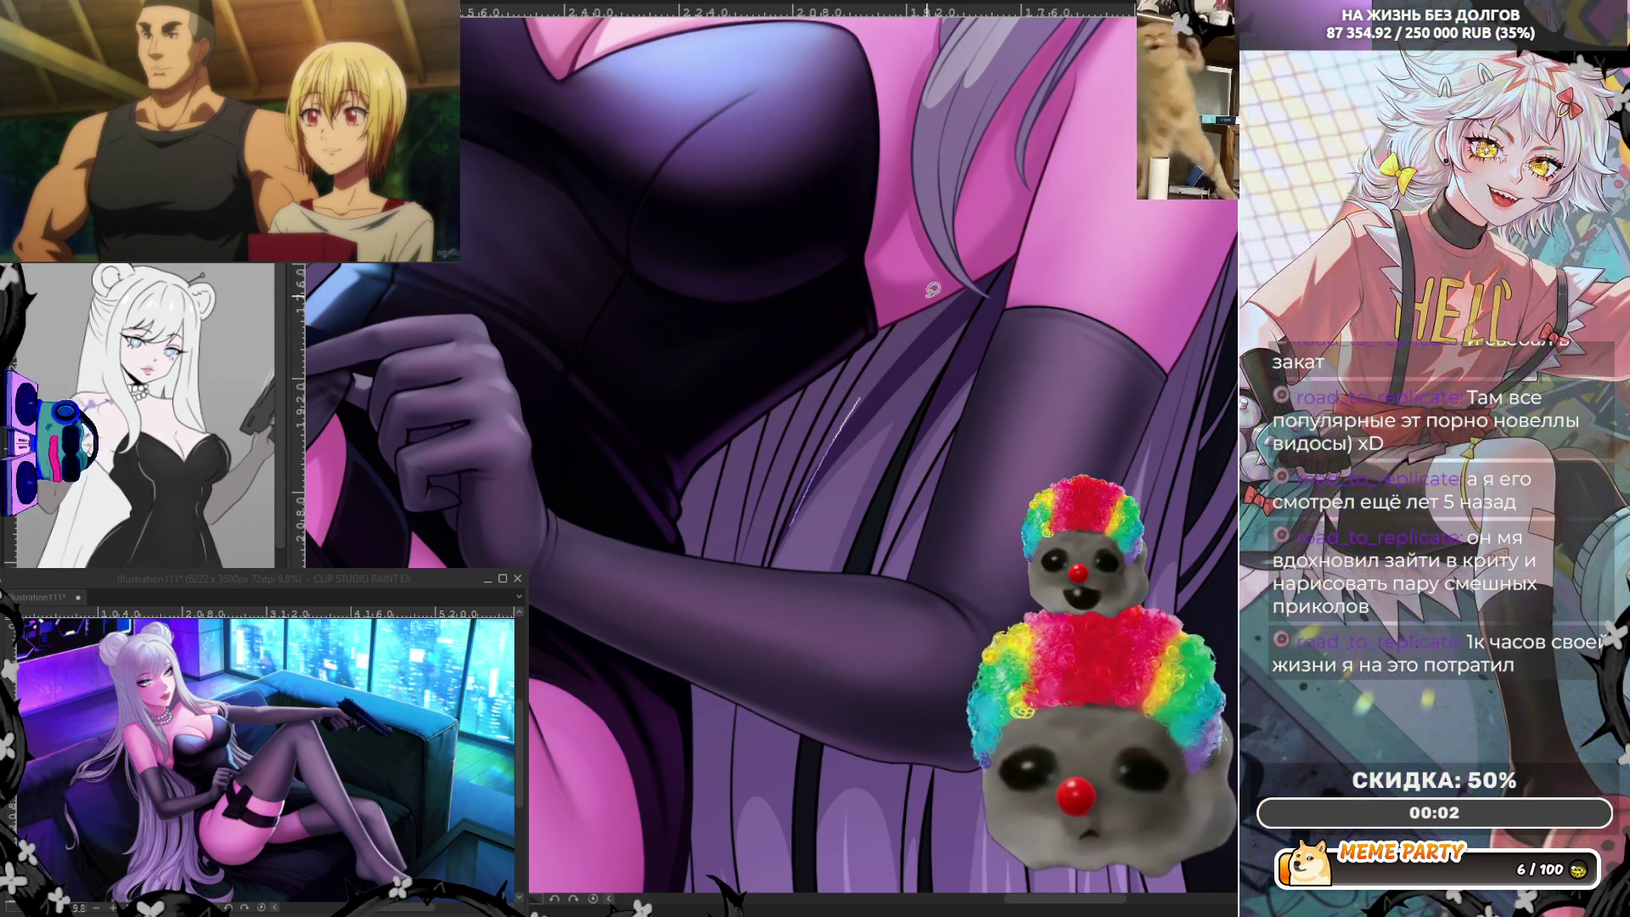
left_click_drag(953, 278, 790, 523)
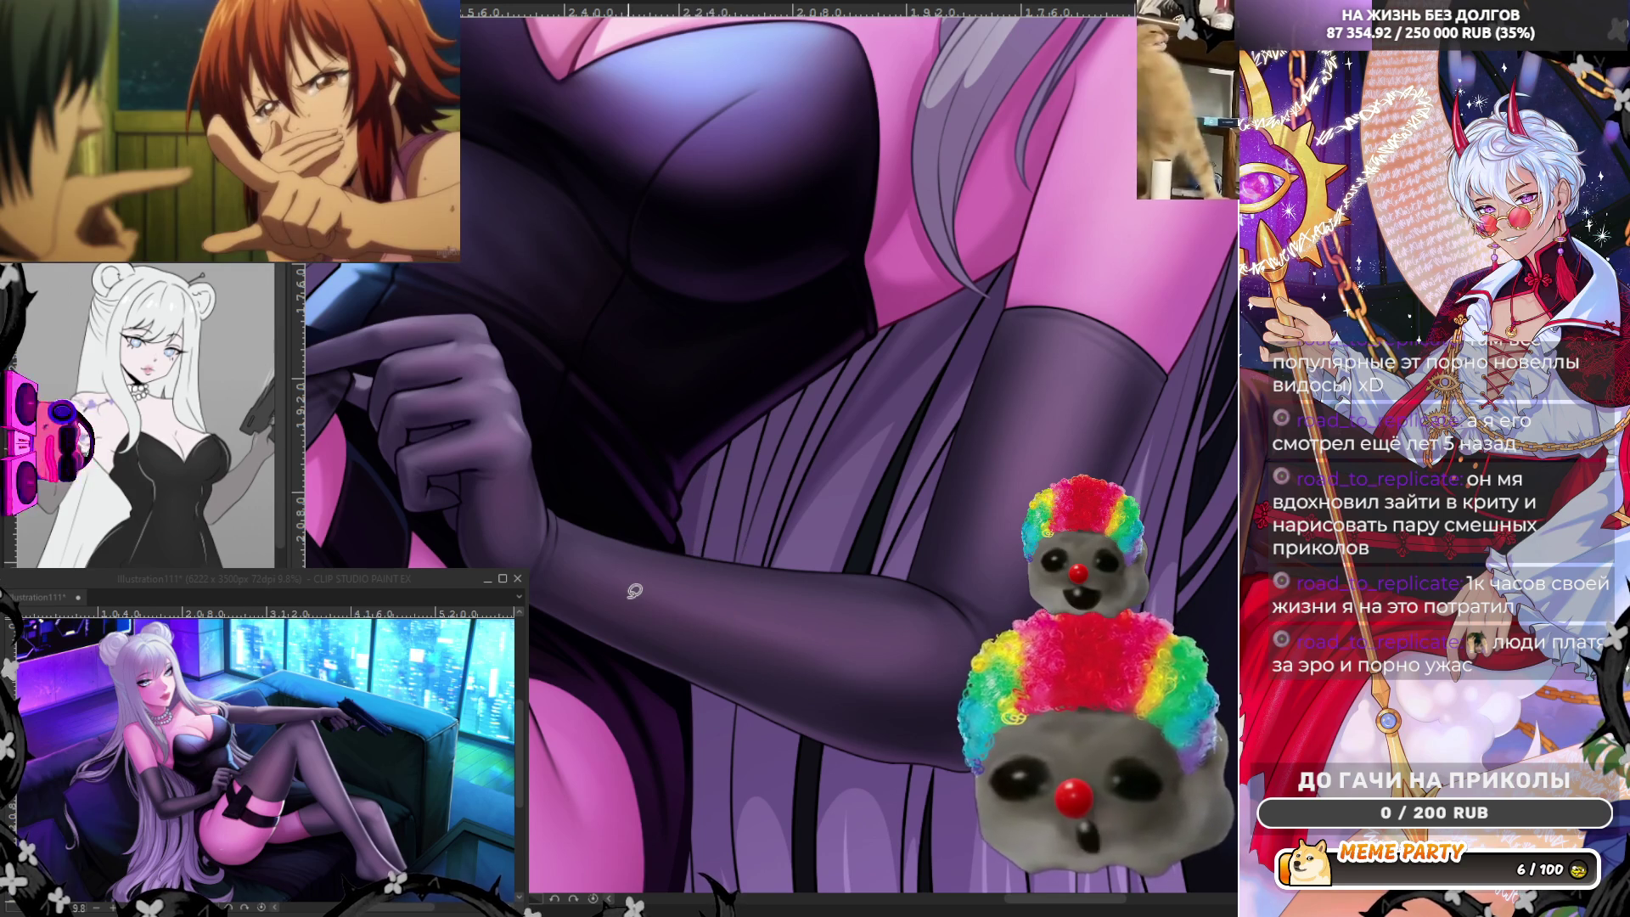
scroll(635, 591, "down", 3)
scroll(743, 680, "up", 3)
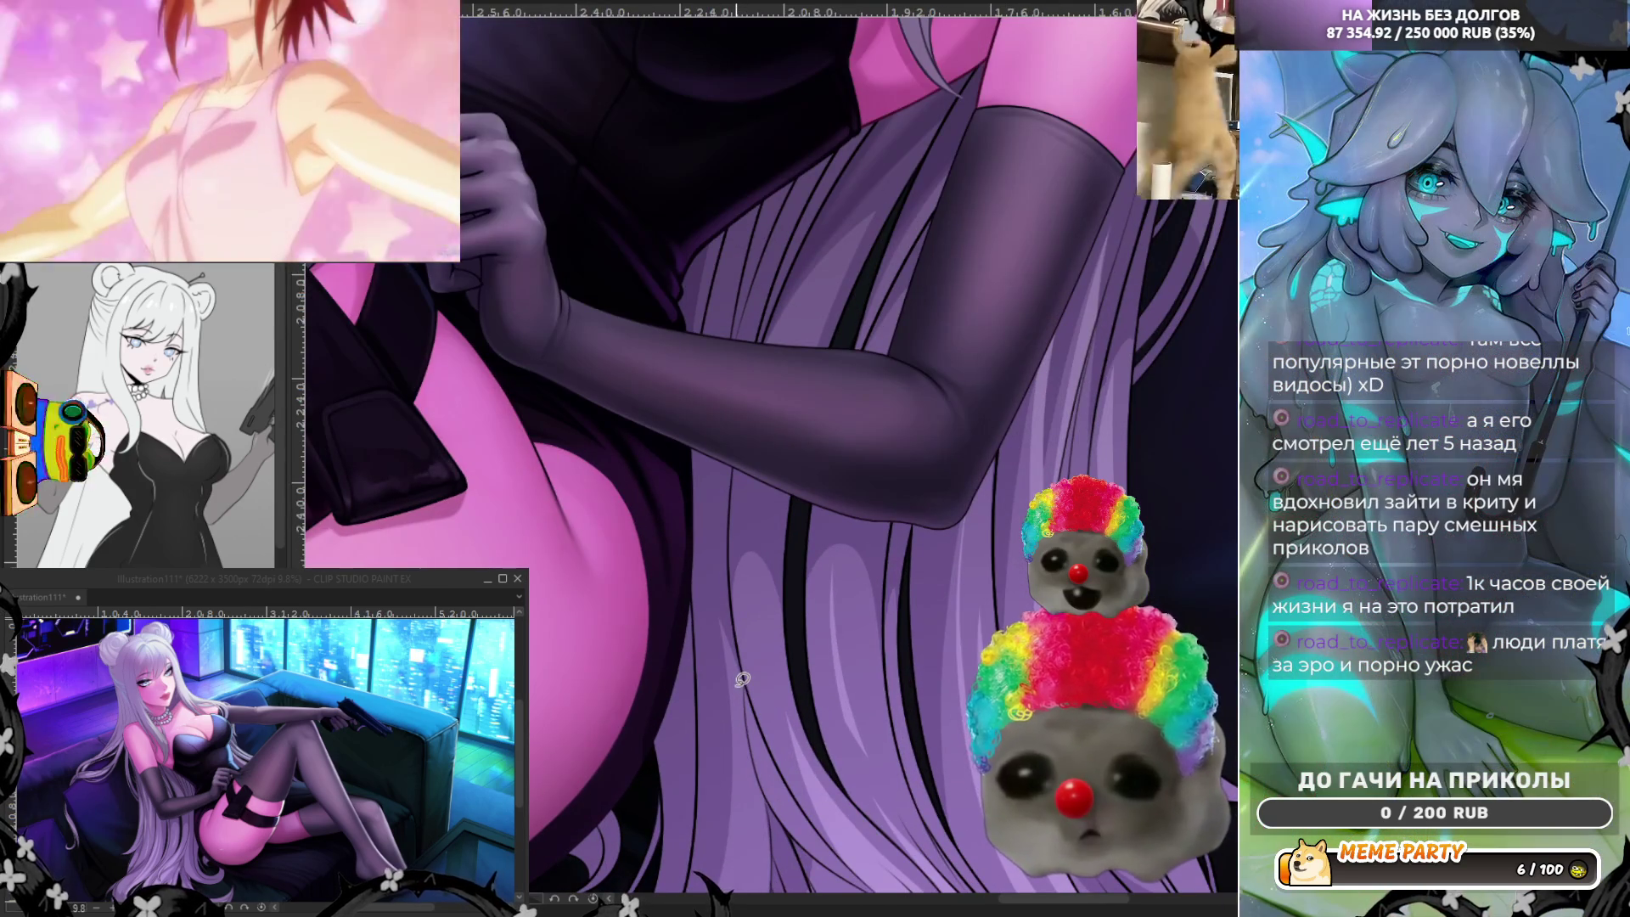
left_click_drag(714, 612, 701, 413)
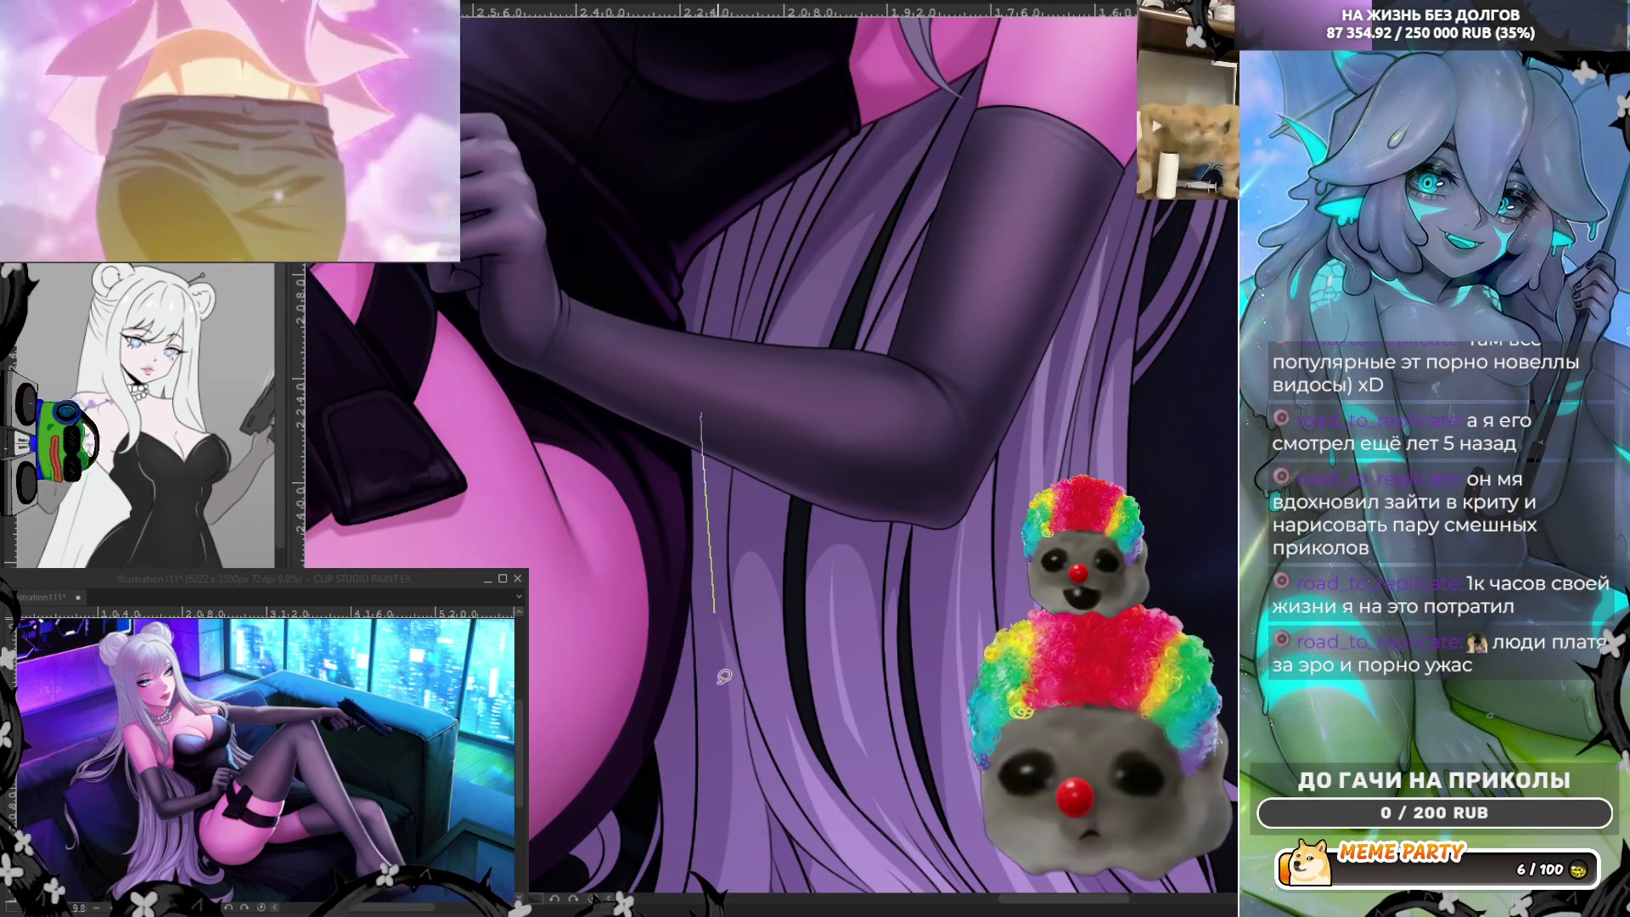
key("ctrl+z")
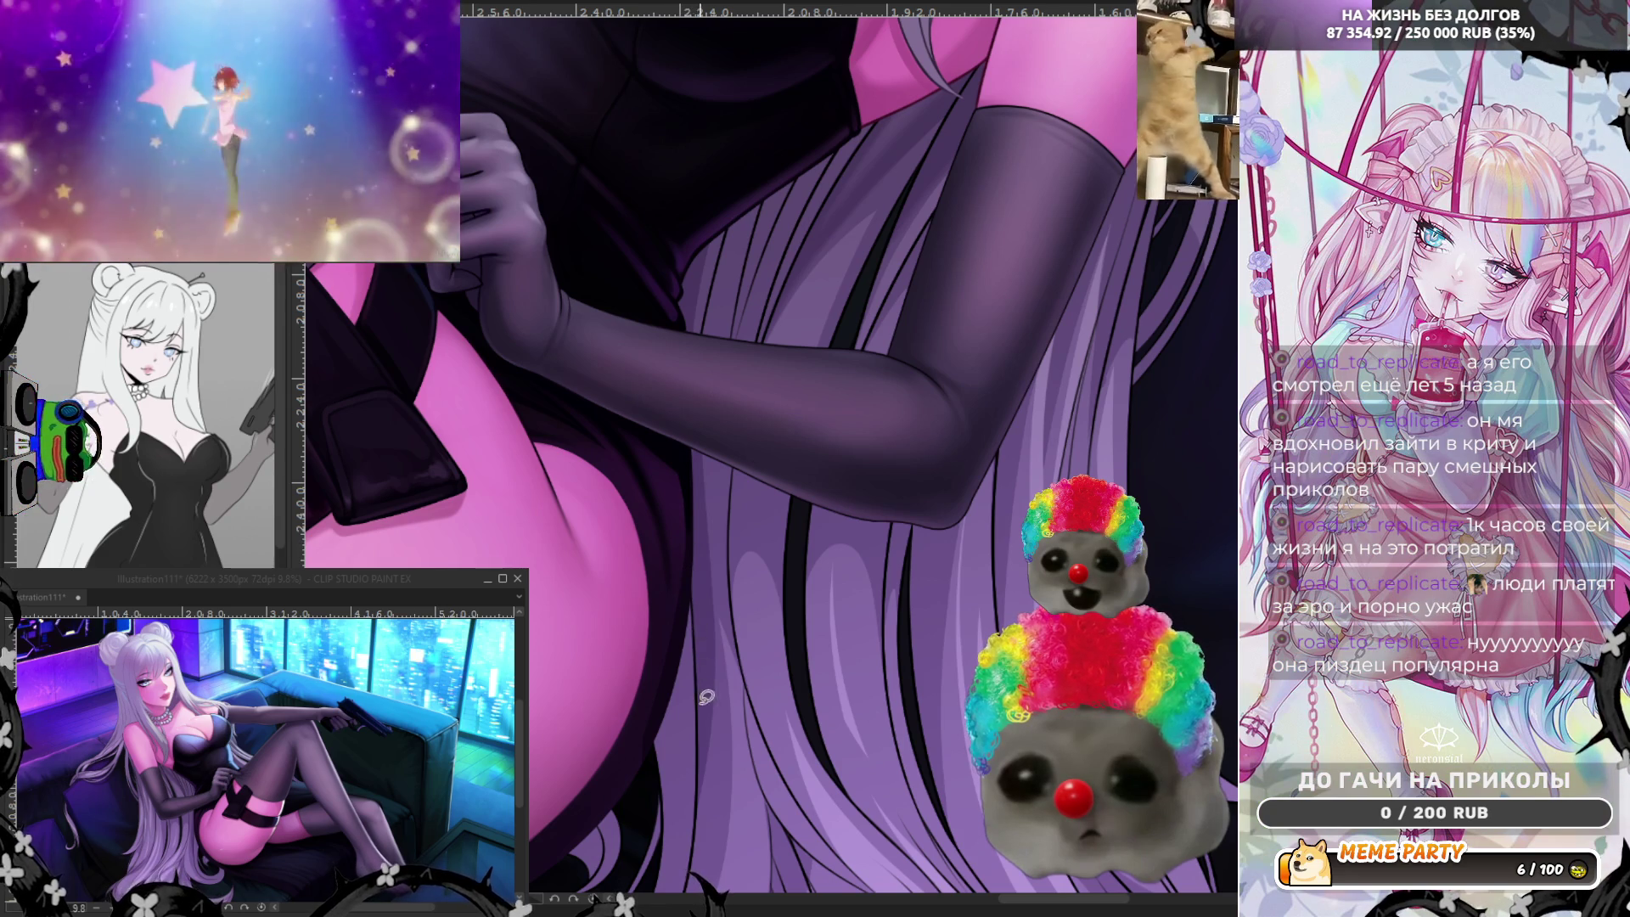
left_click_drag(700, 759, 697, 462)
key("ctrl+z")
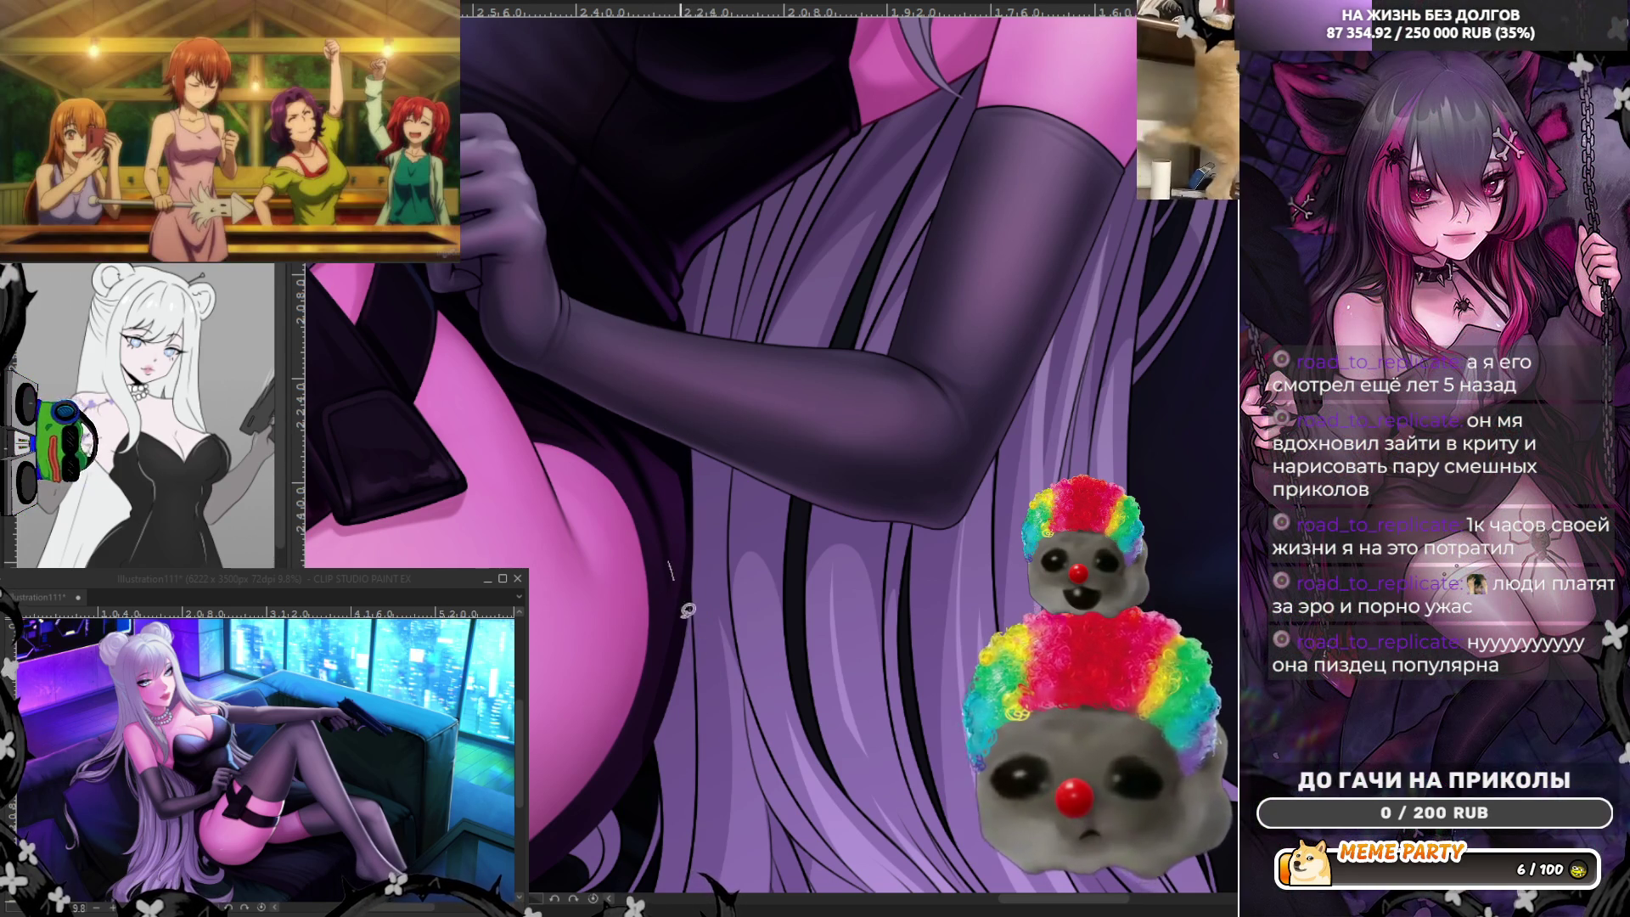
scroll(657, 879, "down", 2)
scroll(637, 816, "down", 2)
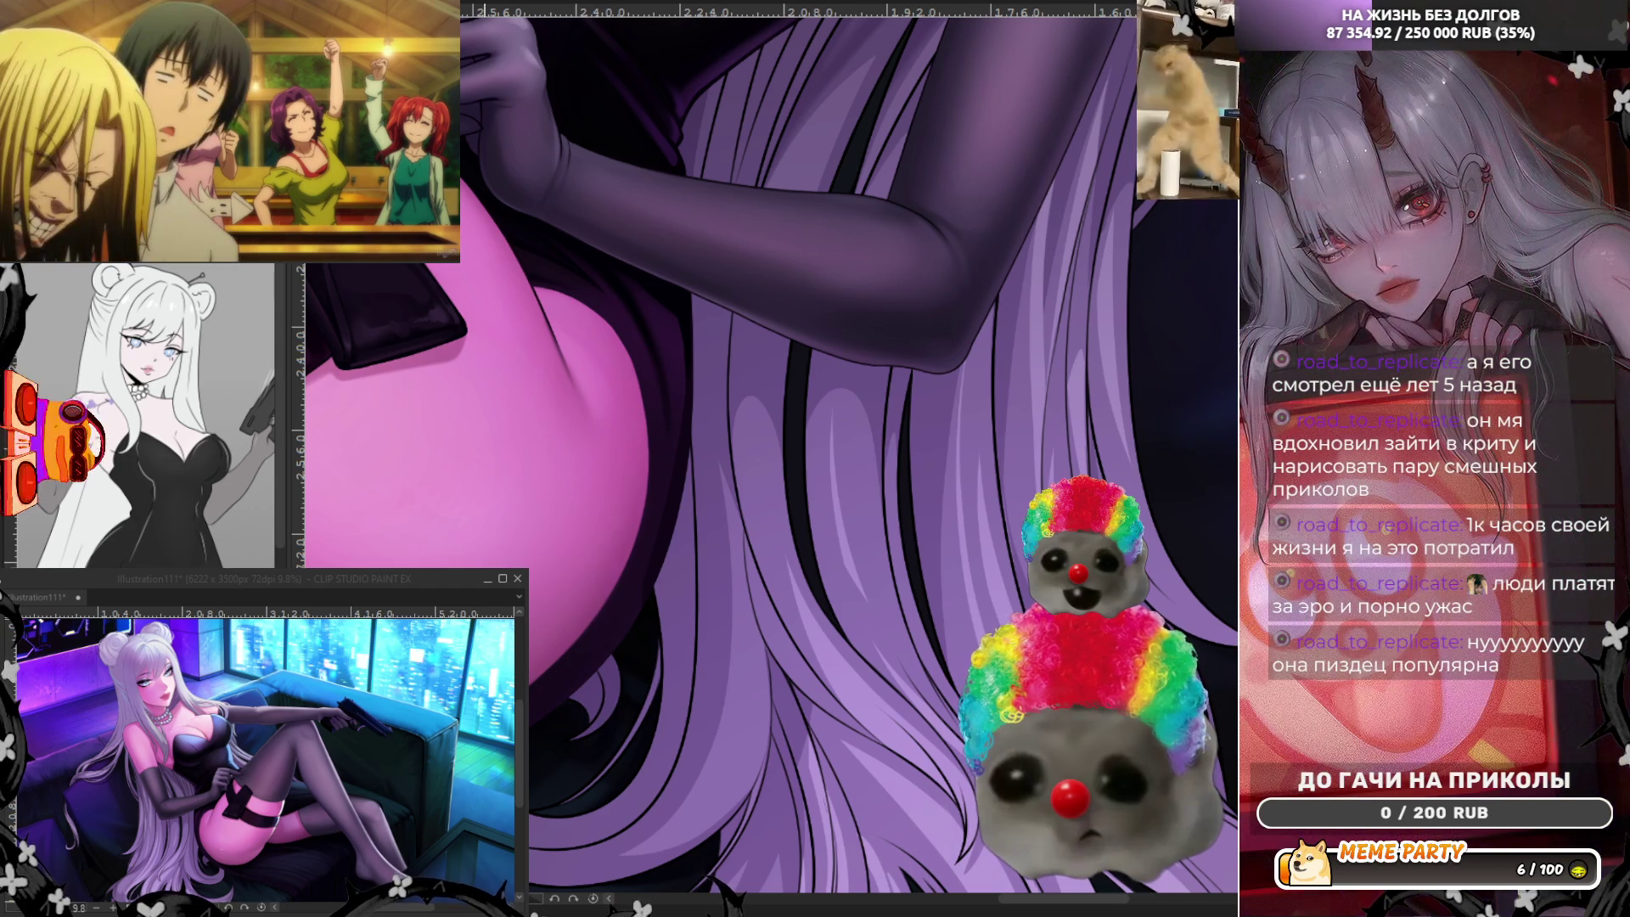
Try curved and long light strands down the lower hair, undoing each attempt.
key("ctrl+z")
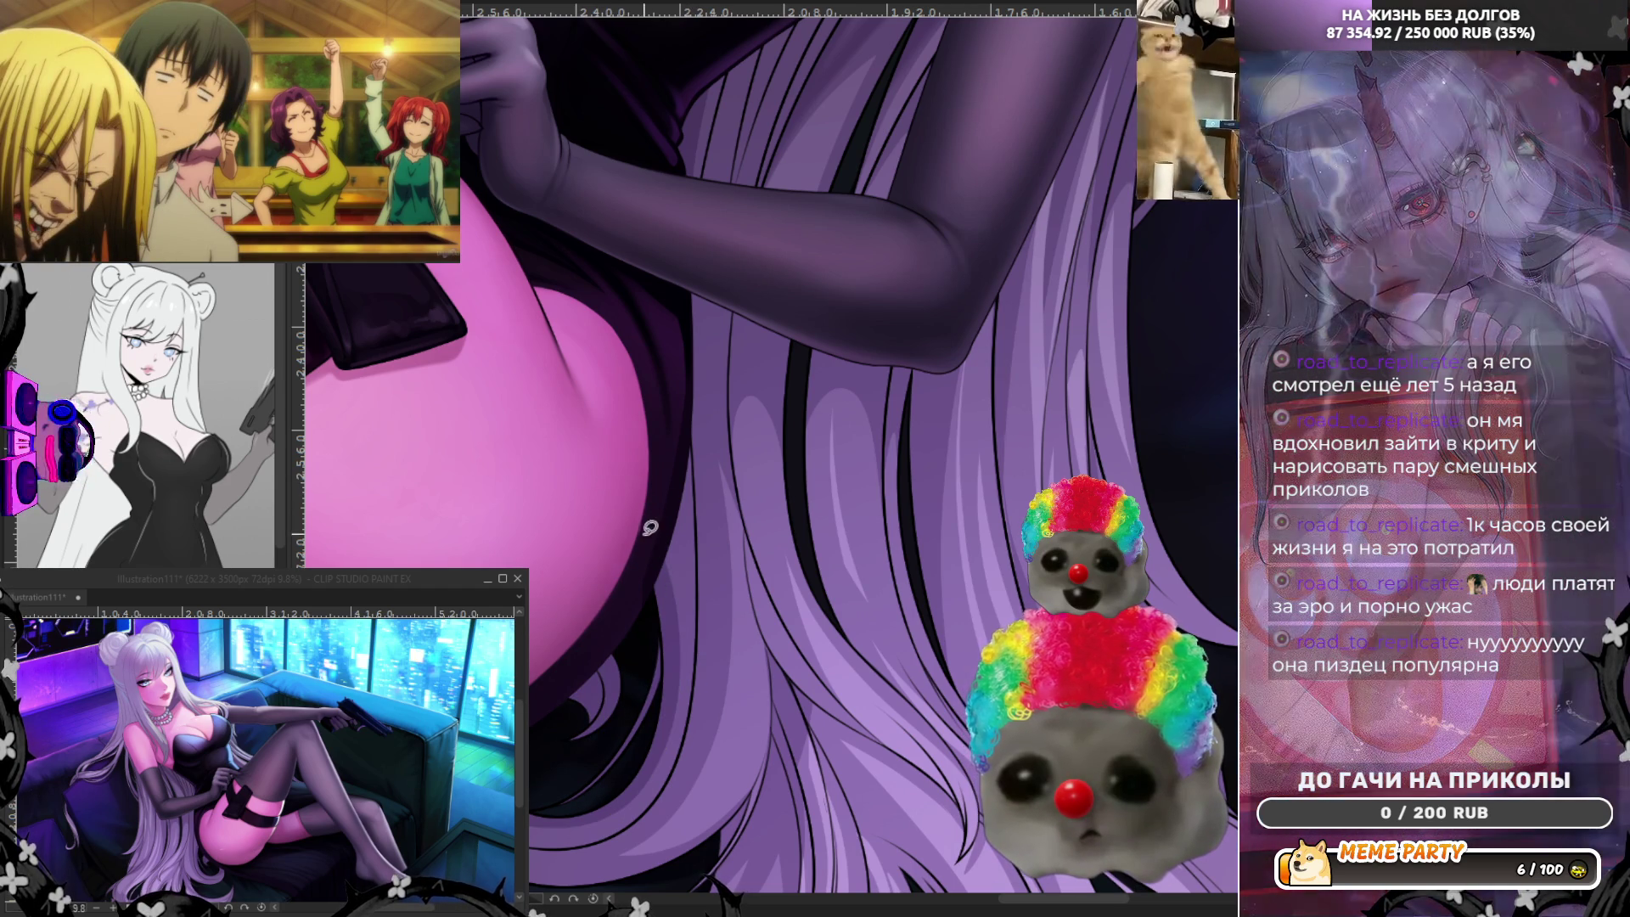
left_click_drag(646, 538, 697, 676)
key("ctrl+z")
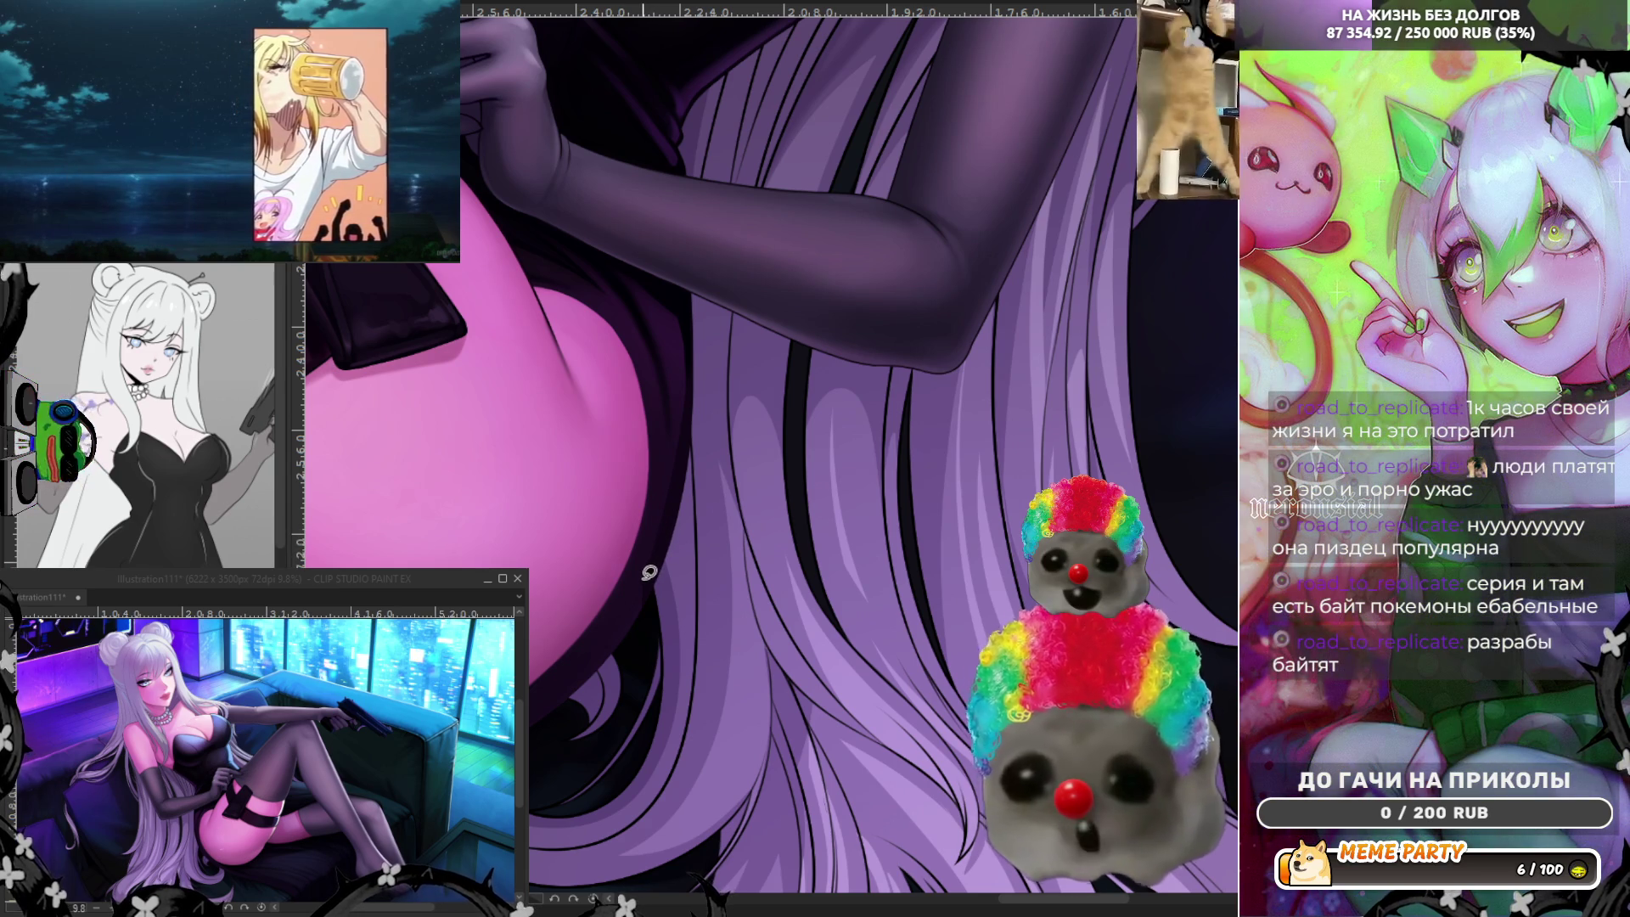
left_click_drag(653, 523, 688, 655)
key("ctrl+z")
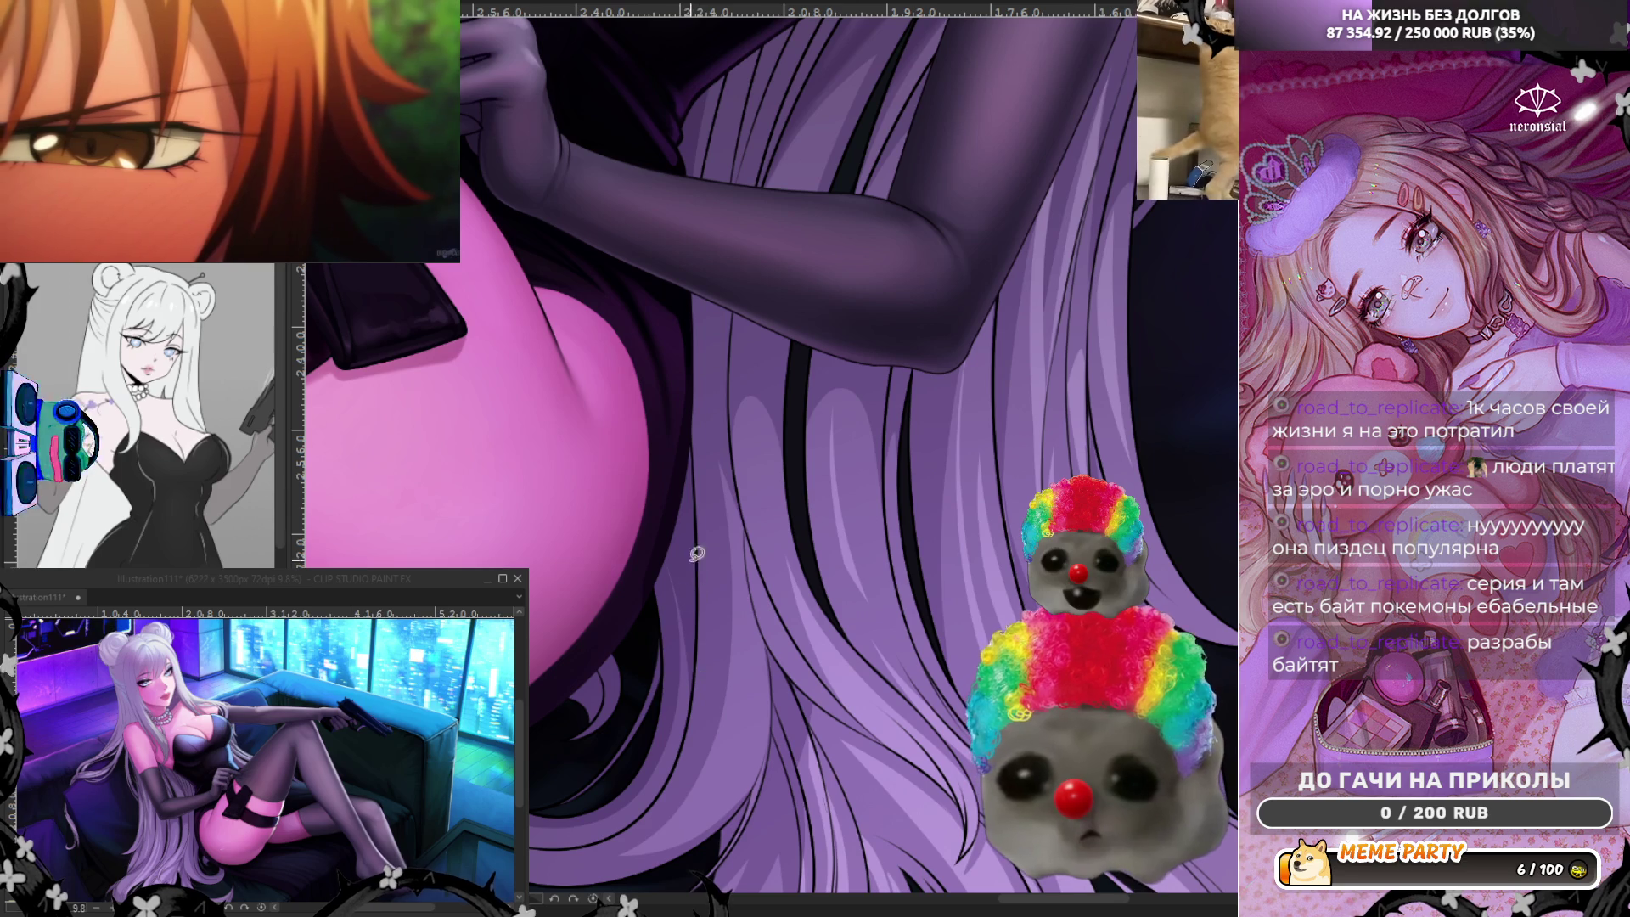
left_click_drag(673, 414, 698, 504)
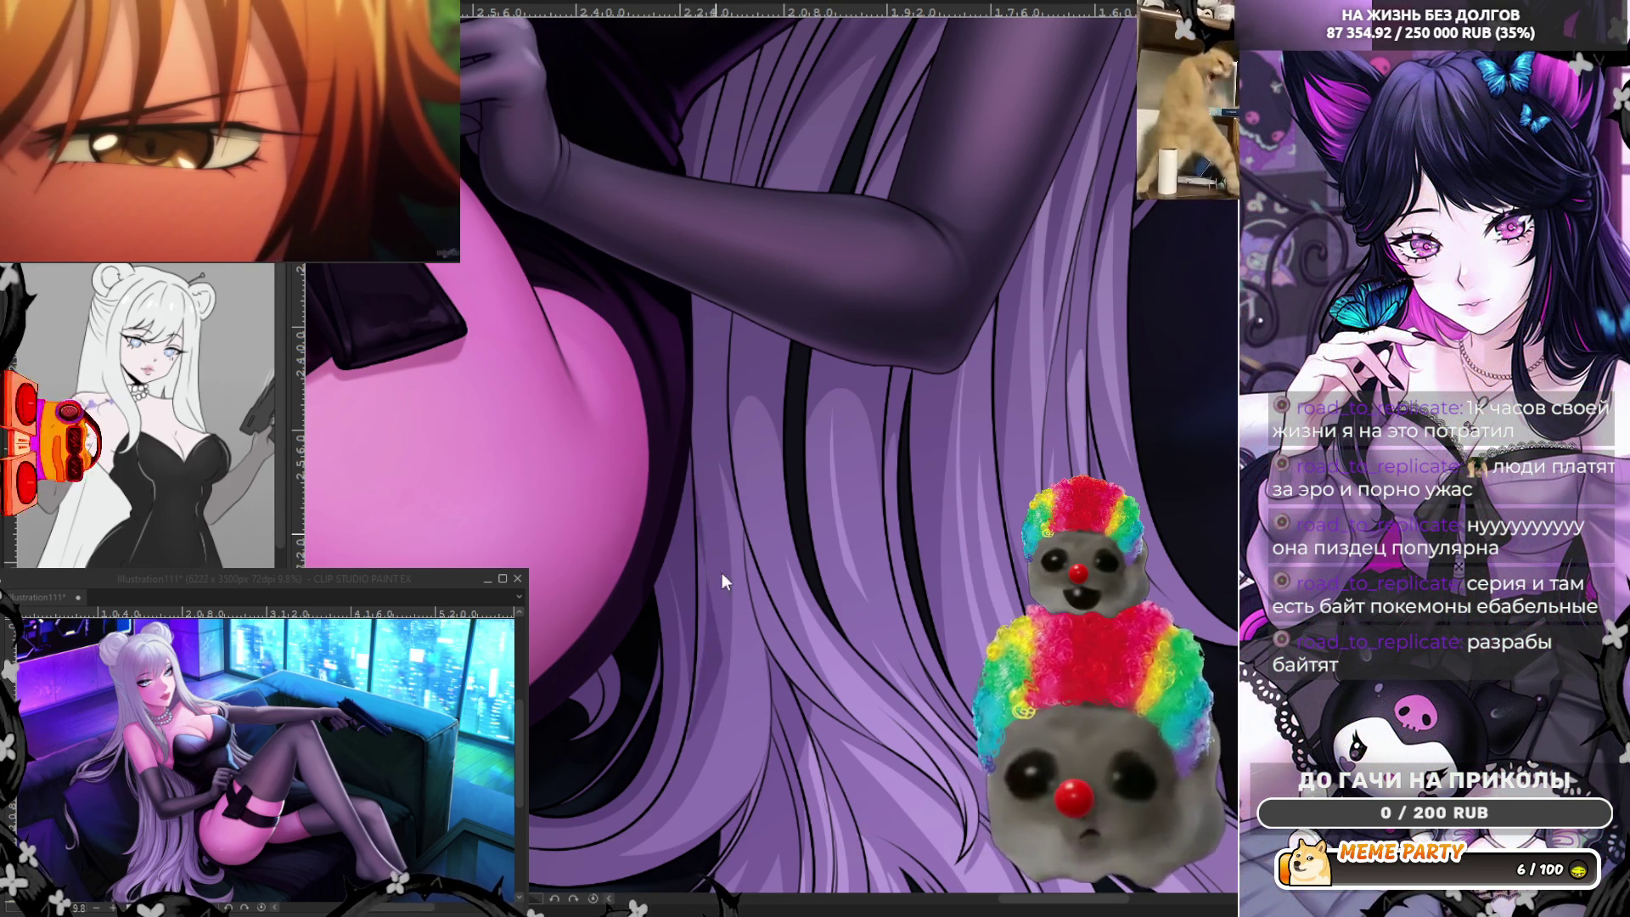
left_click_drag(674, 418, 703, 516)
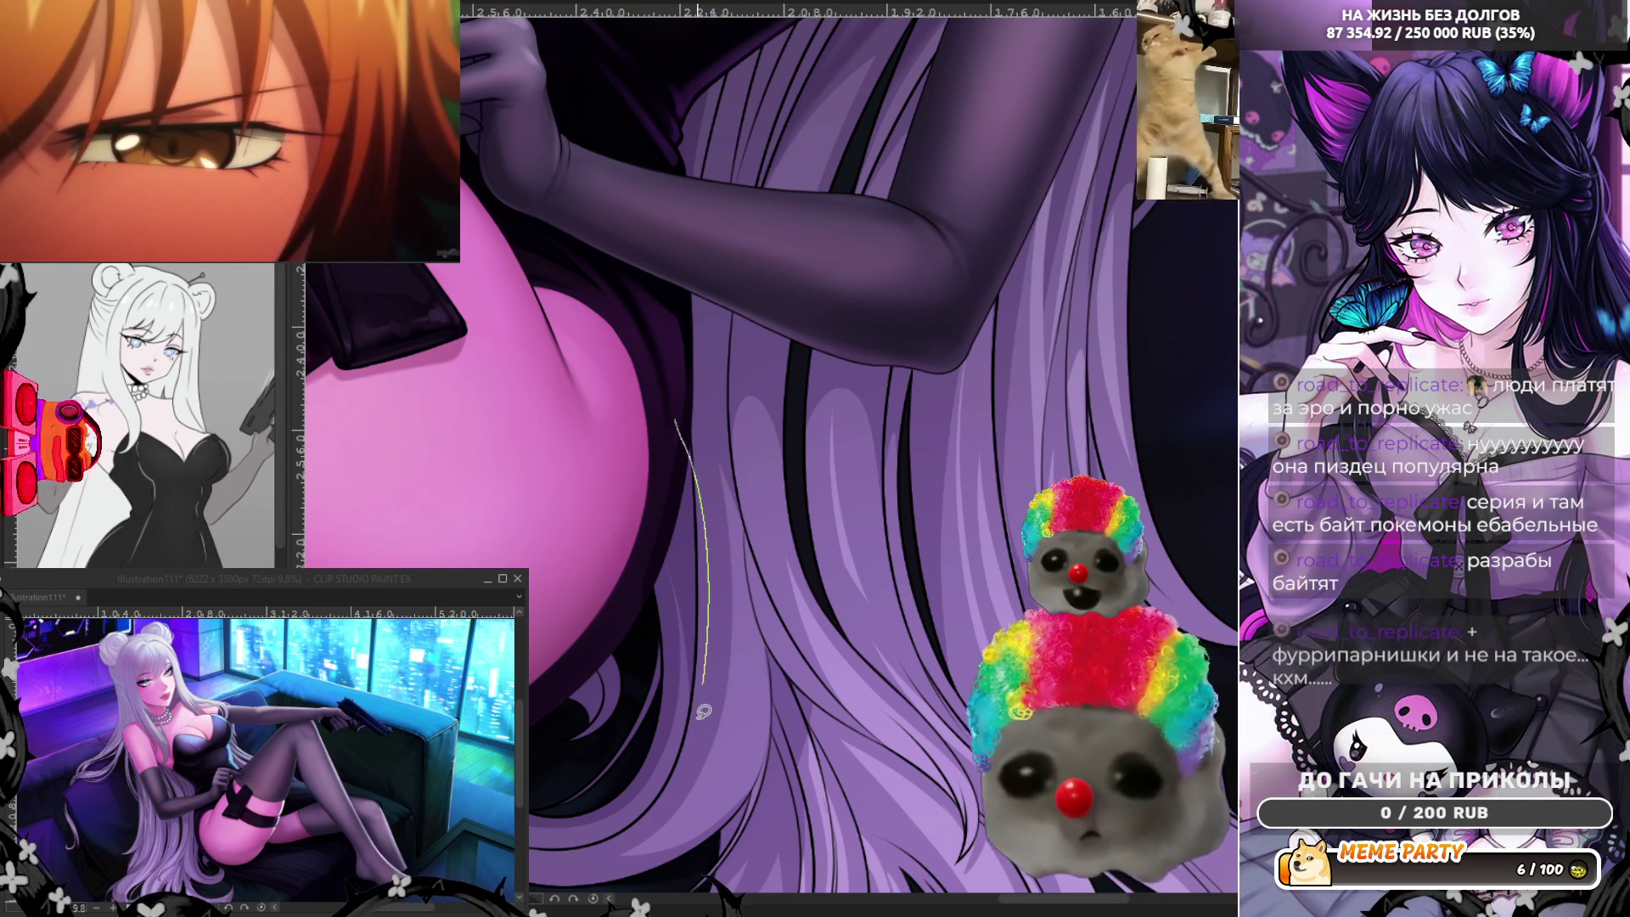
left_click_drag(678, 427, 703, 703)
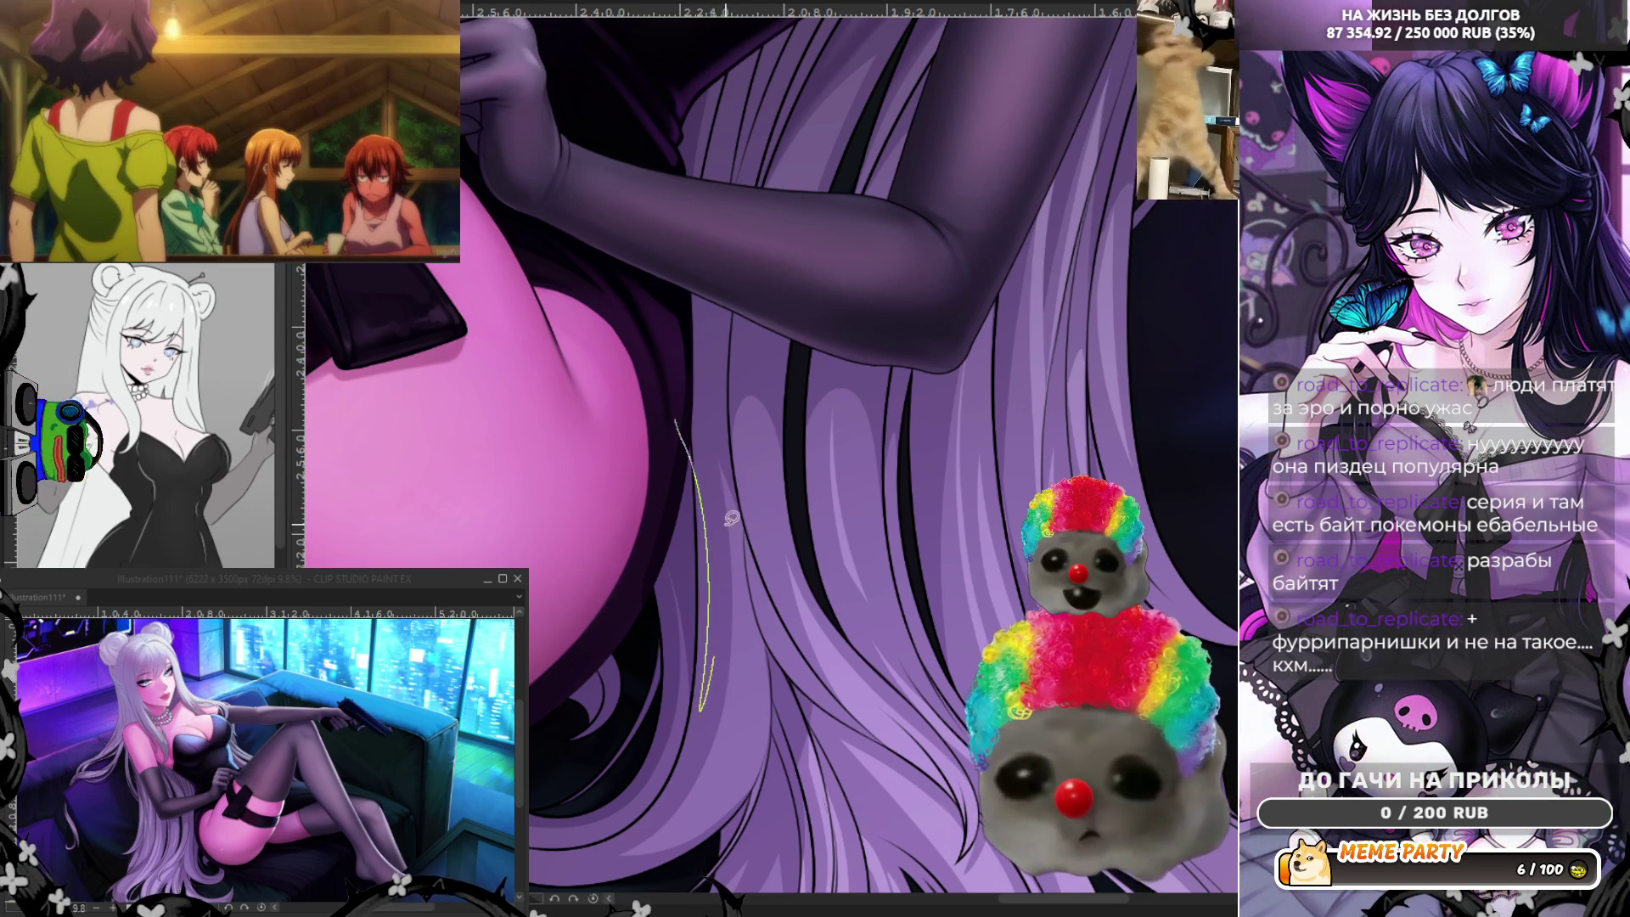
left_click_drag(672, 446, 703, 704)
key("ctrl+z")
key("ctrl+z")
After more undone tries, add two long light strands up the hair beside the gloved arm.
left_click_drag(662, 415, 704, 566)
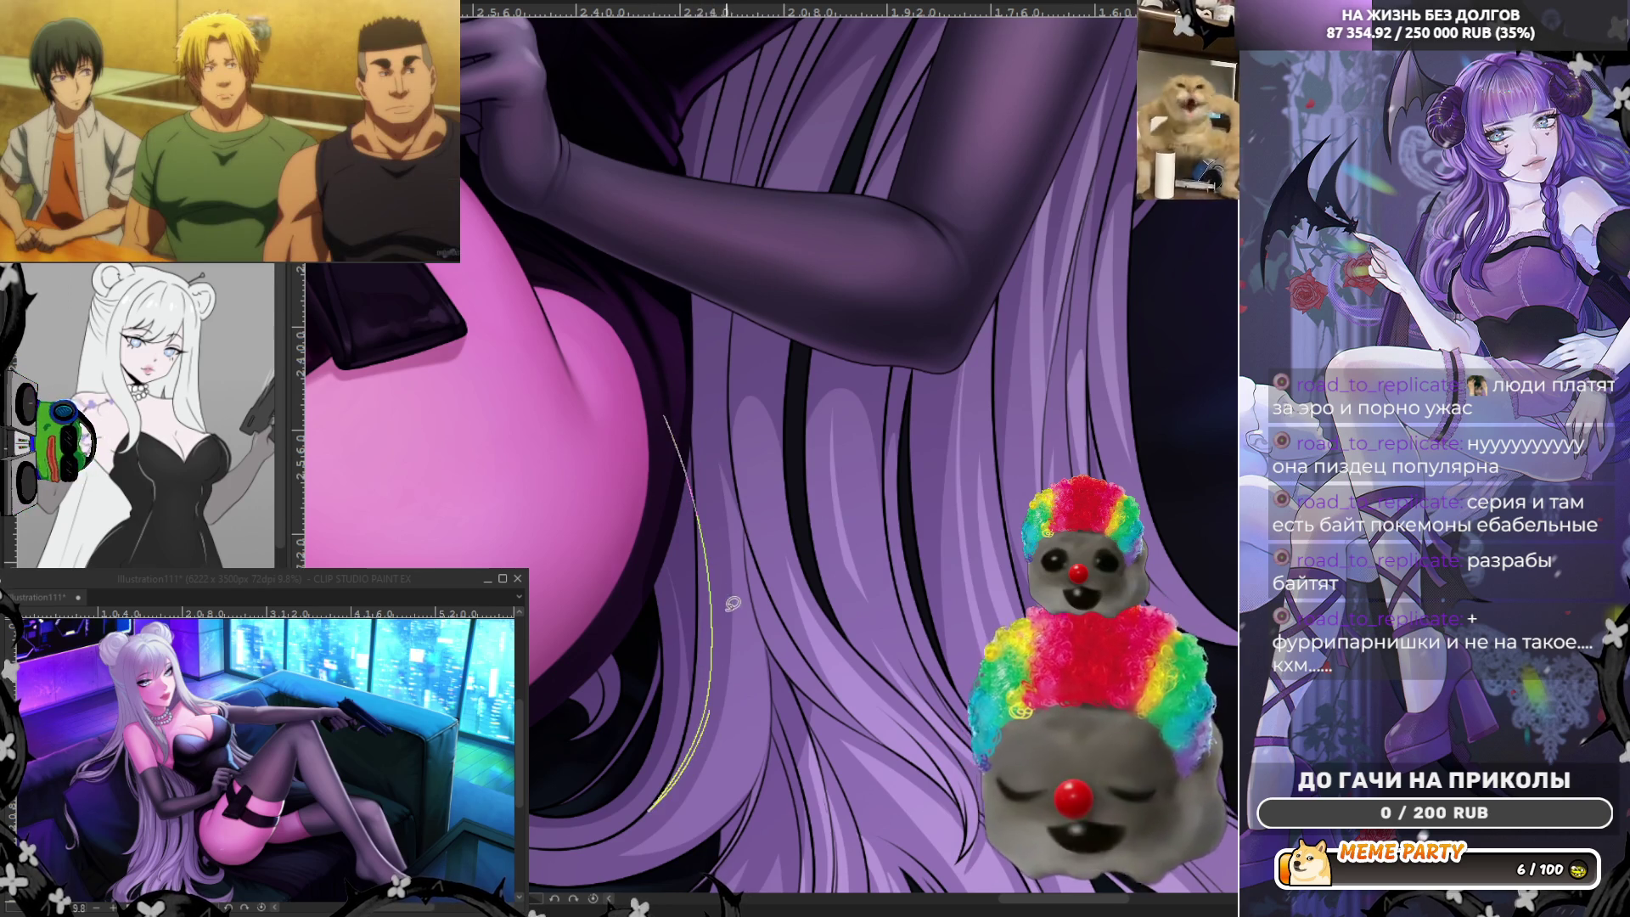
key("ctrl+z")
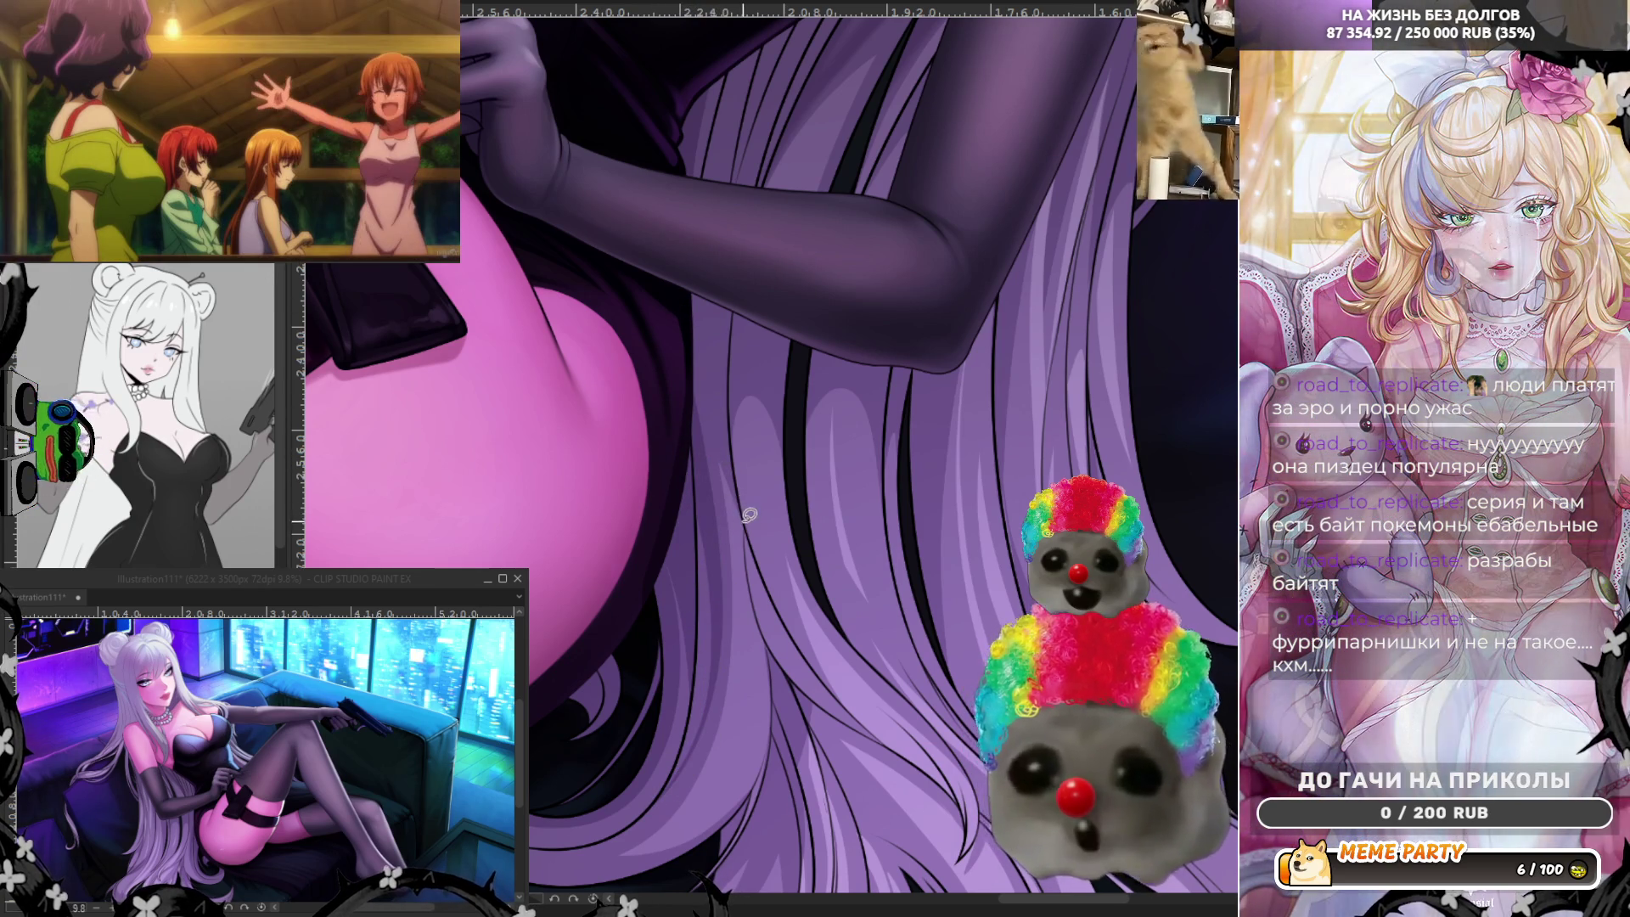
left_click_drag(741, 510, 697, 243)
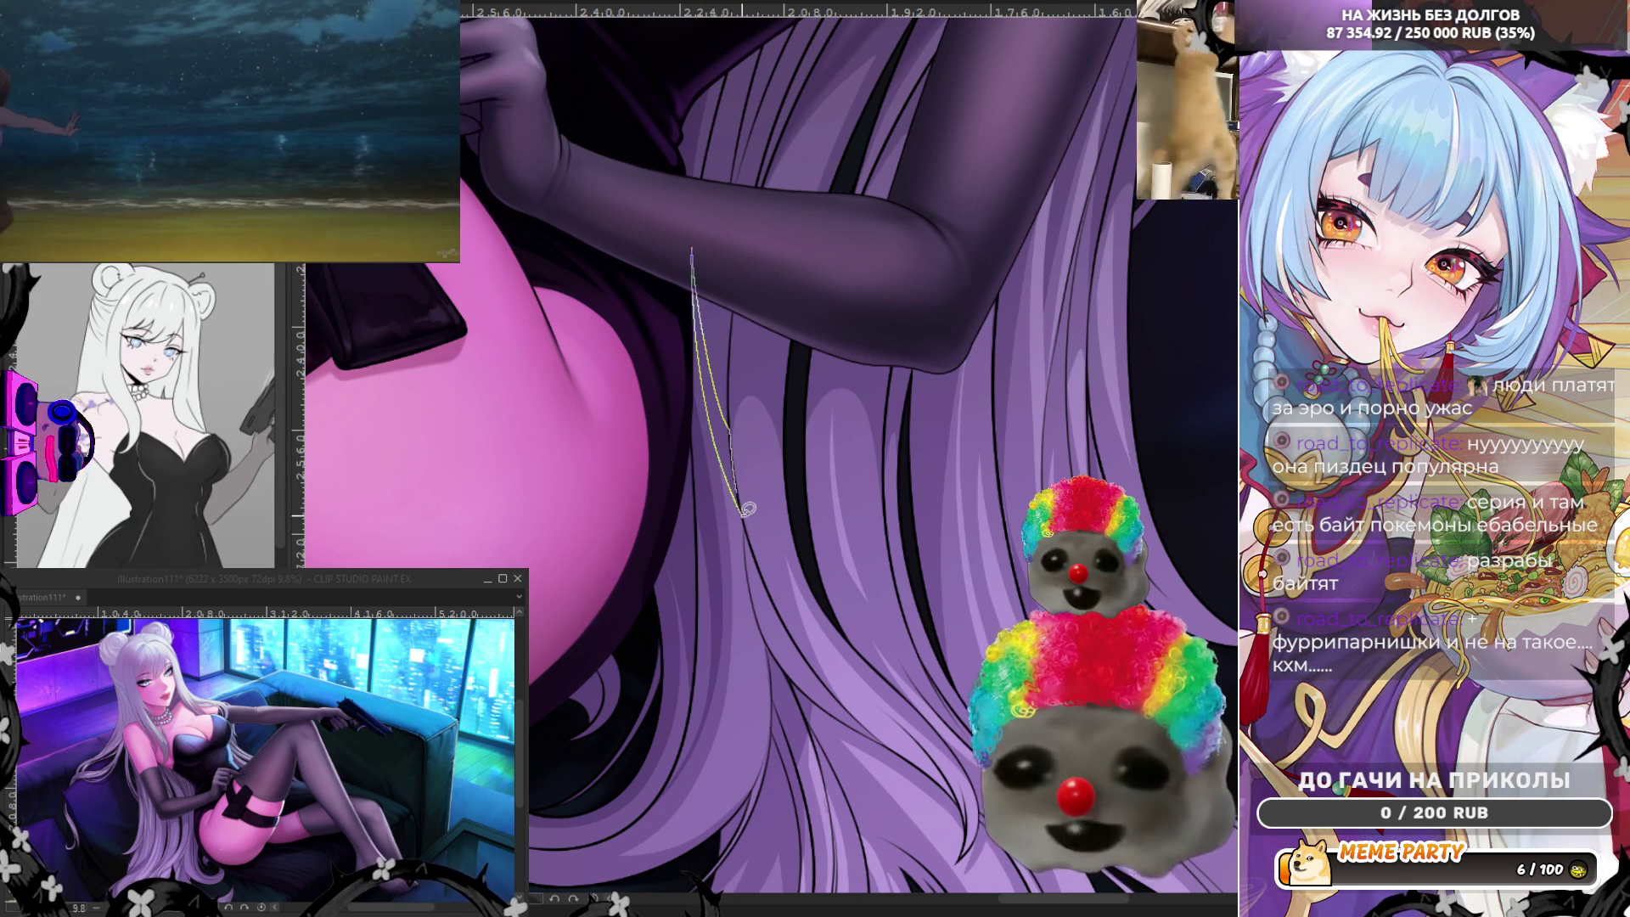
key("ctrl+z")
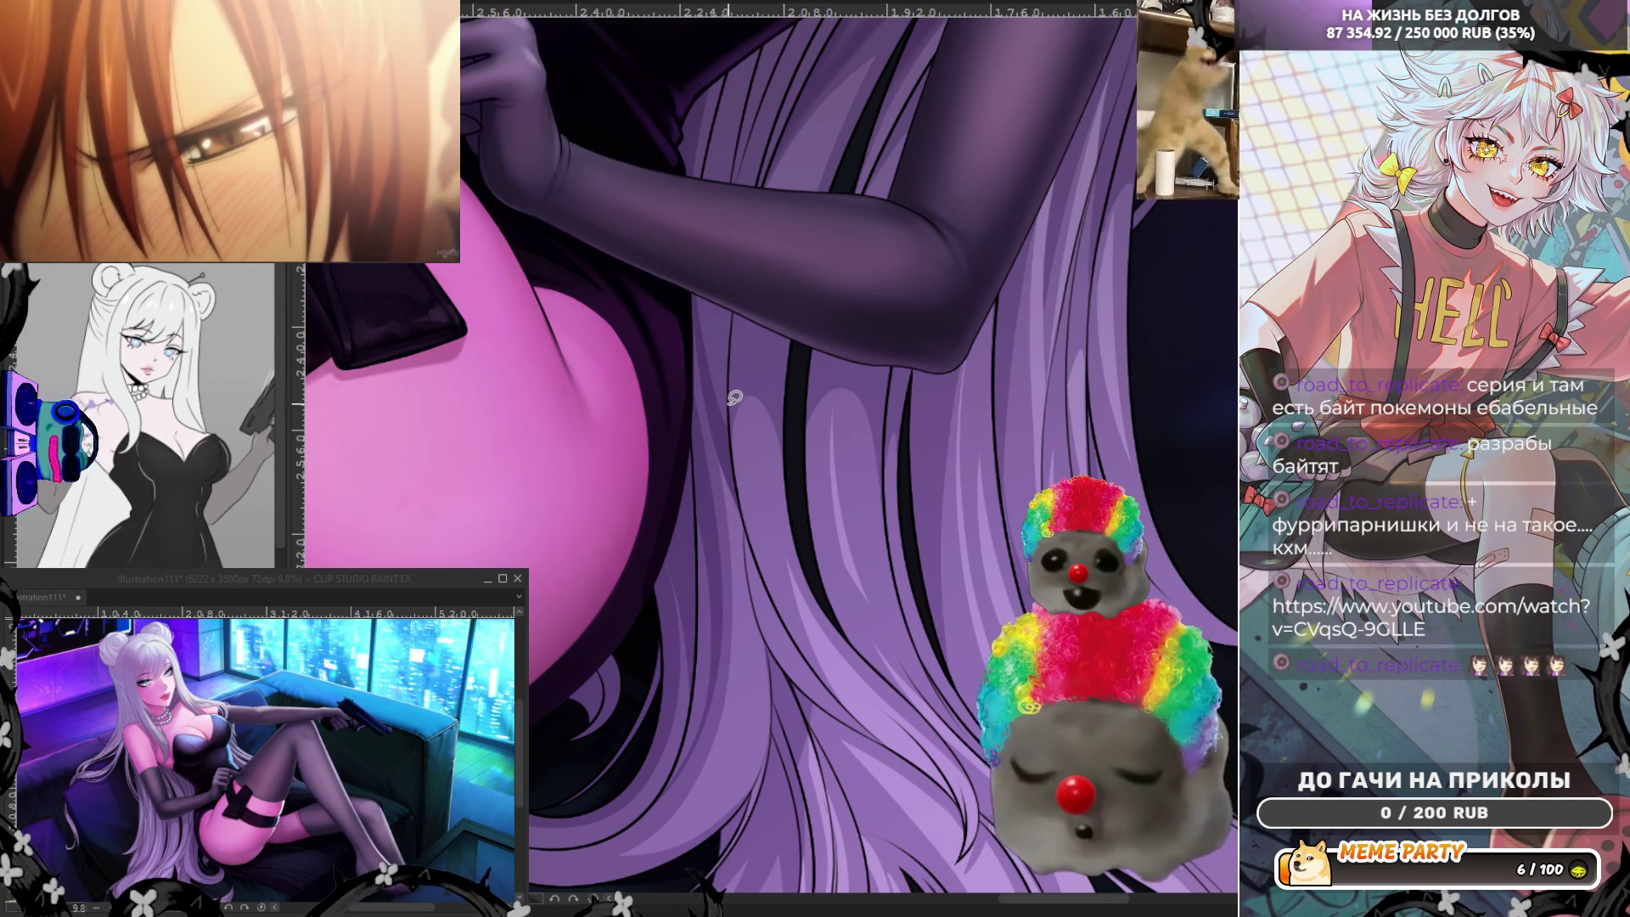
left_click_drag(733, 397, 728, 127)
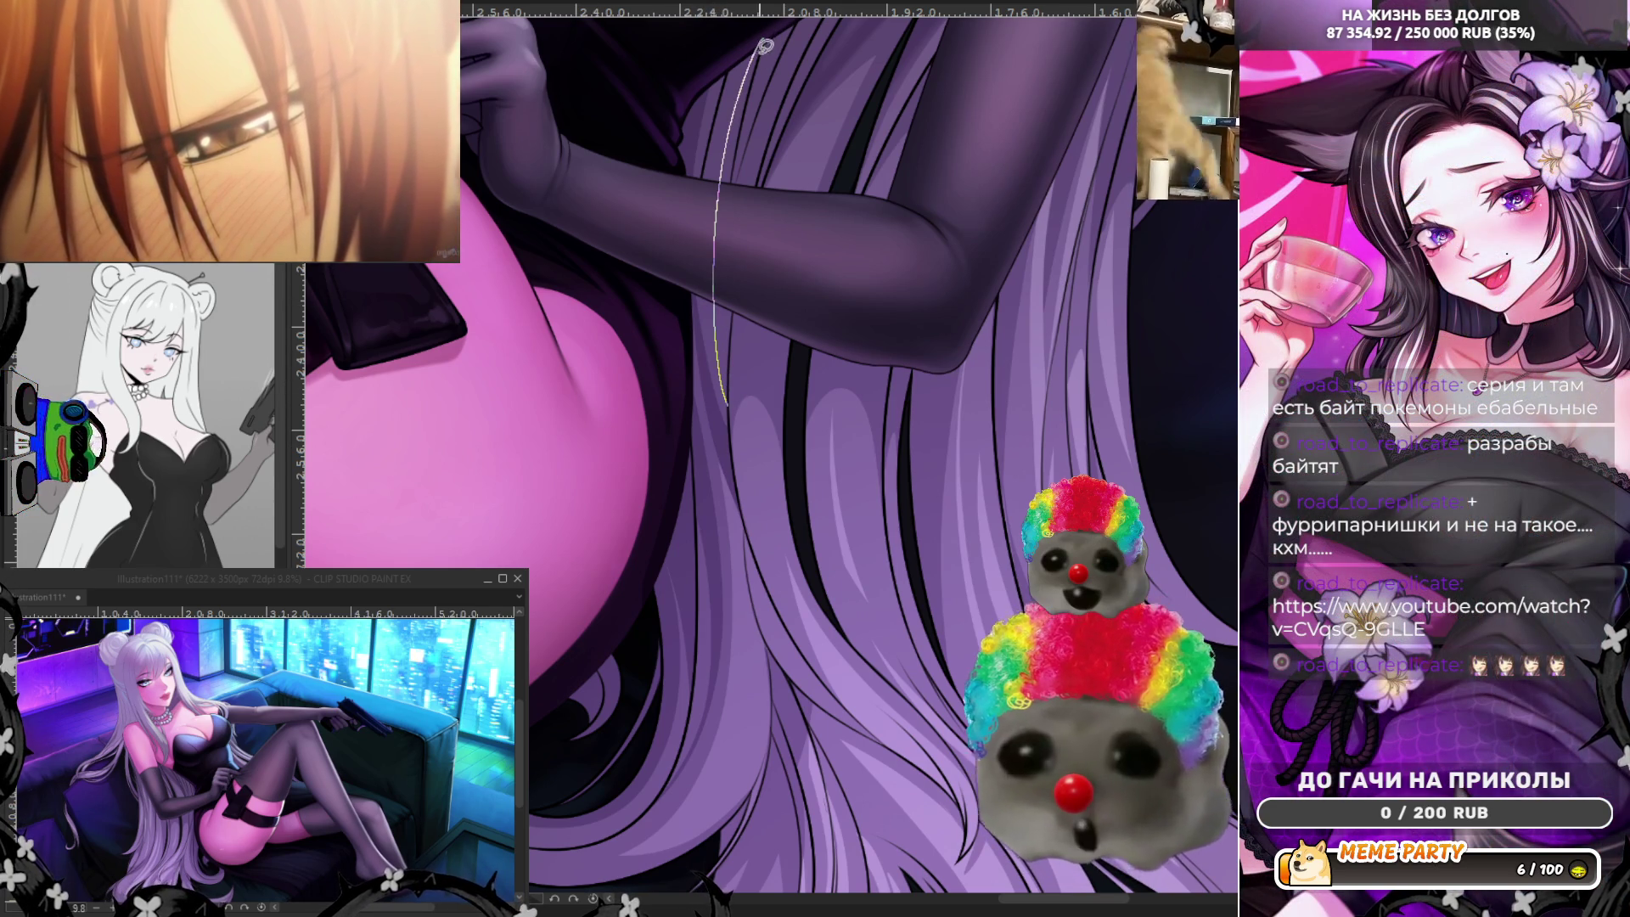
left_click_drag(758, 45, 730, 314)
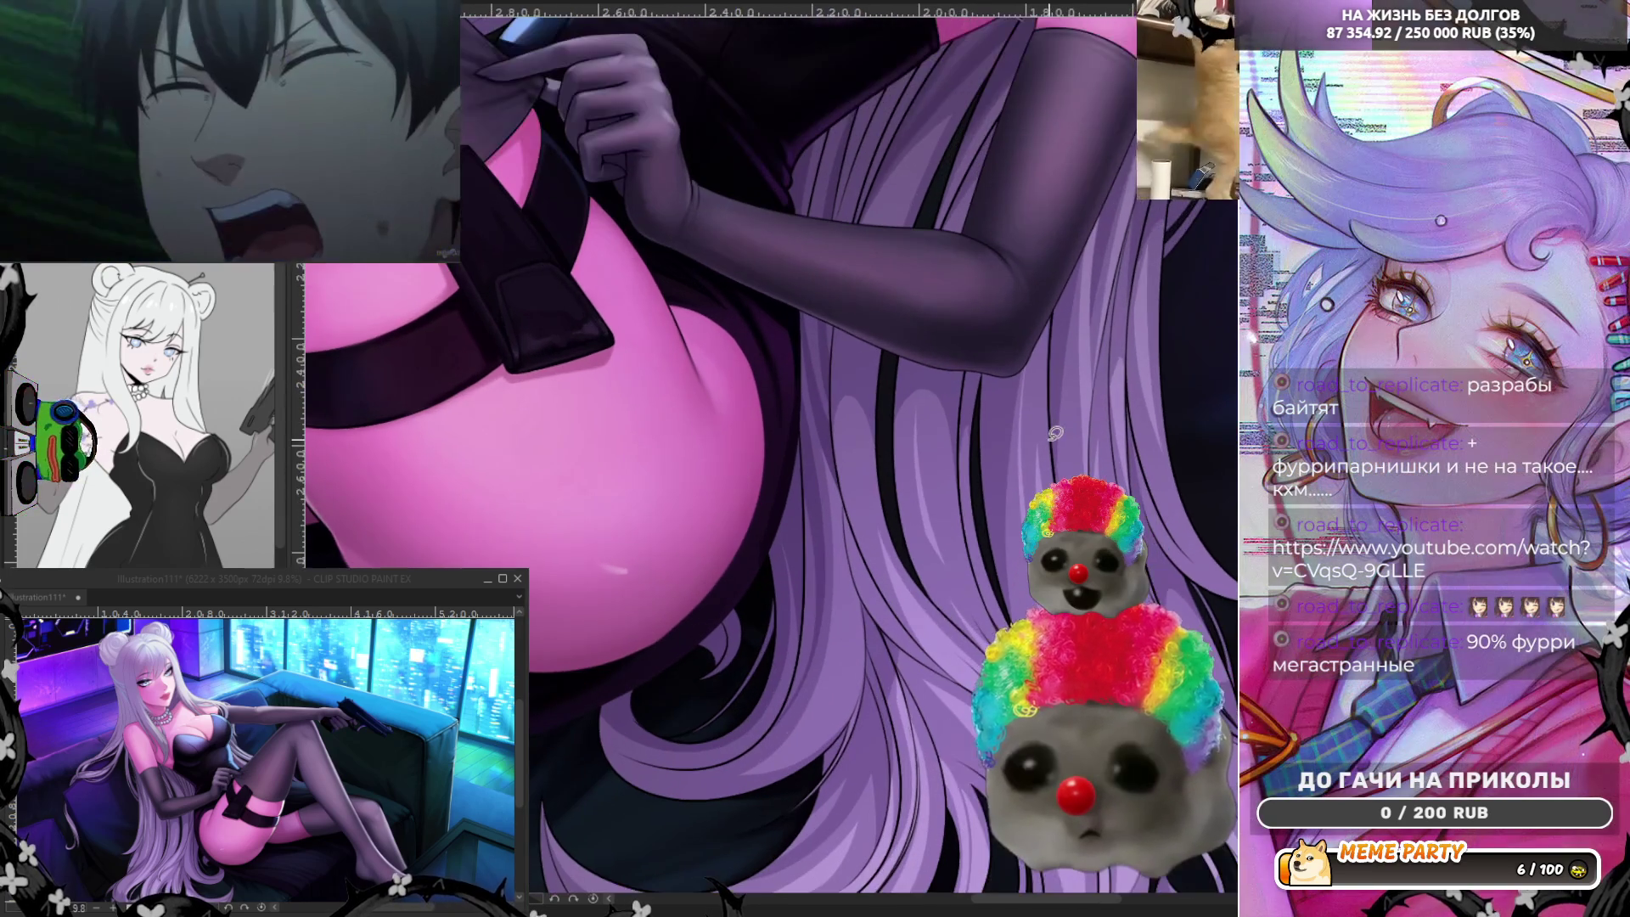
scroll(1023, 558, "down", 3)
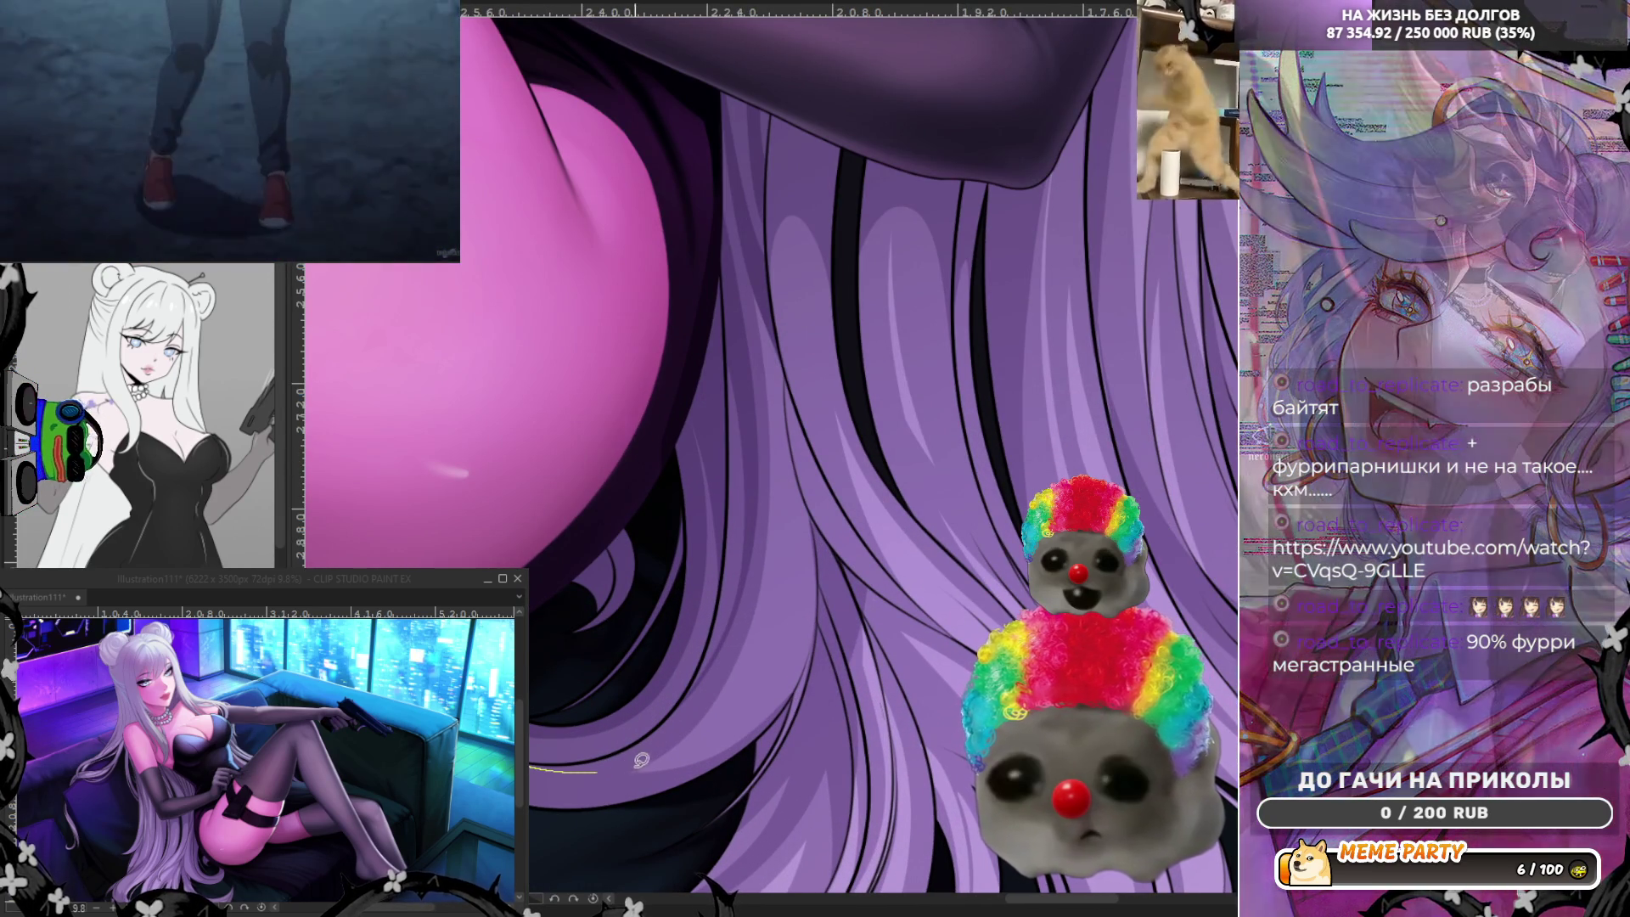
Add thin strand lines and a short dark line to the lower lavender hair.
left_click_drag(530, 771, 673, 744)
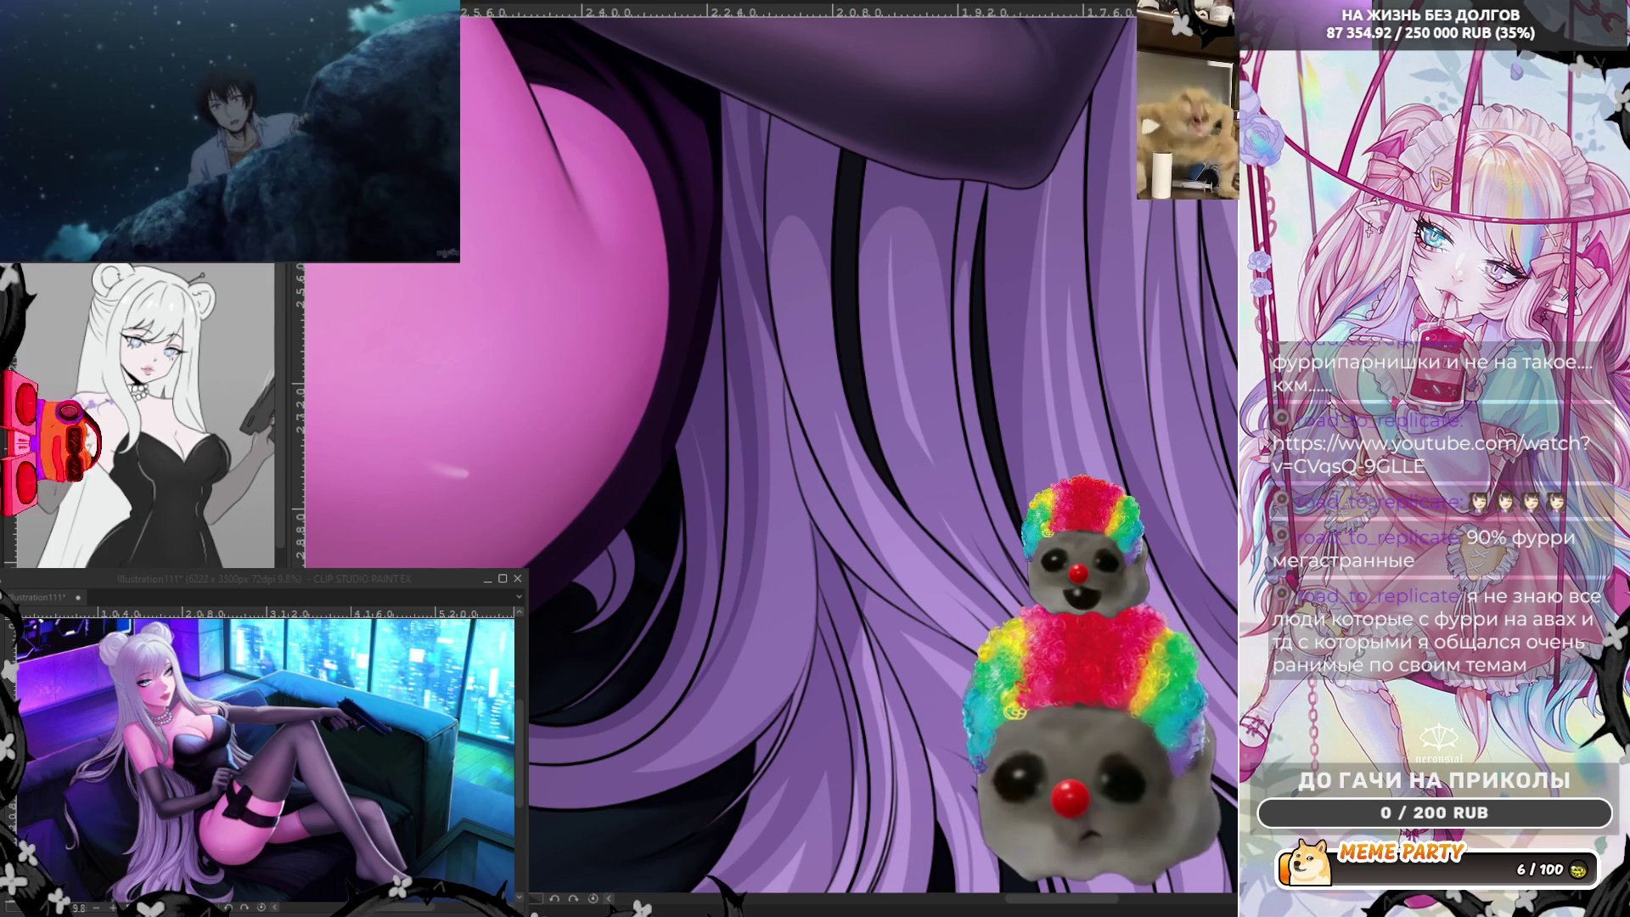
left_click_drag(606, 757, 550, 760)
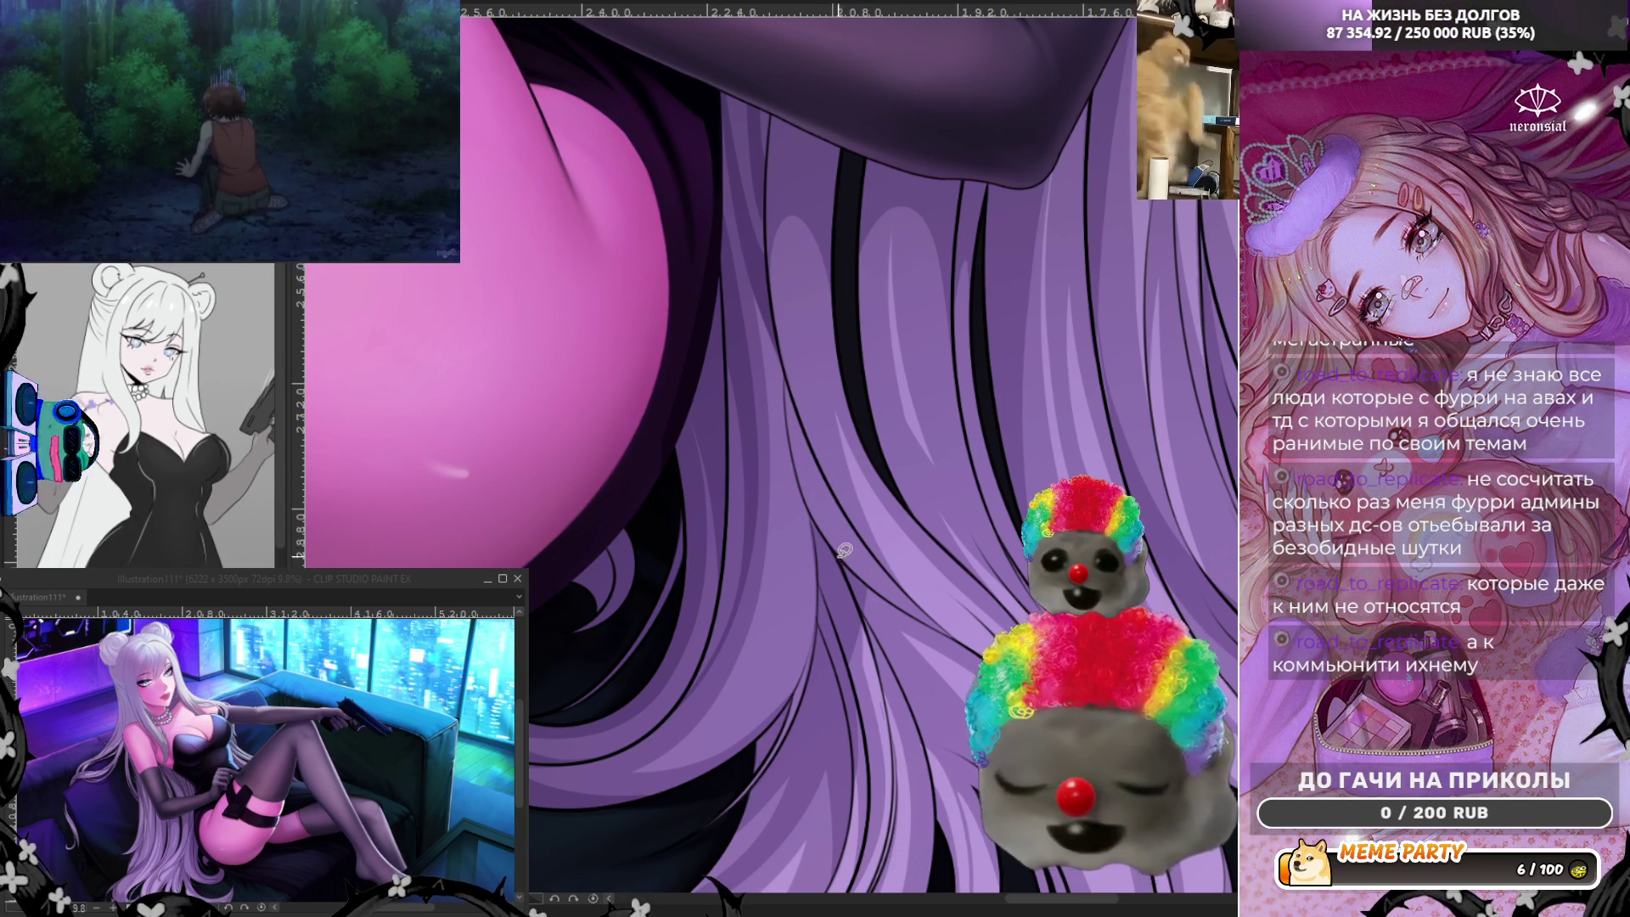
left_click_drag(800, 470, 887, 562)
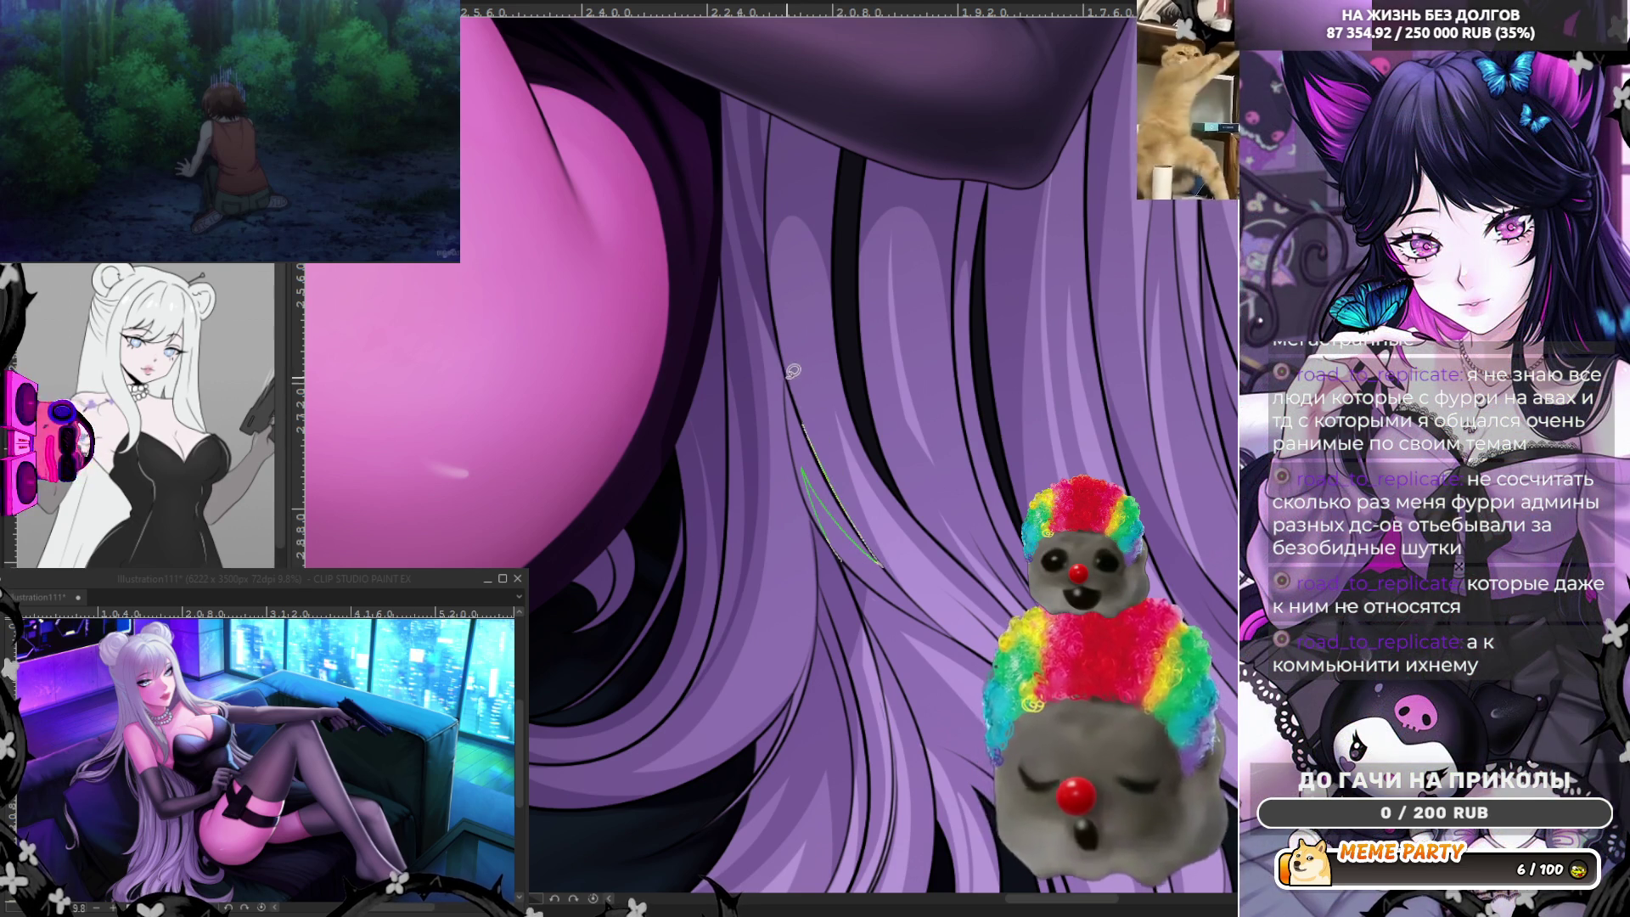
left_click_drag(821, 522, 858, 567)
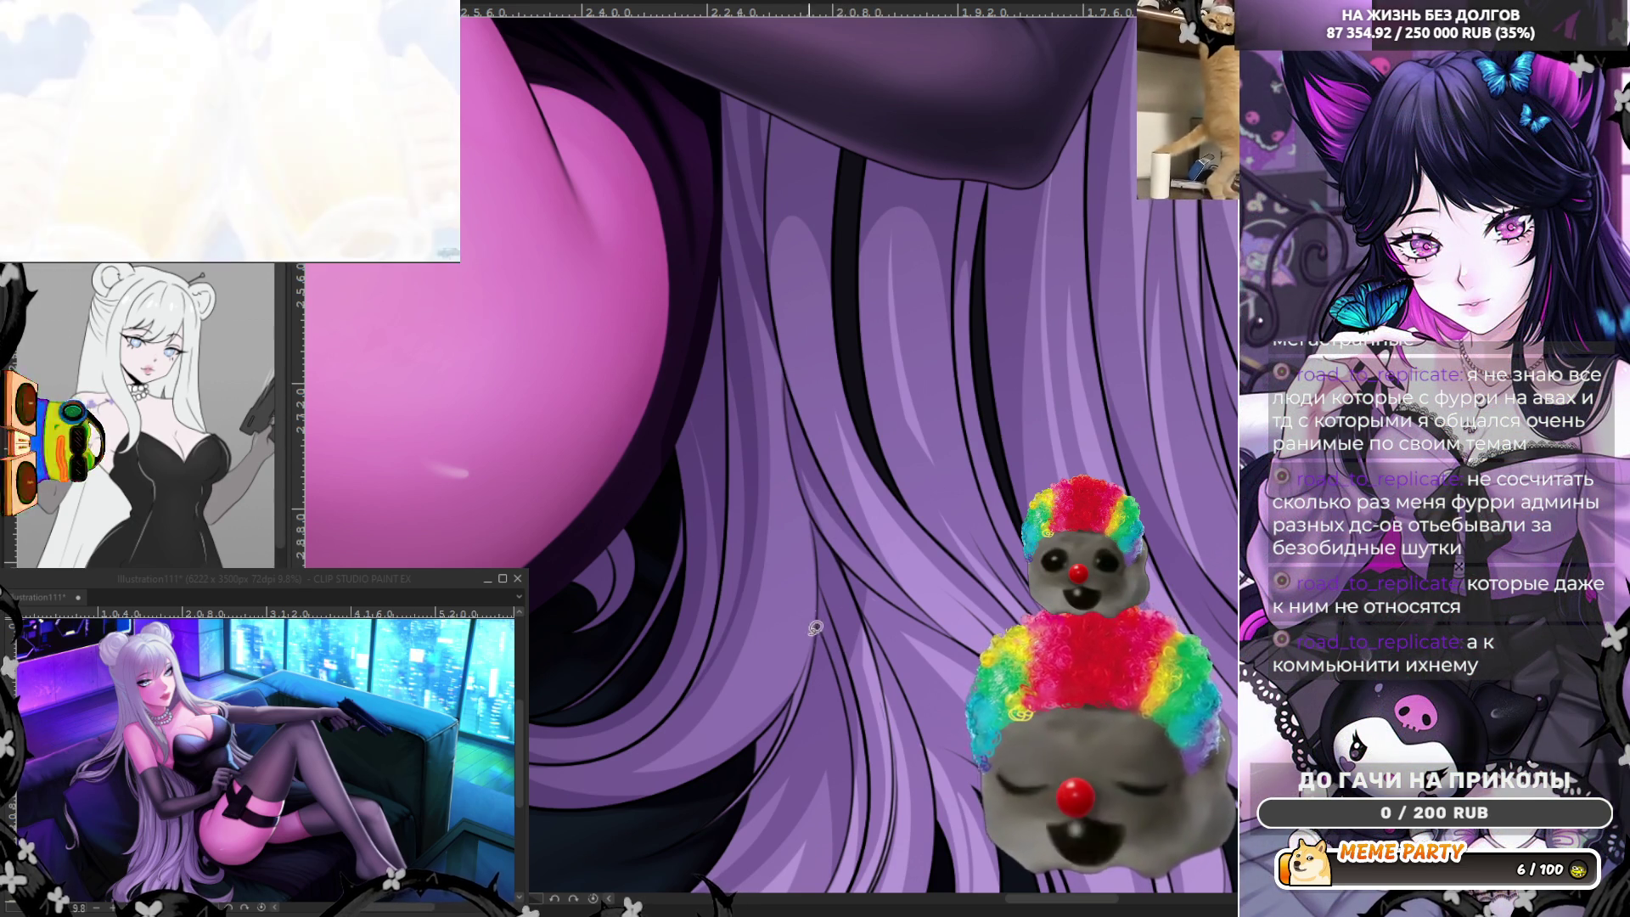
Enlarge the brush with ] and adjust options in the tool palette.
key("bracketright")
key("bracketright")
key("bracketright")
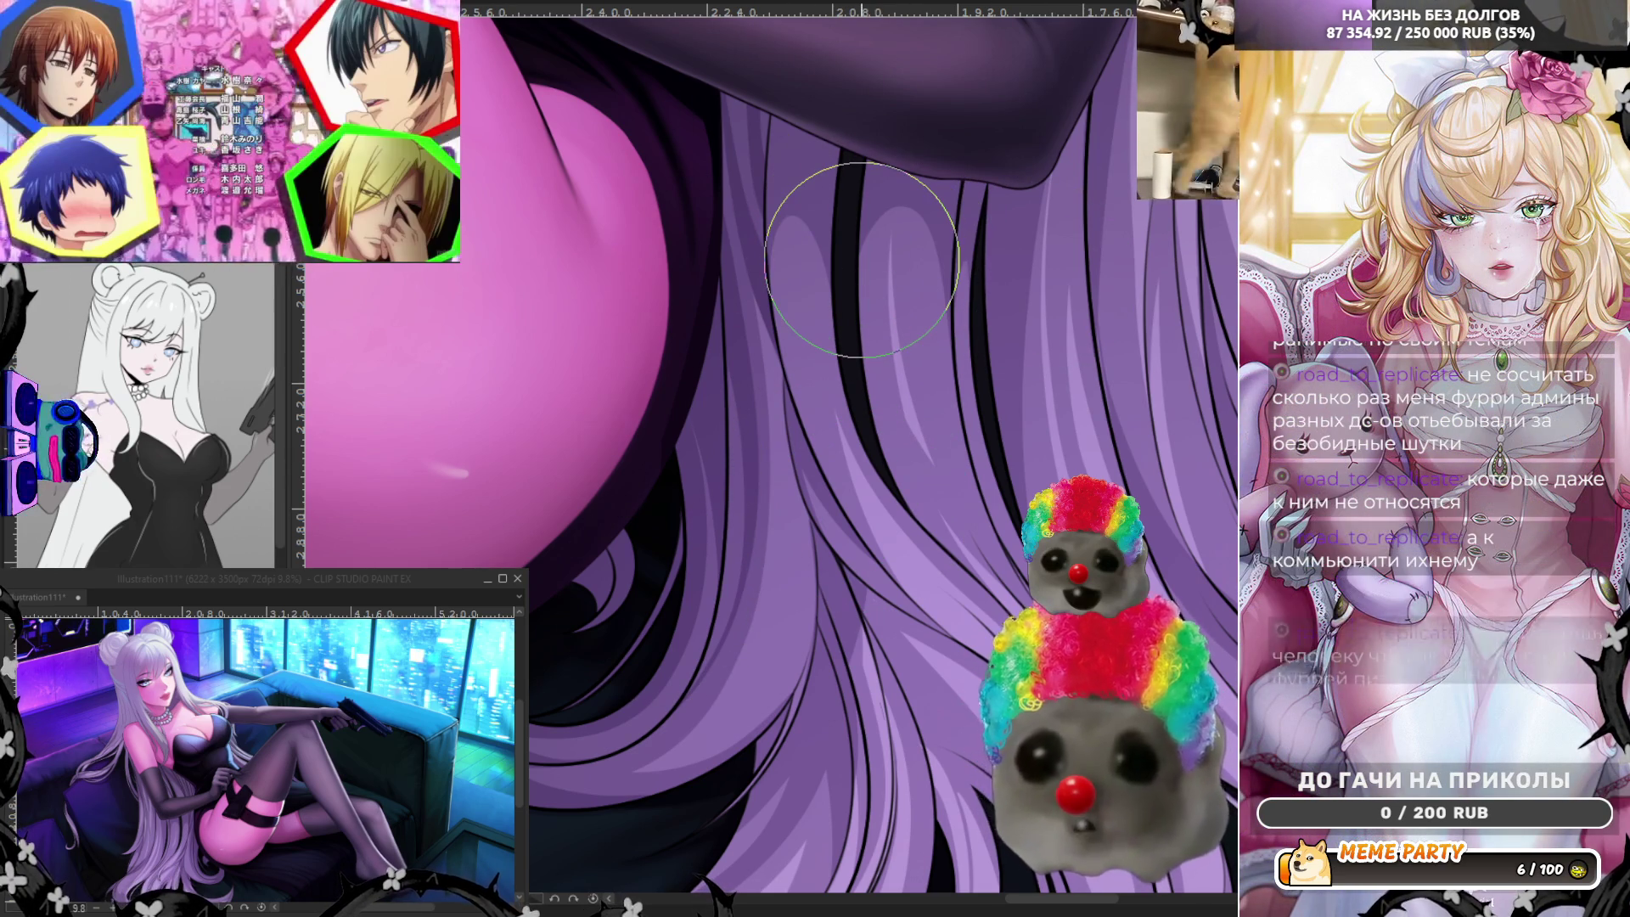
mouse_move(230, 141)
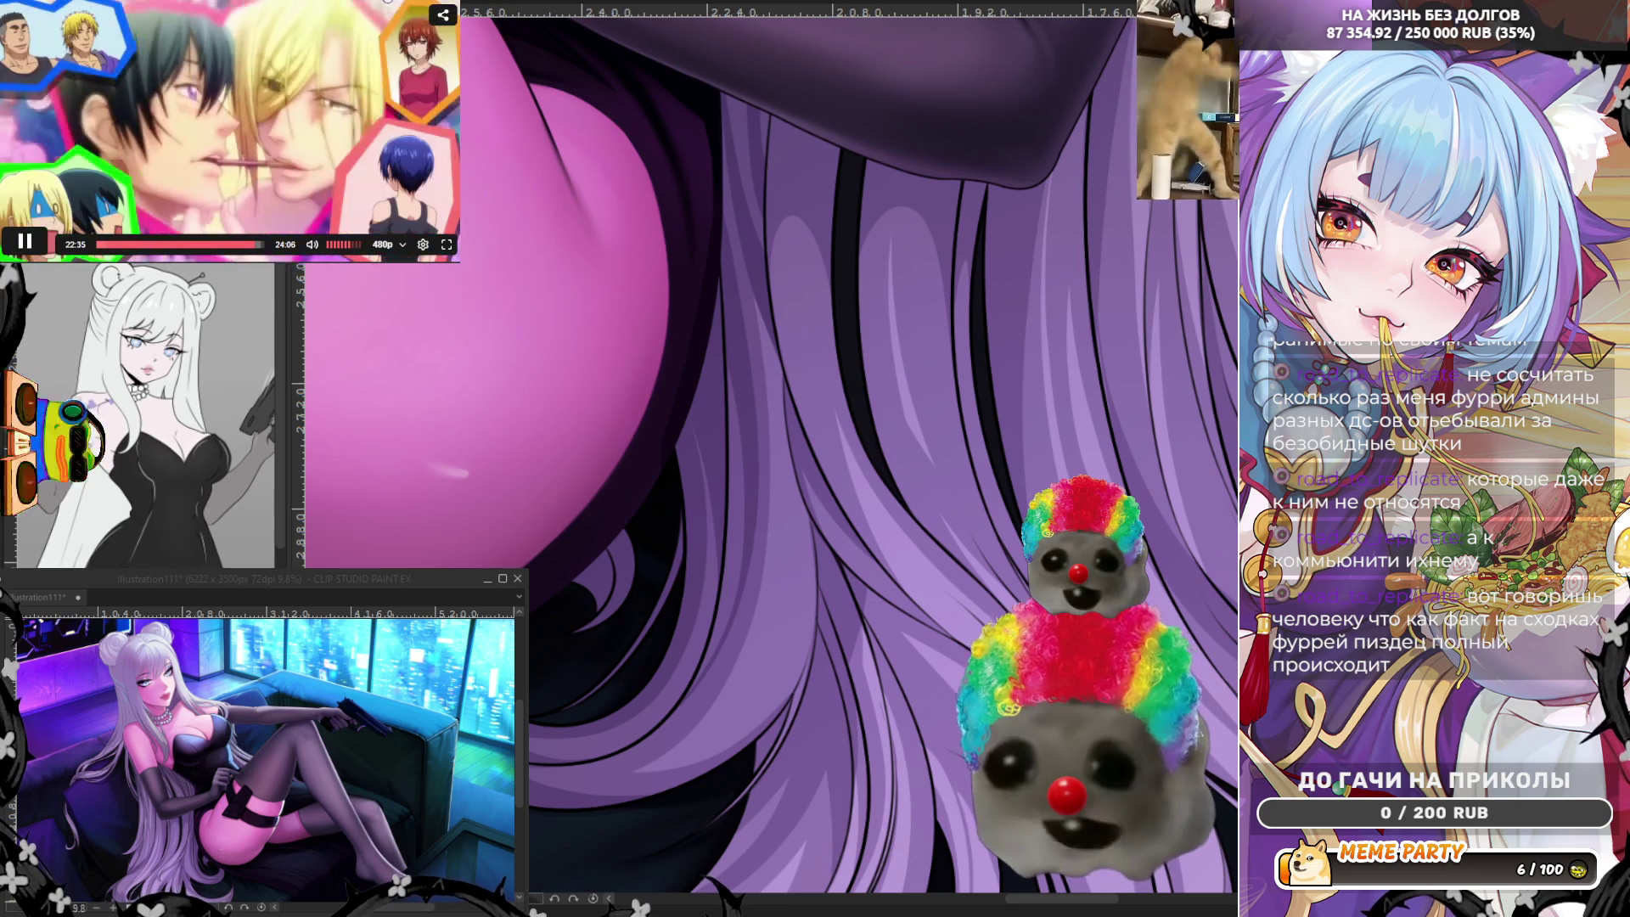
left_click(235, 145)
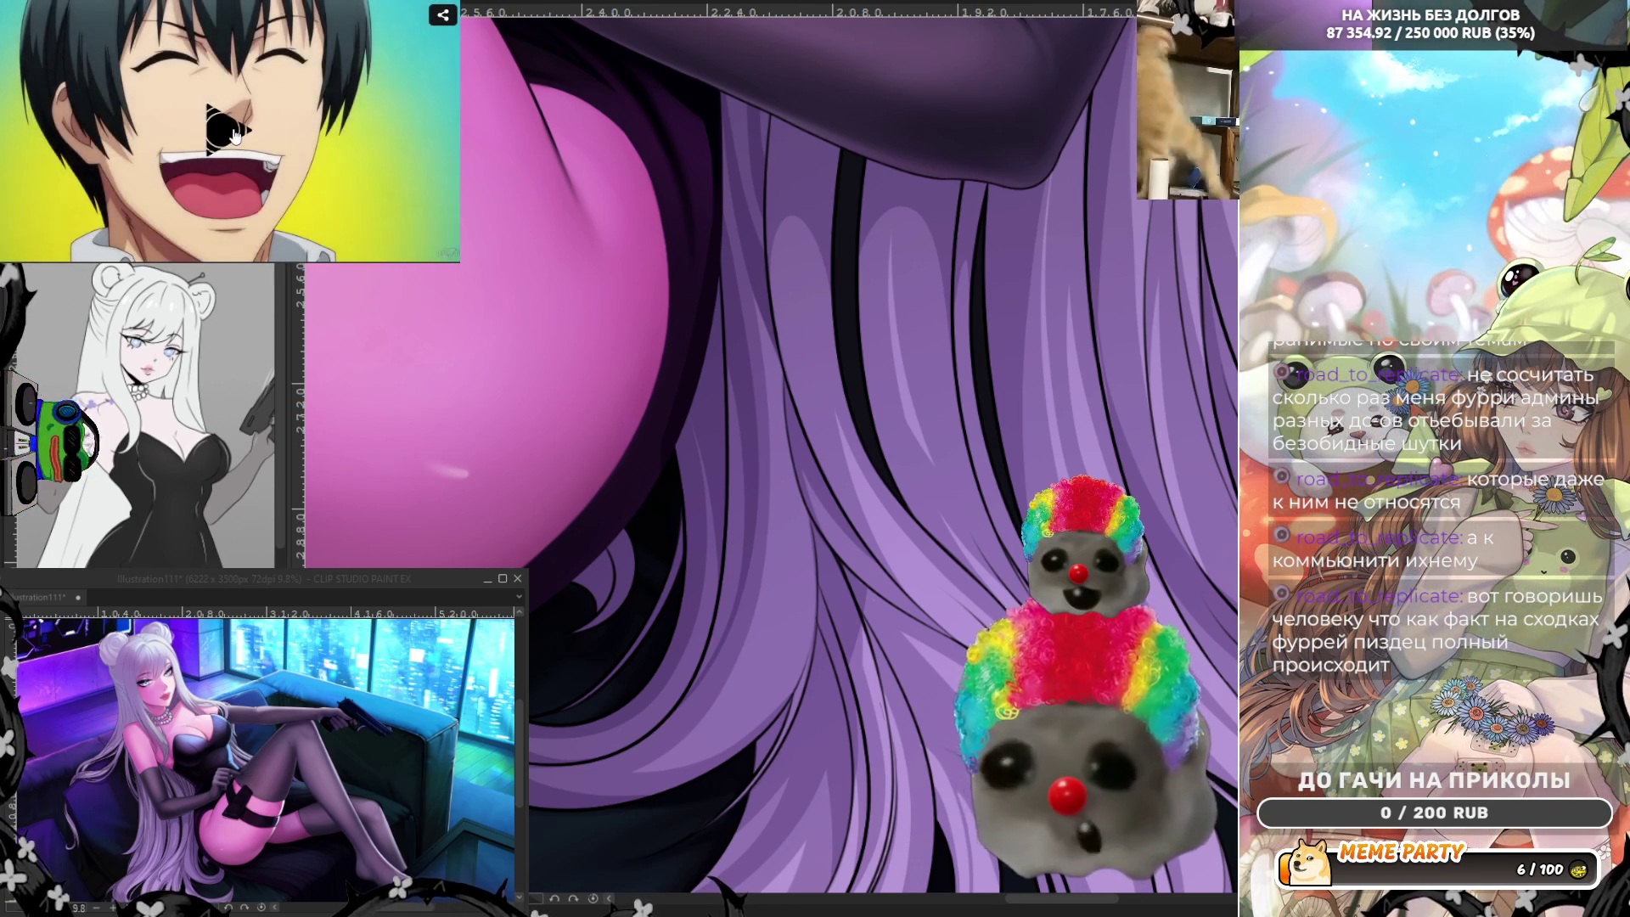
left_click(235, 131)
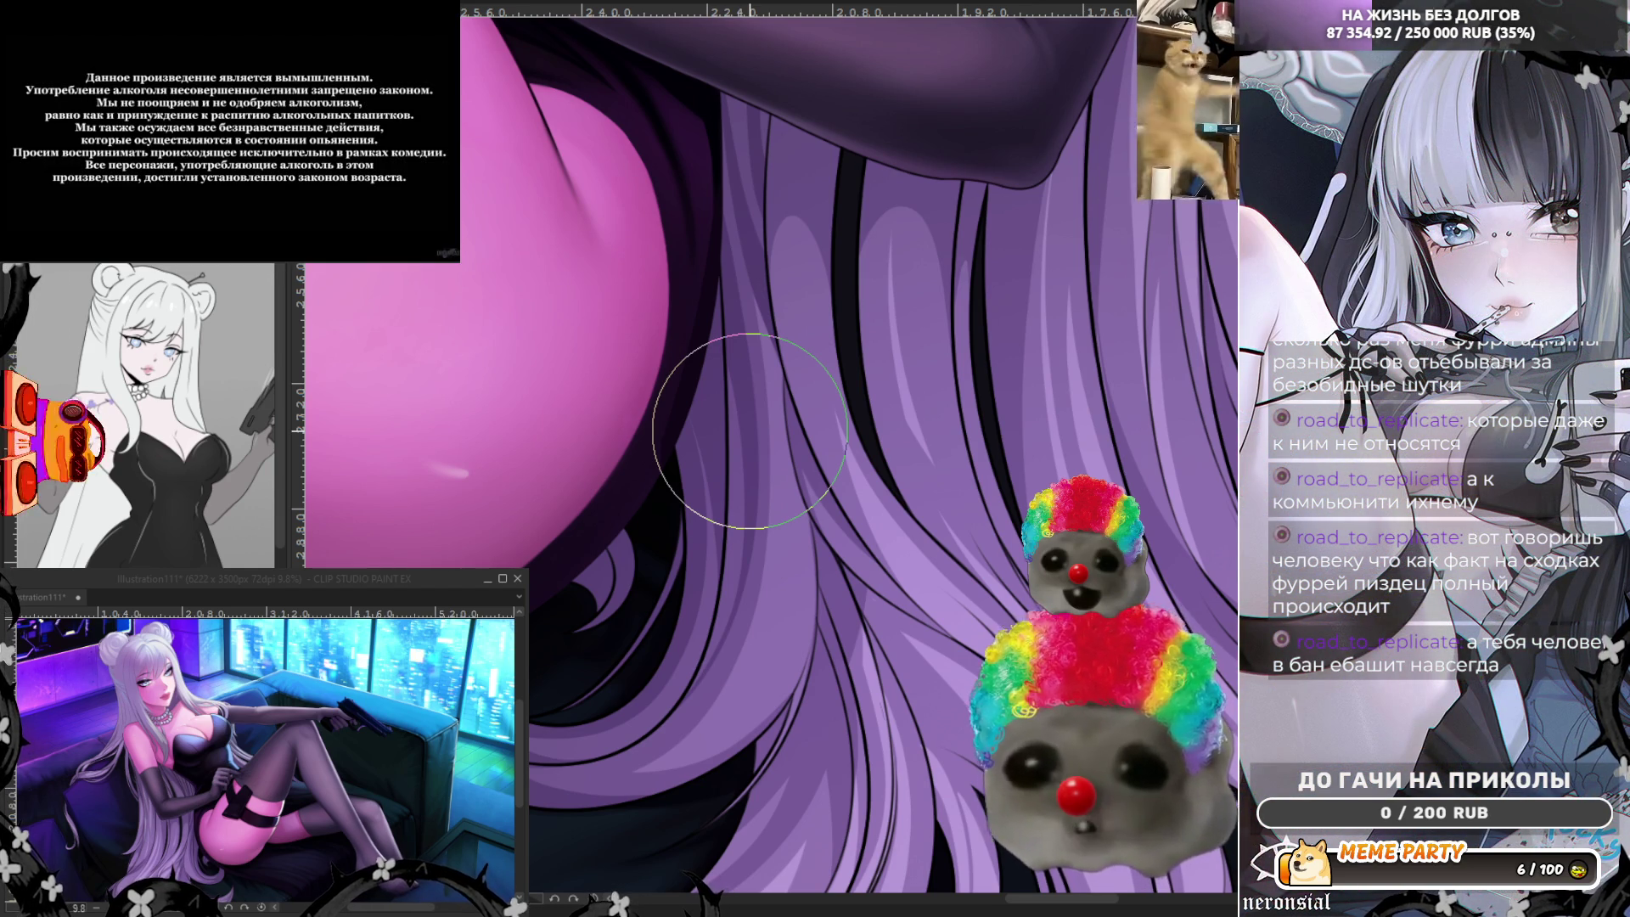
scroll(749, 430, "down", 2)
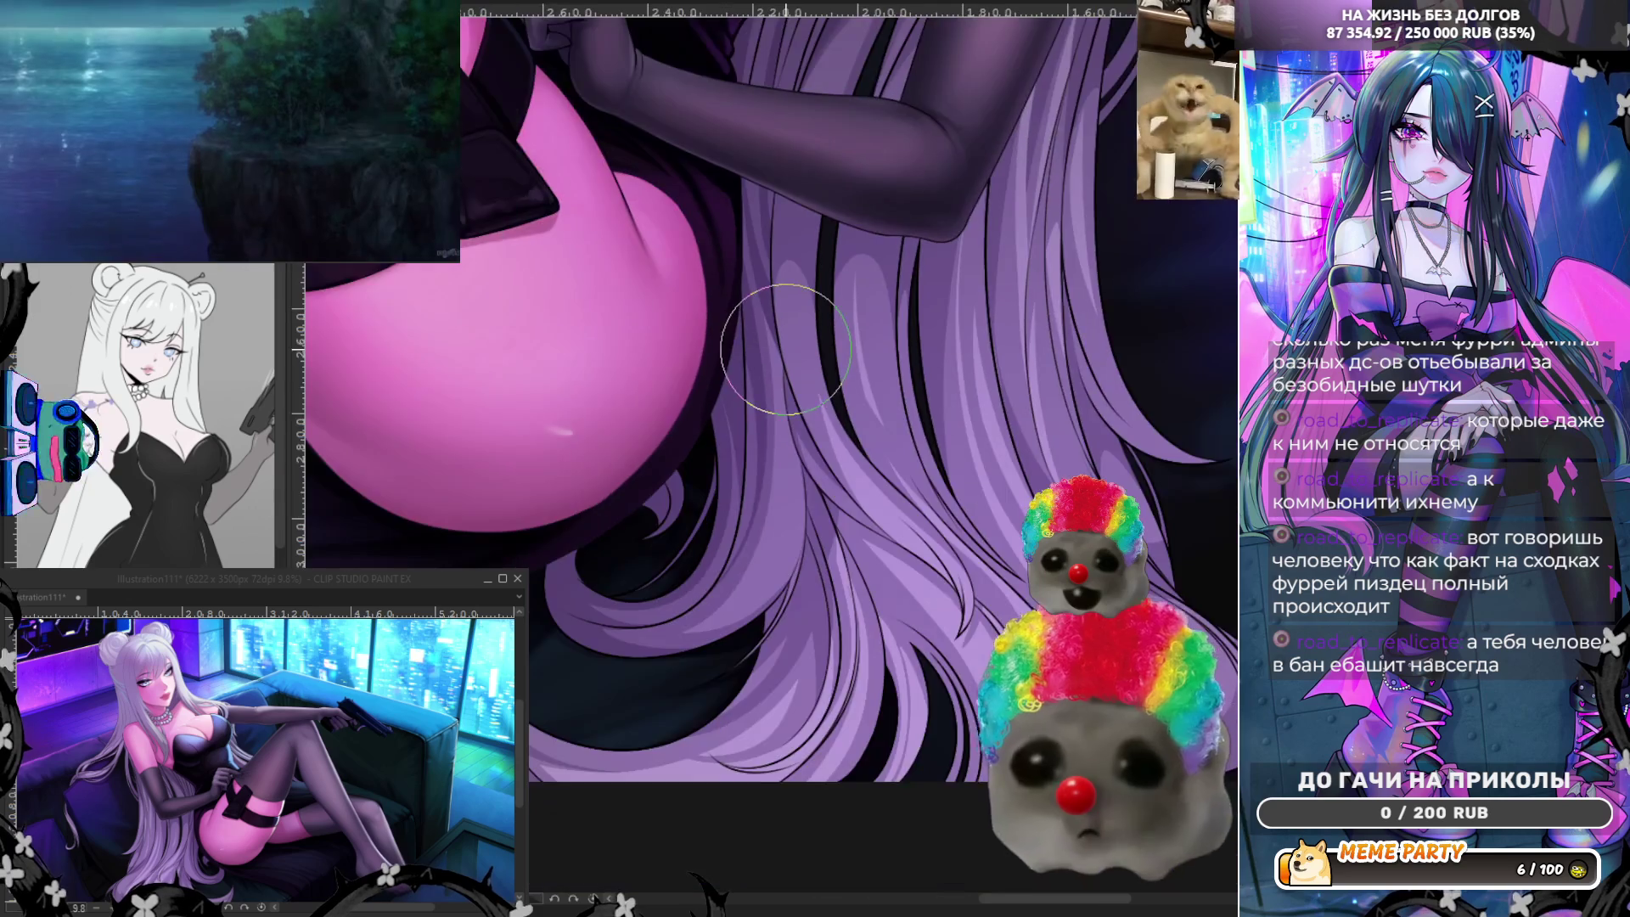
scroll(800, 494, "down", 2)
scroll(801, 494, "down", 1)
scroll(800, 494, "down", 3)
scroll(816, 383, "up", 2)
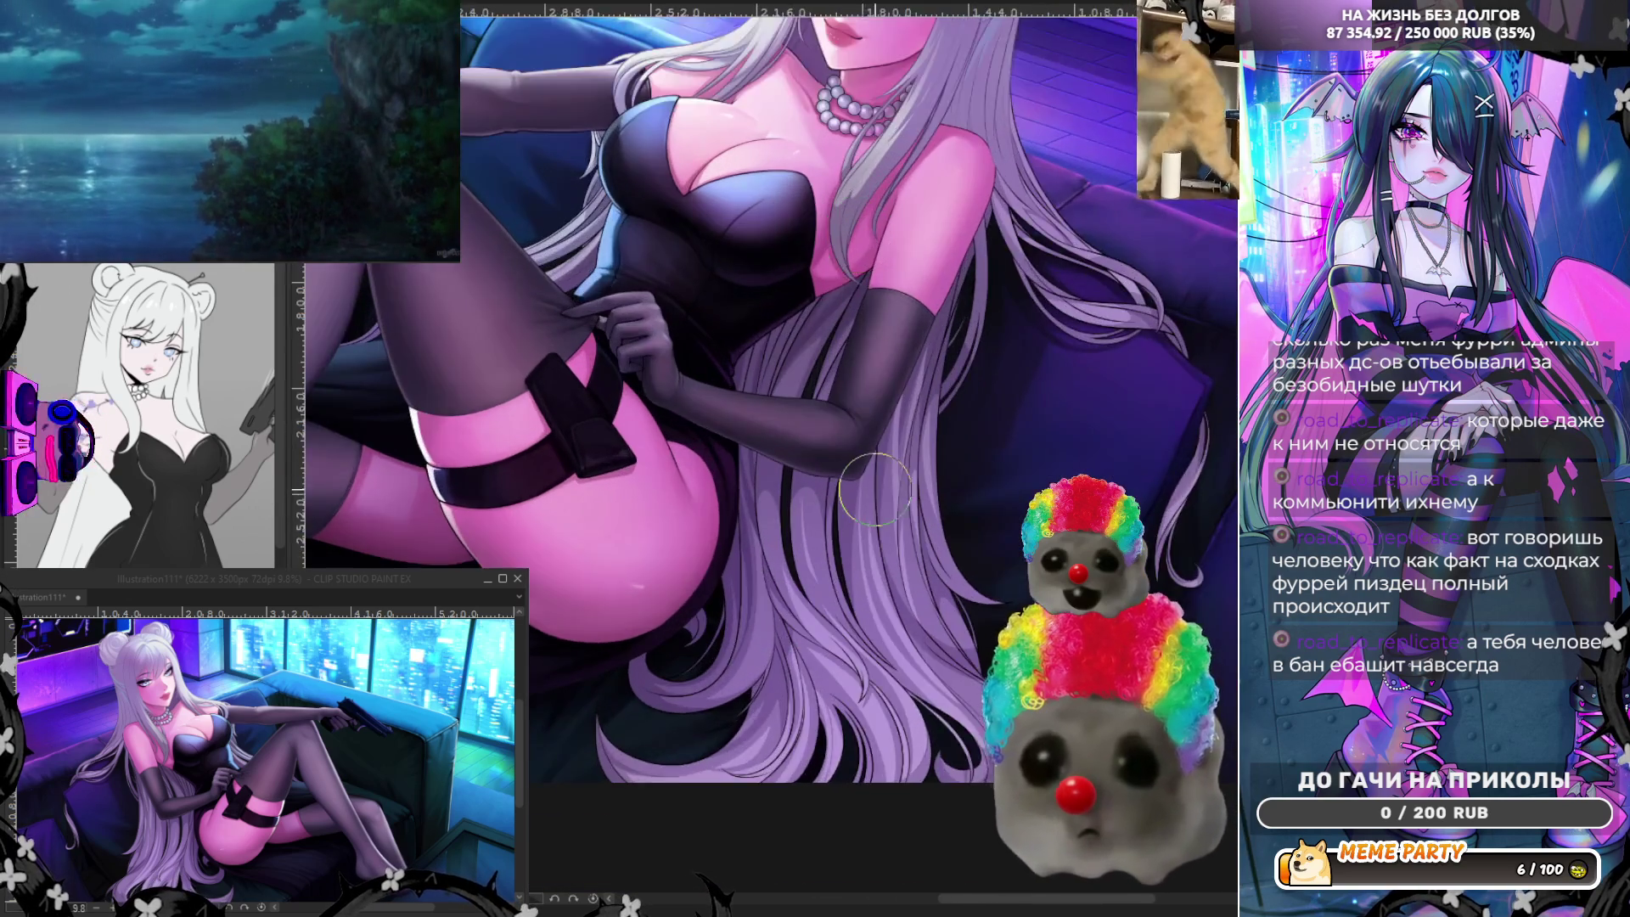
scroll(832, 286, "up", 3)
scroll(831, 286, "up", 1)
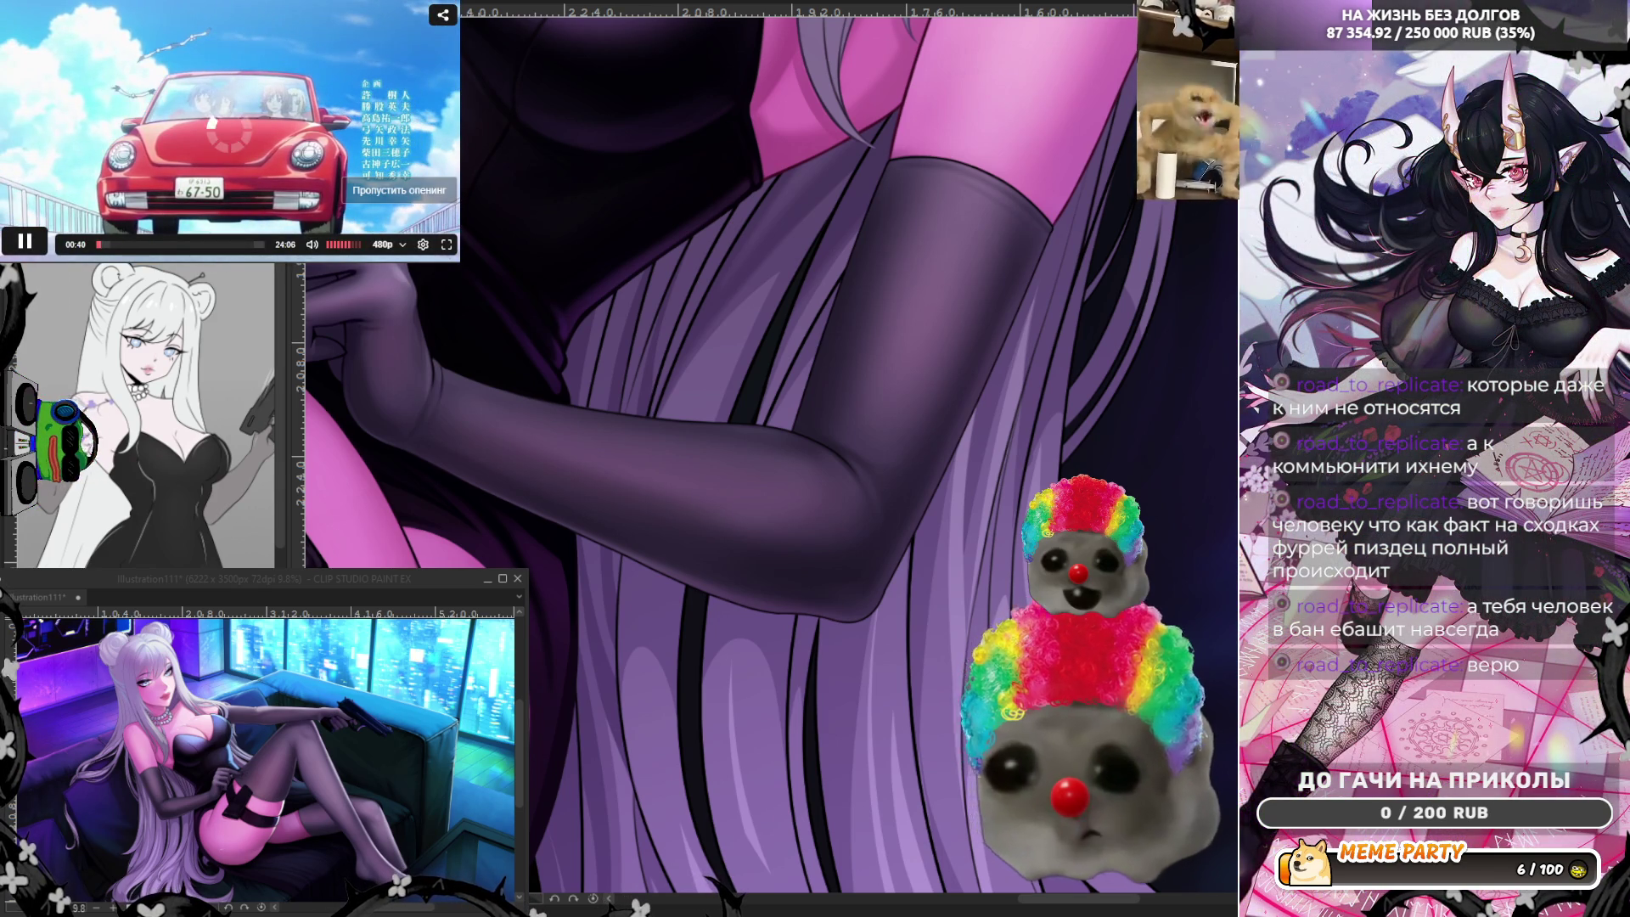
left_click(108, 244)
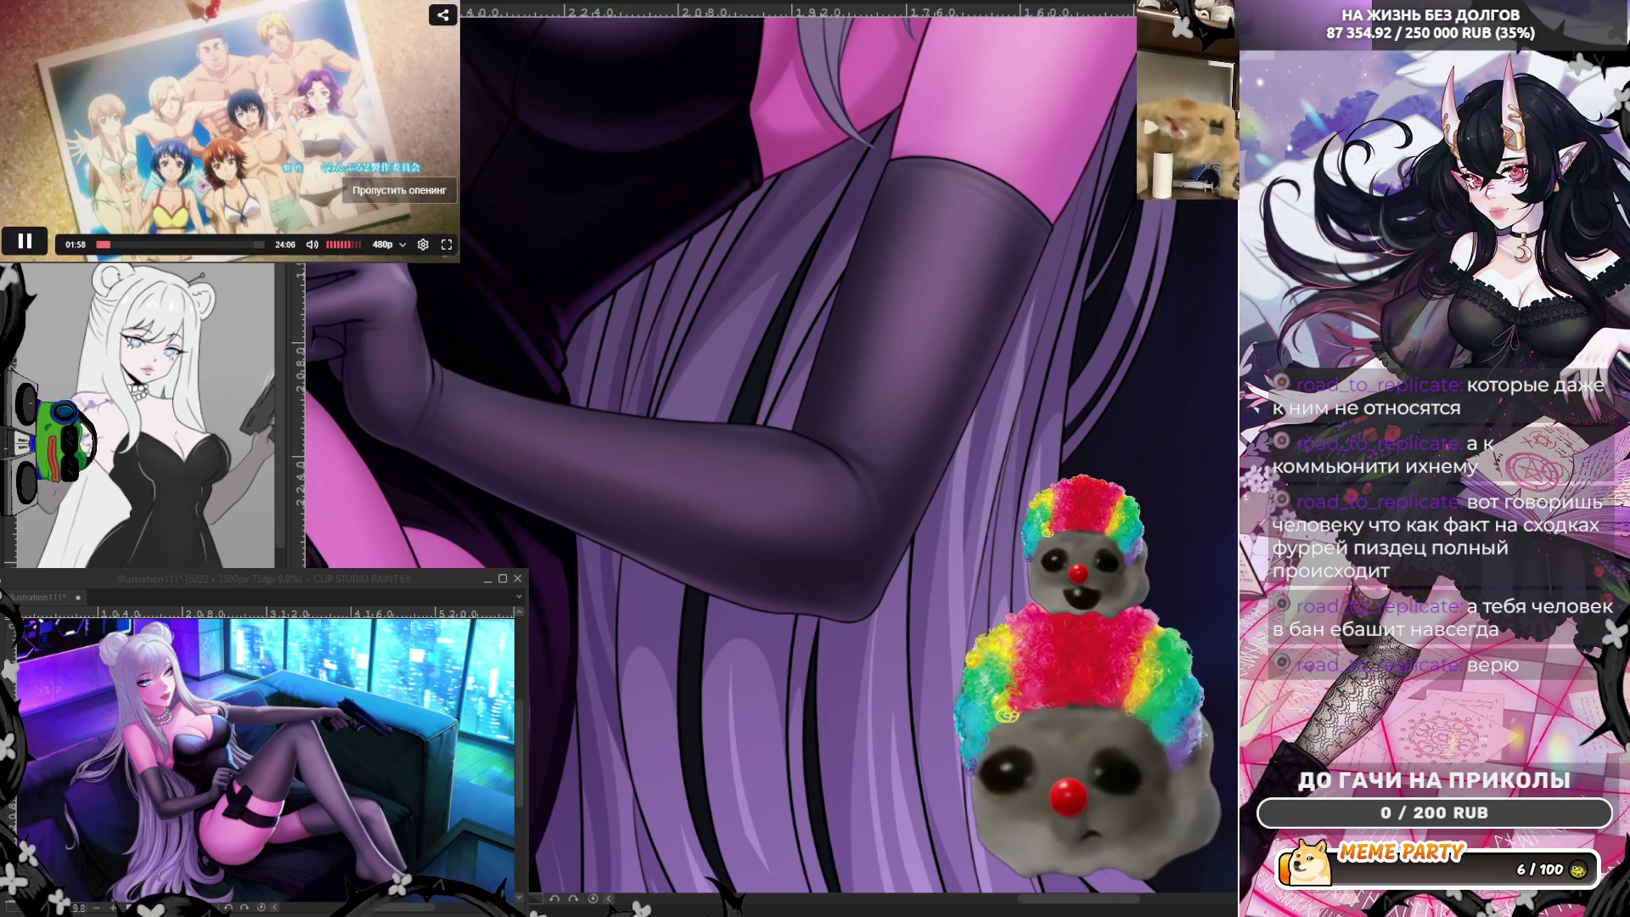
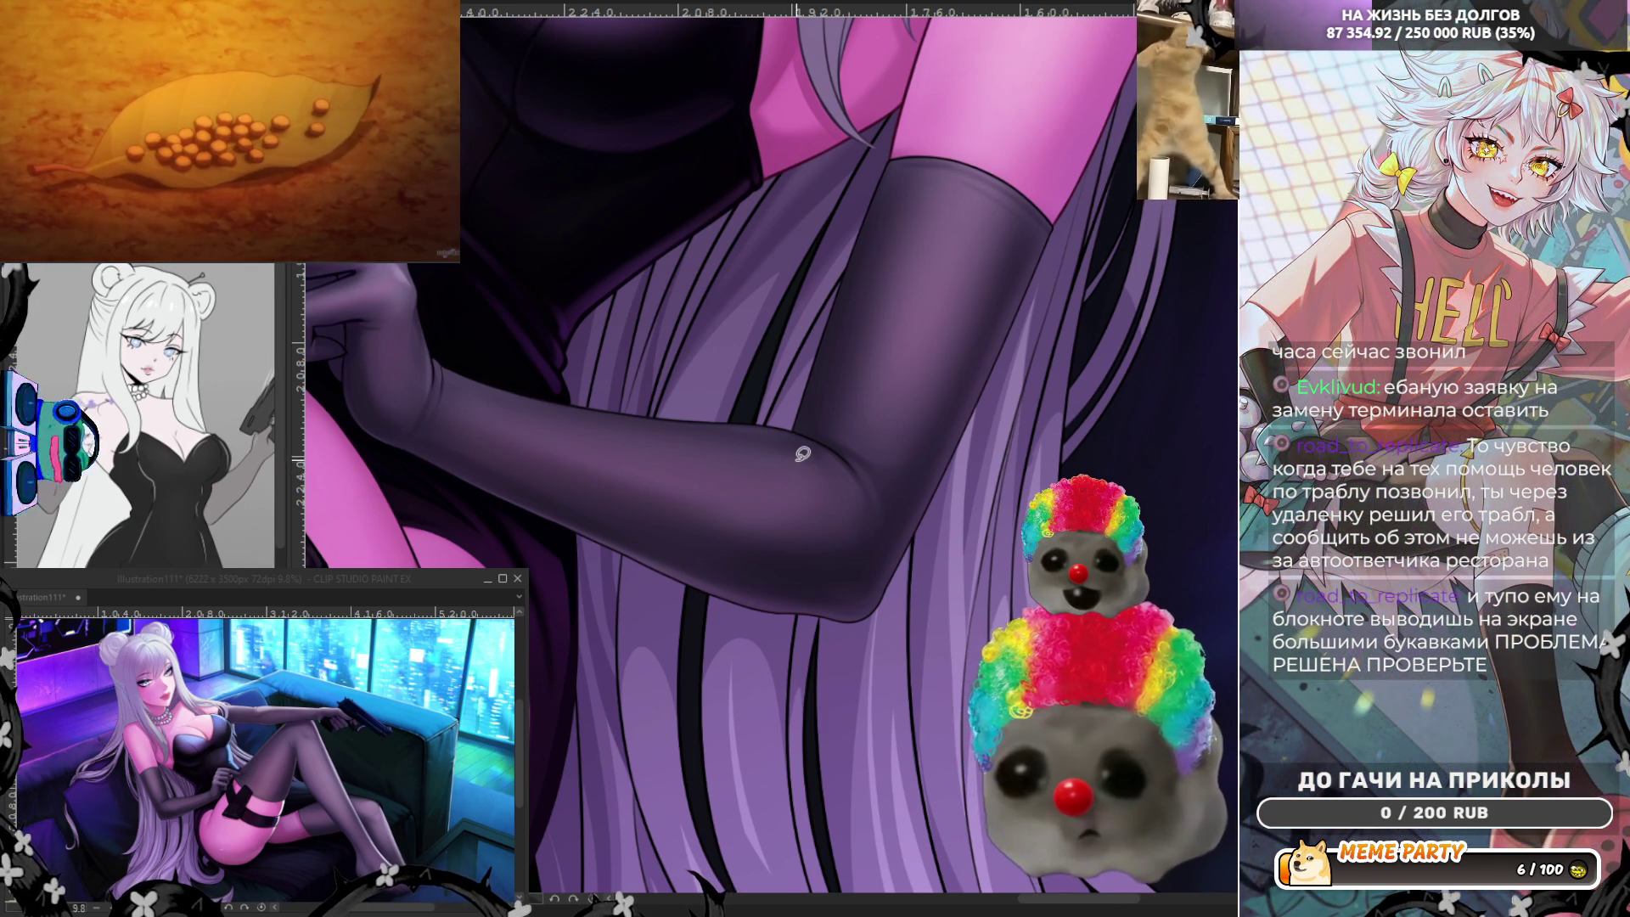
scroll(803, 453, "down", 1)
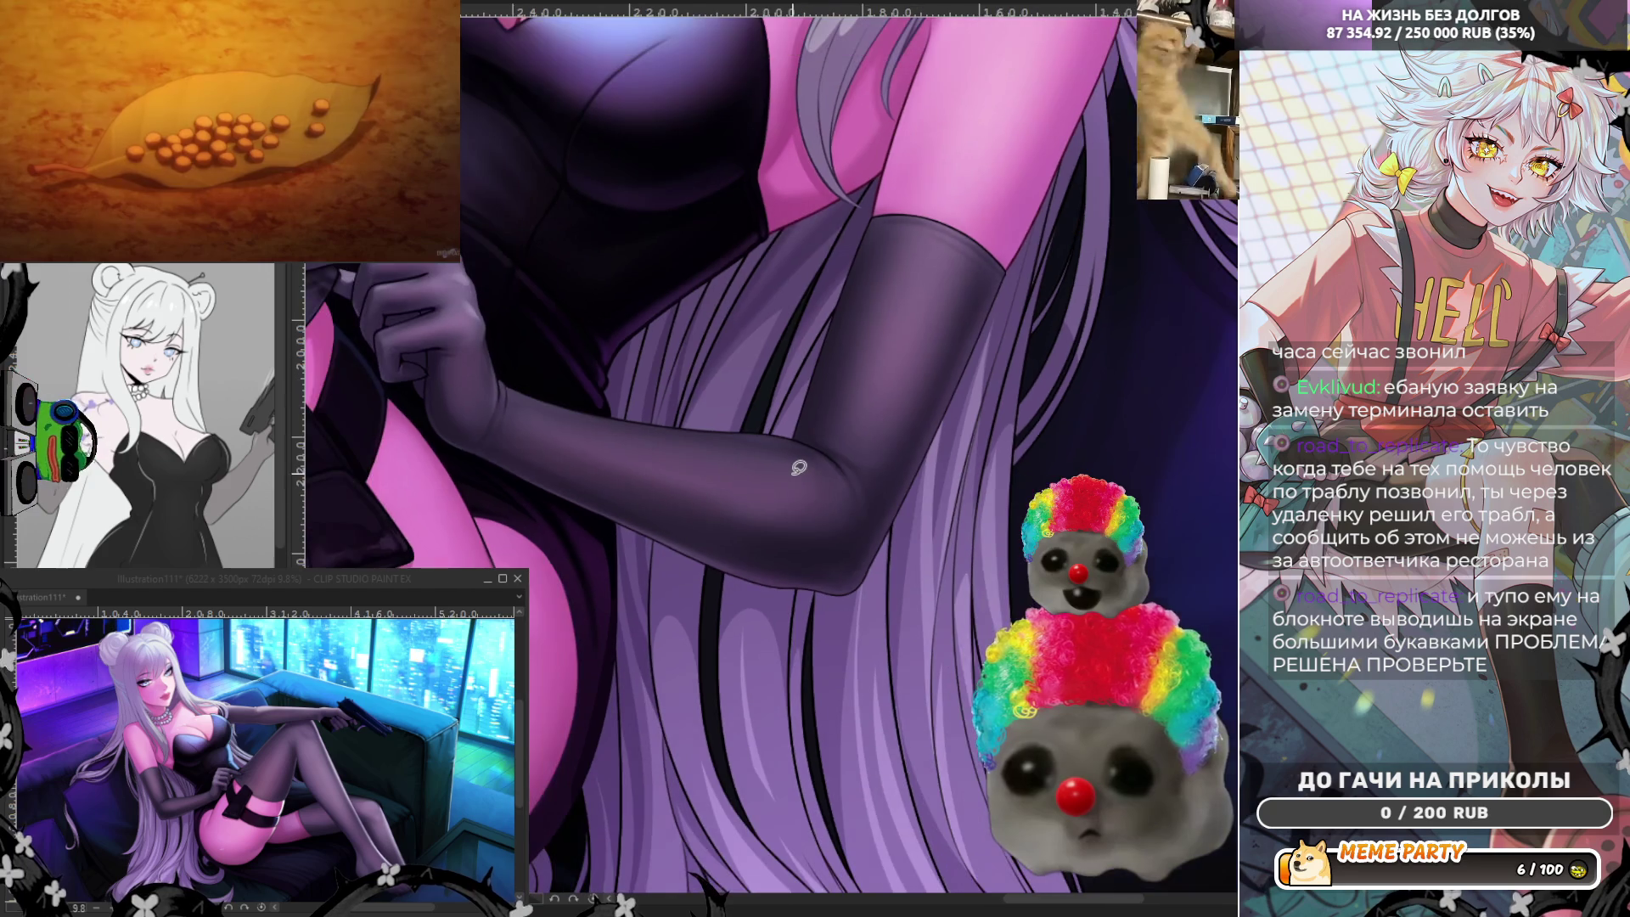
scroll(798, 468, "down", 1)
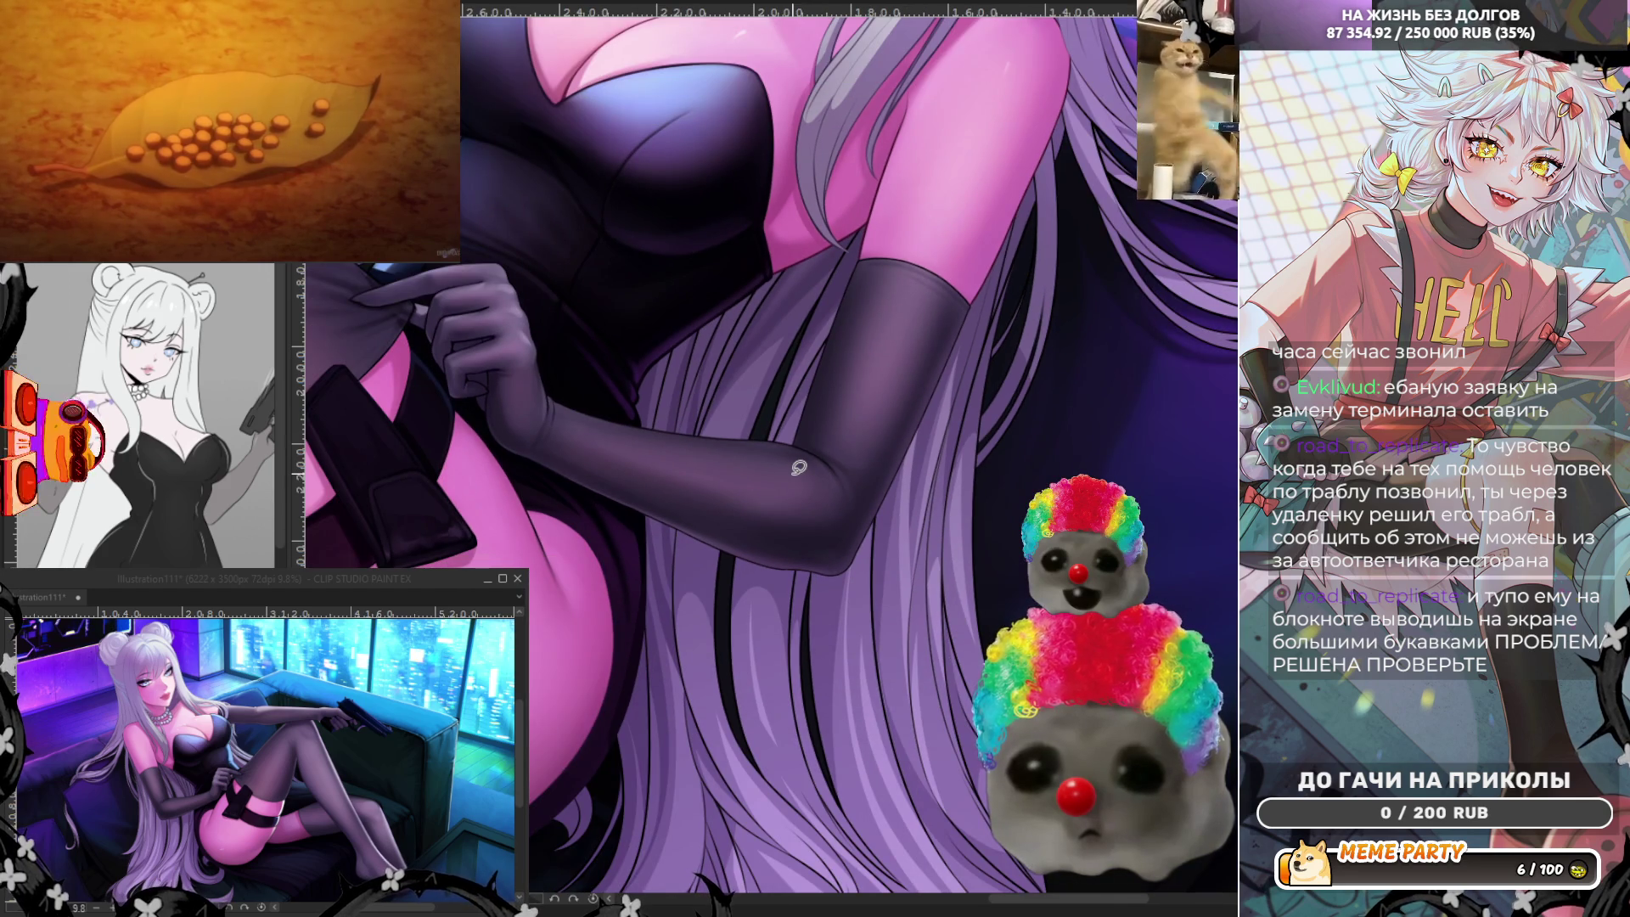
scroll(799, 467, "down", 1)
scroll(748, 443, "down", 1)
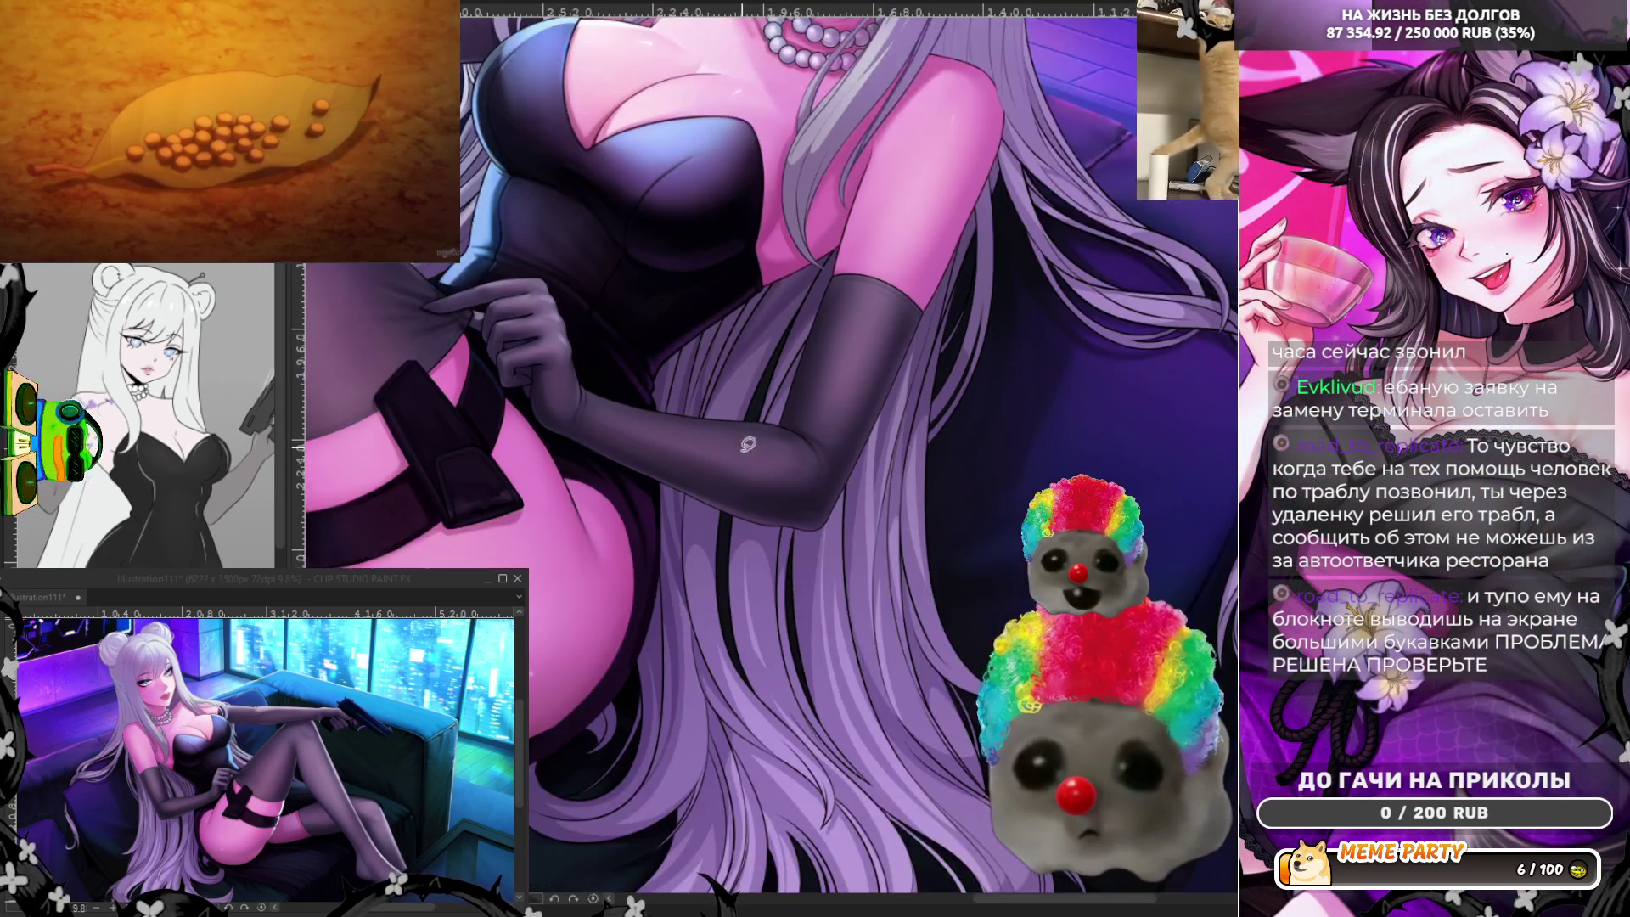
scroll(747, 443, "up", 2)
scroll(715, 579, "up", 1)
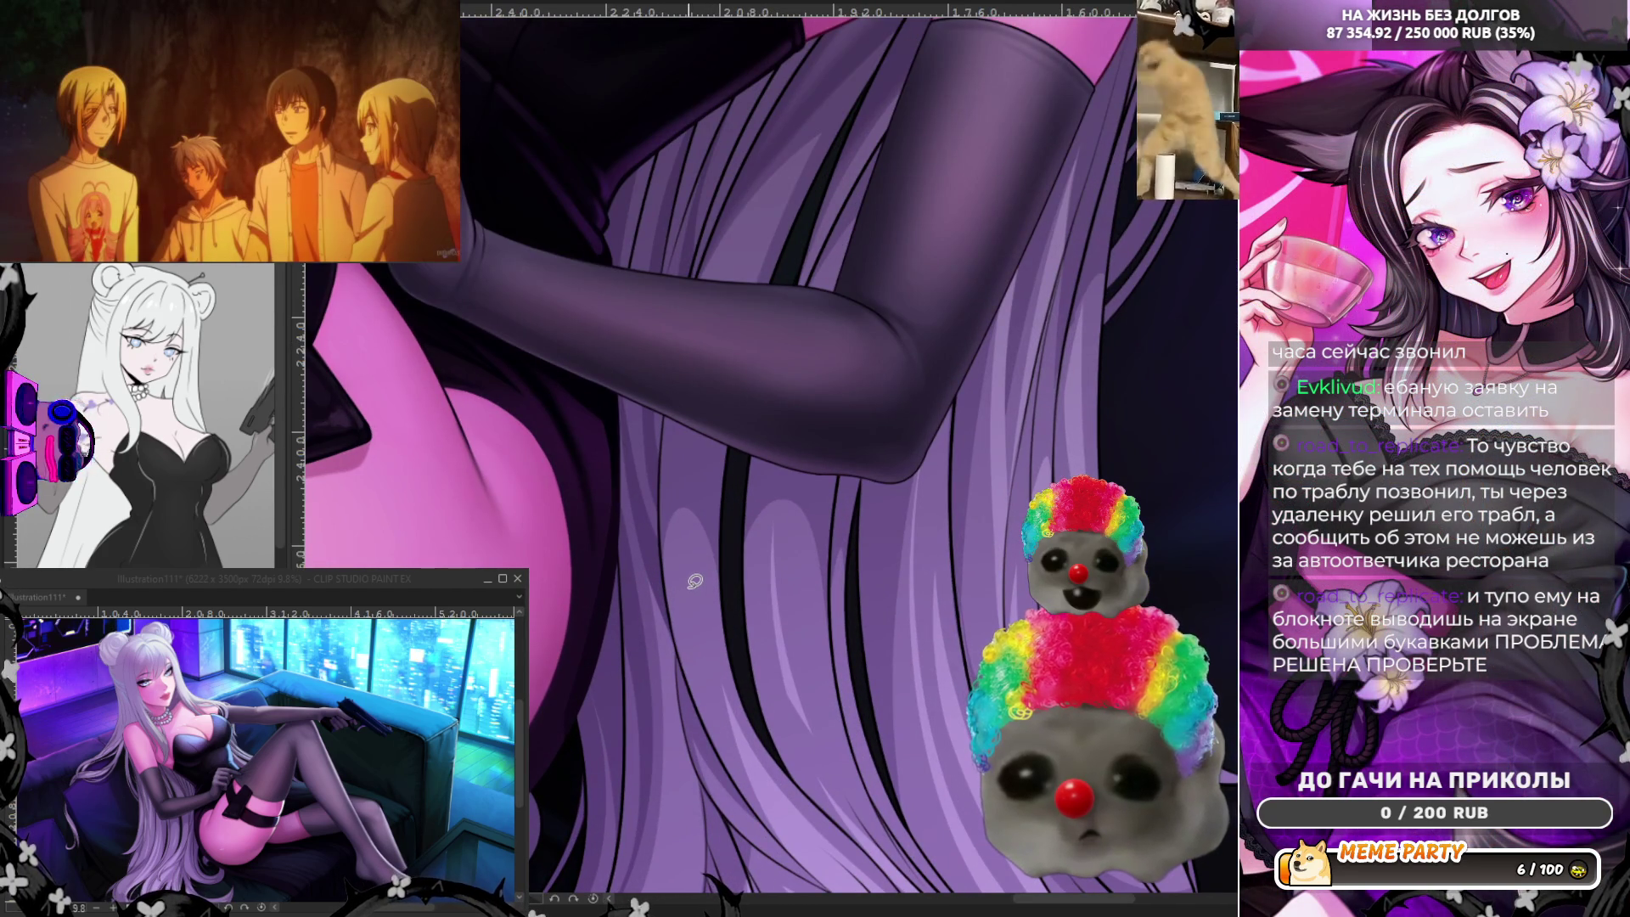
scroll(695, 581, "up", 1)
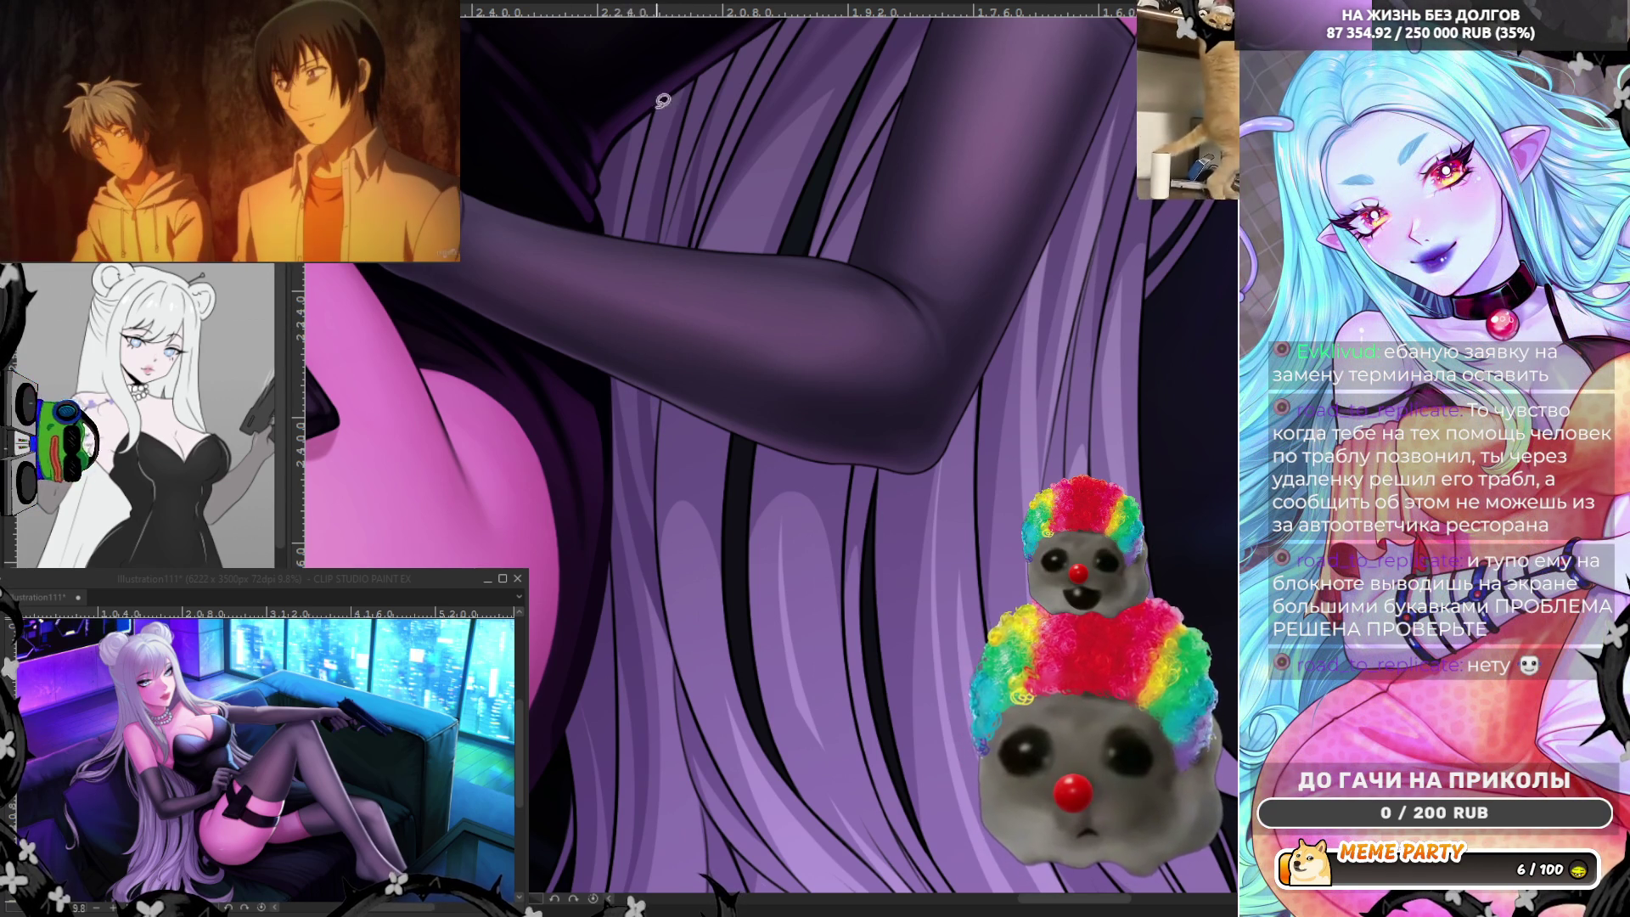
Try a thin light strand down the hair twice, undoing each attempt.
mouse_move(684, 65)
left_mouse_down()
mouse_move(645, 150)
mouse_move(624, 367)
mouse_move(657, 484)
left_mouse_up()
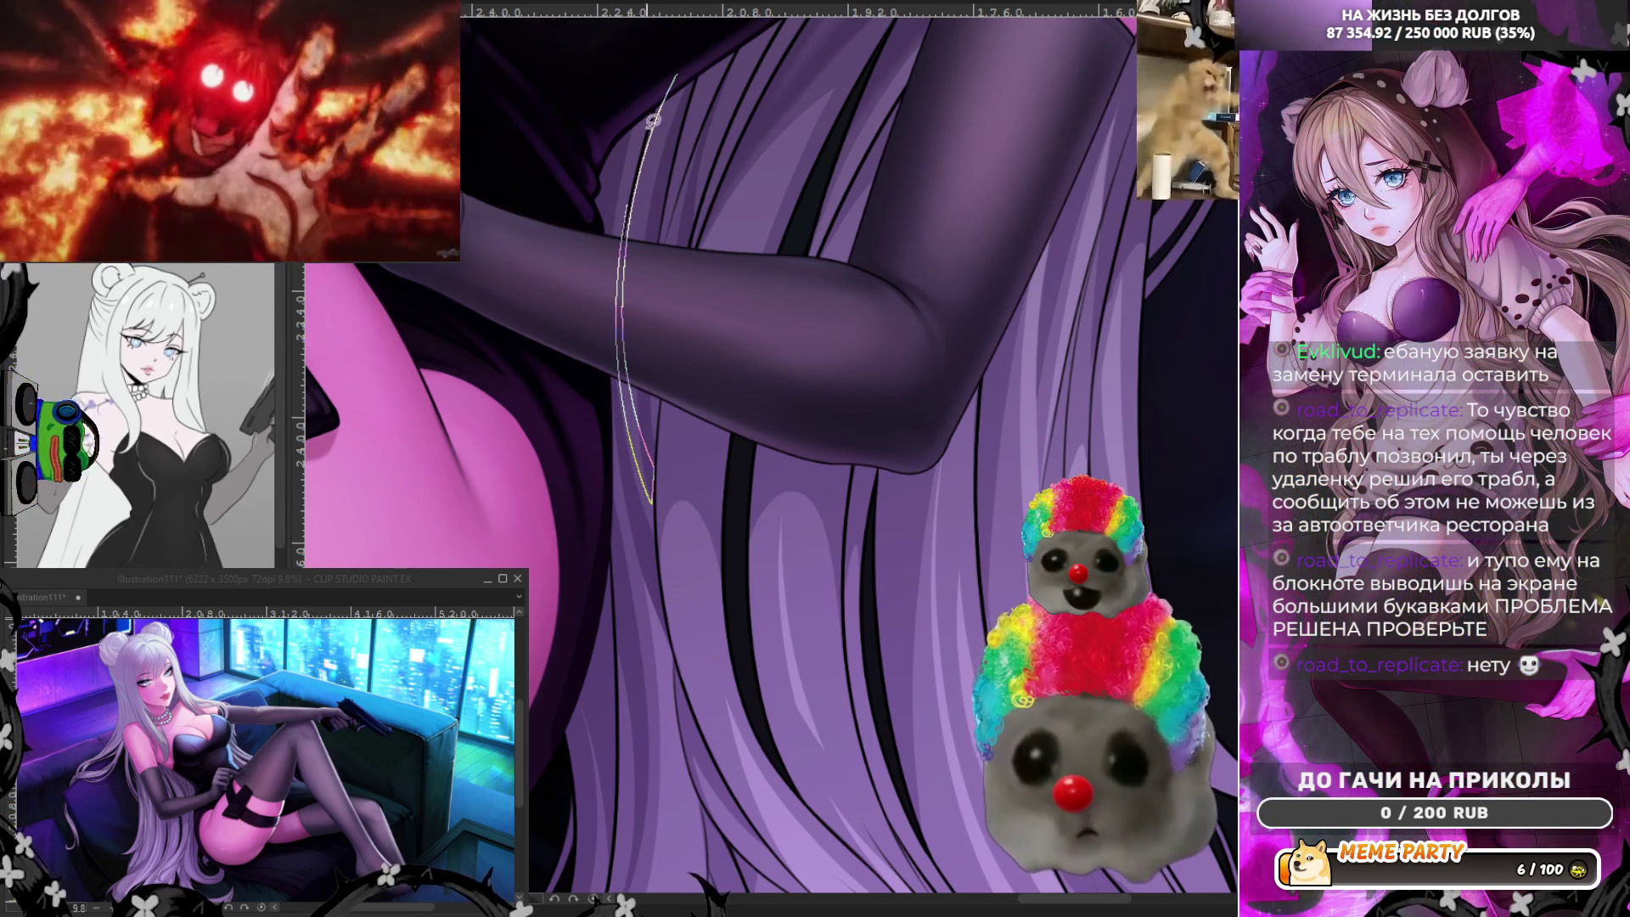
key("ctrl+z")
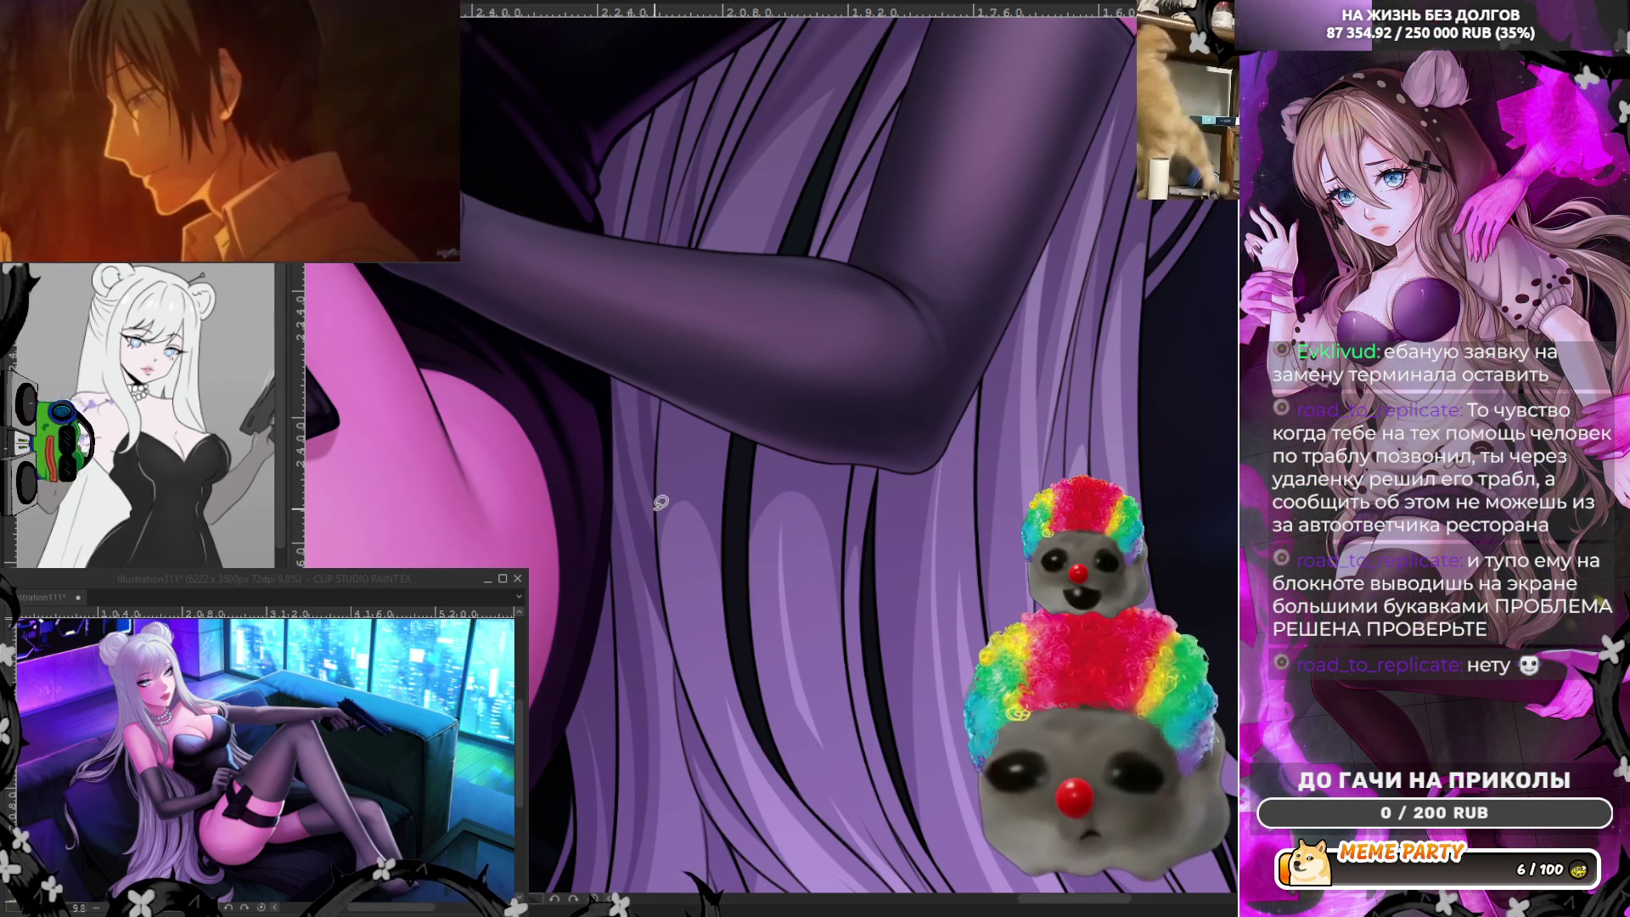
mouse_move(659, 497)
left_mouse_down()
mouse_move(617, 218)
mouse_move(661, 104)
mouse_move(637, 349)
left_mouse_up()
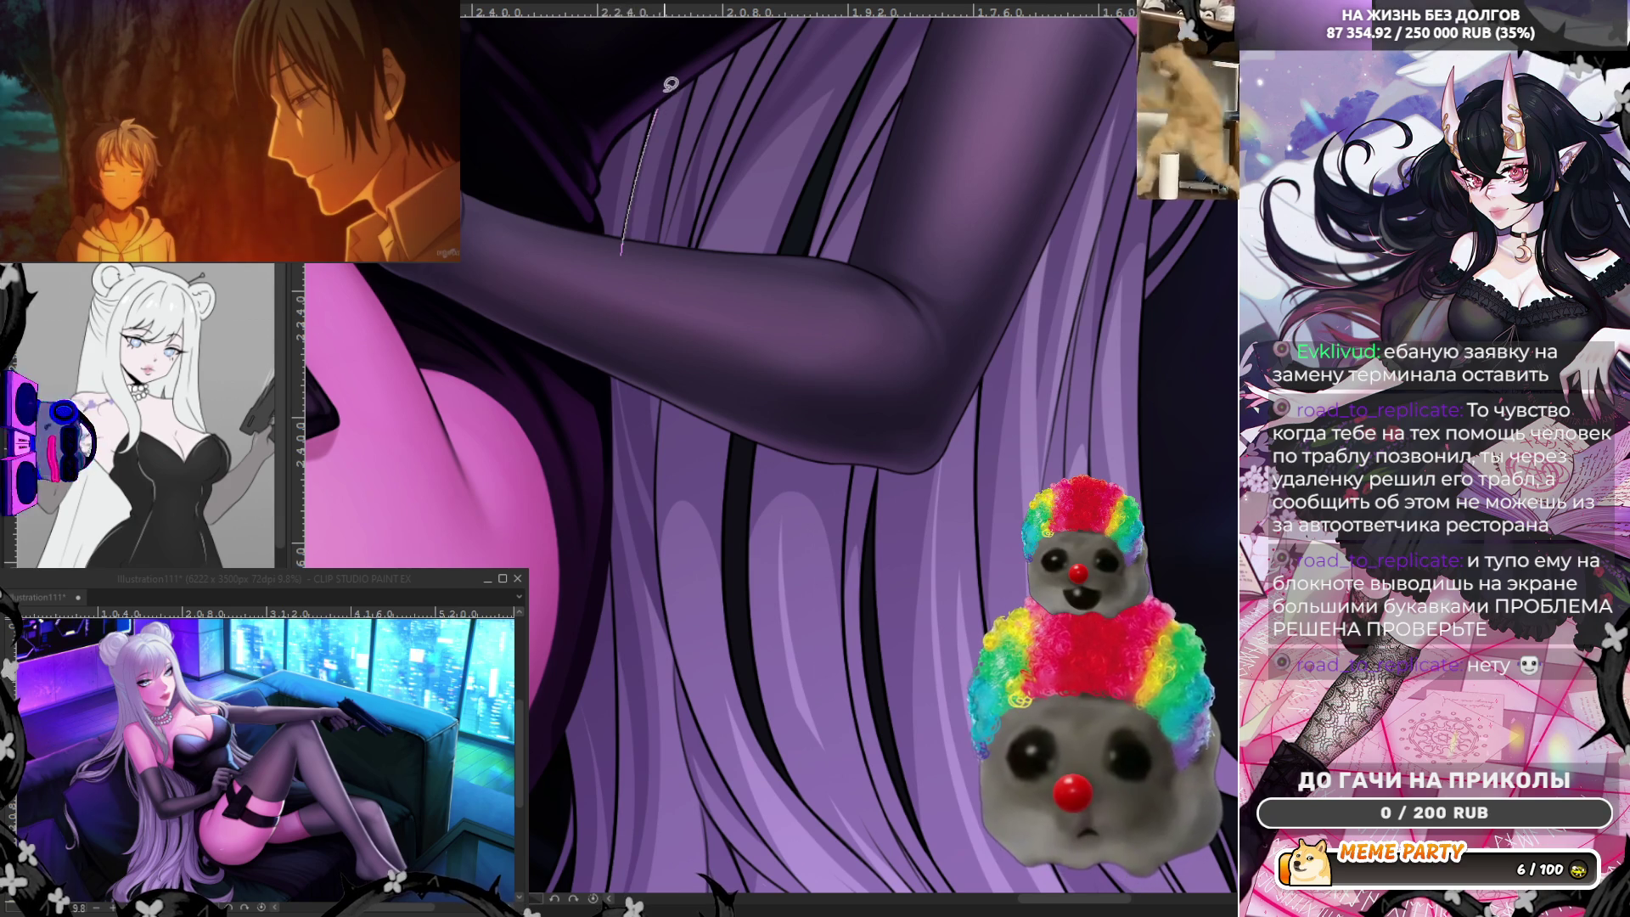
key("ctrl+z")
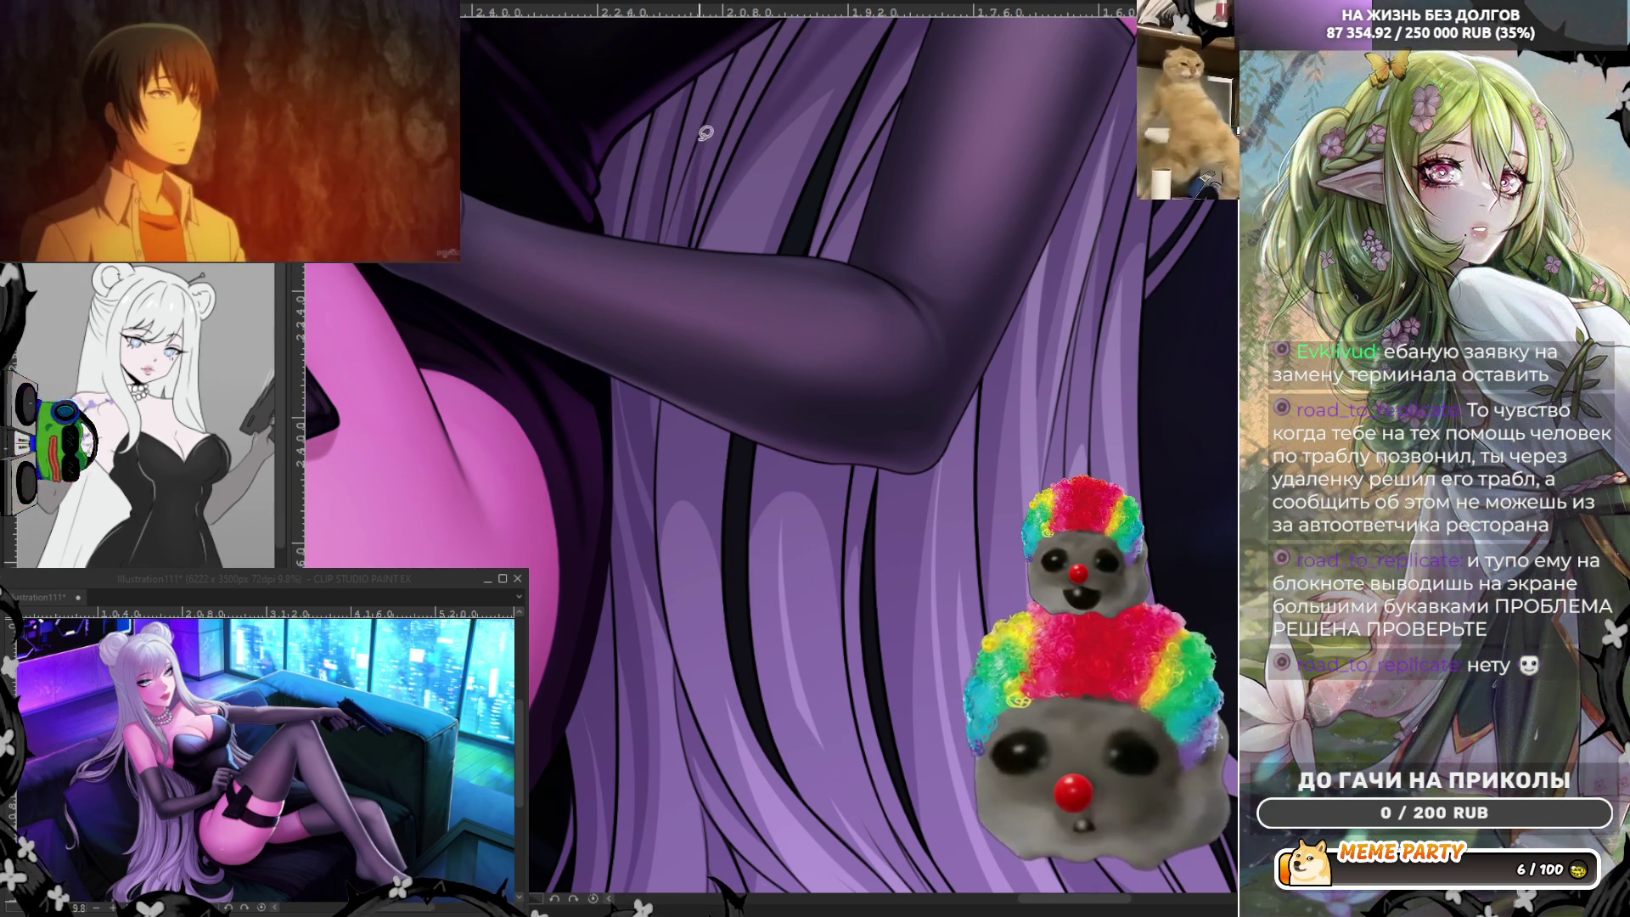
Lay a light strand across the hair above the elbow and extend it upward, discarding one stroke.
left_click_drag(694, 191, 753, 32)
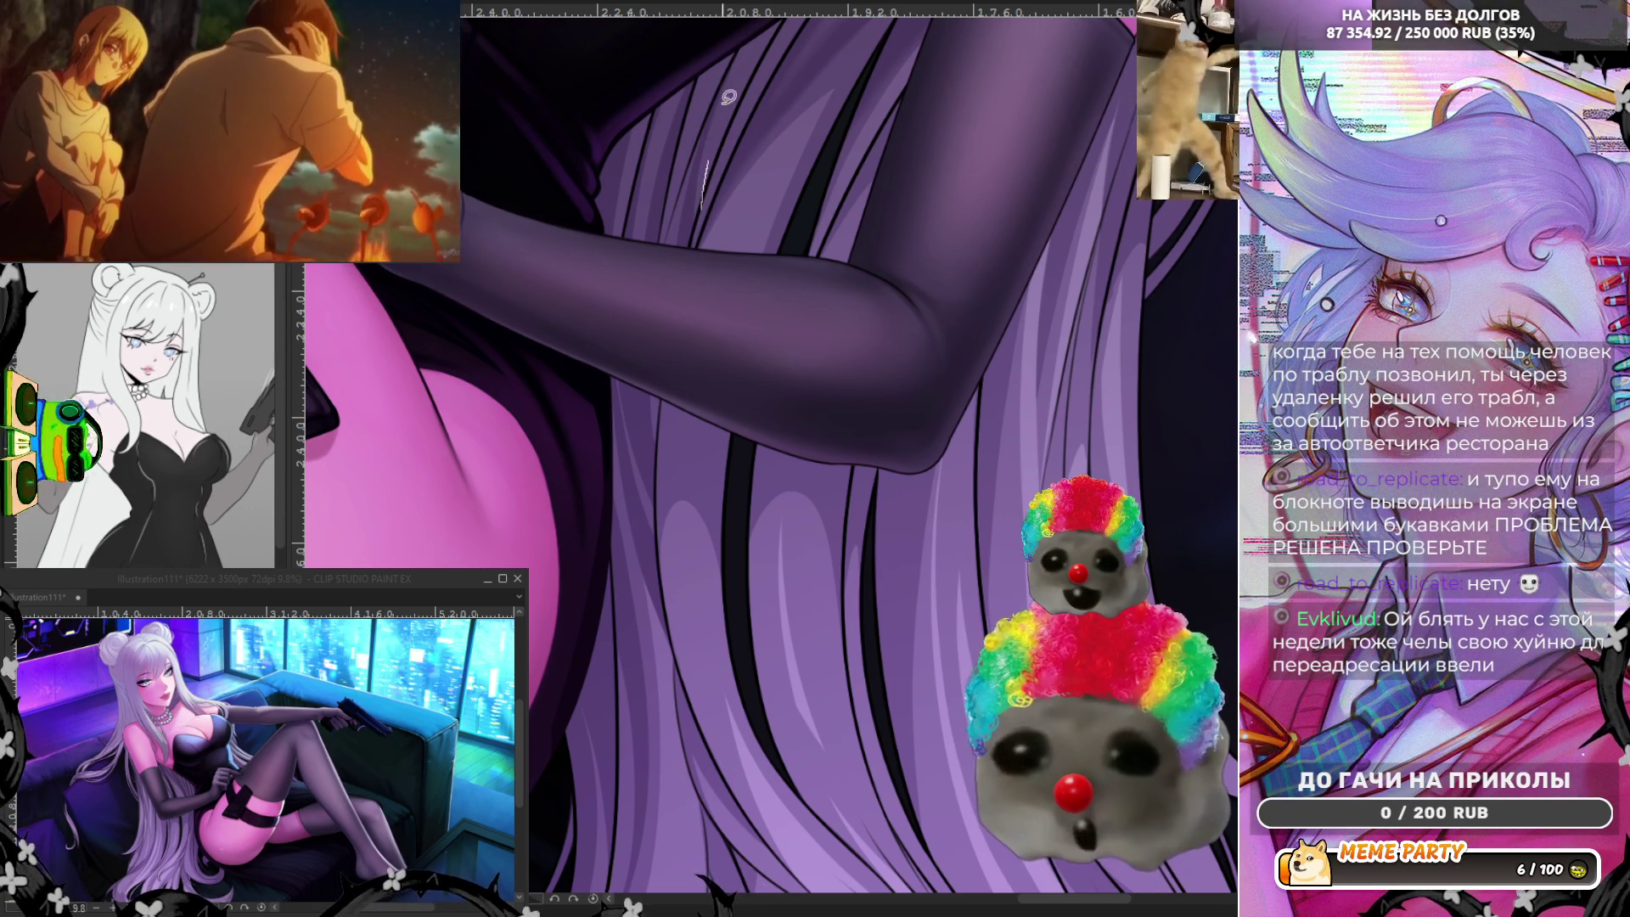
mouse_move(757, 33)
left_mouse_down()
mouse_move(693, 226)
mouse_move(754, 66)
left_mouse_up()
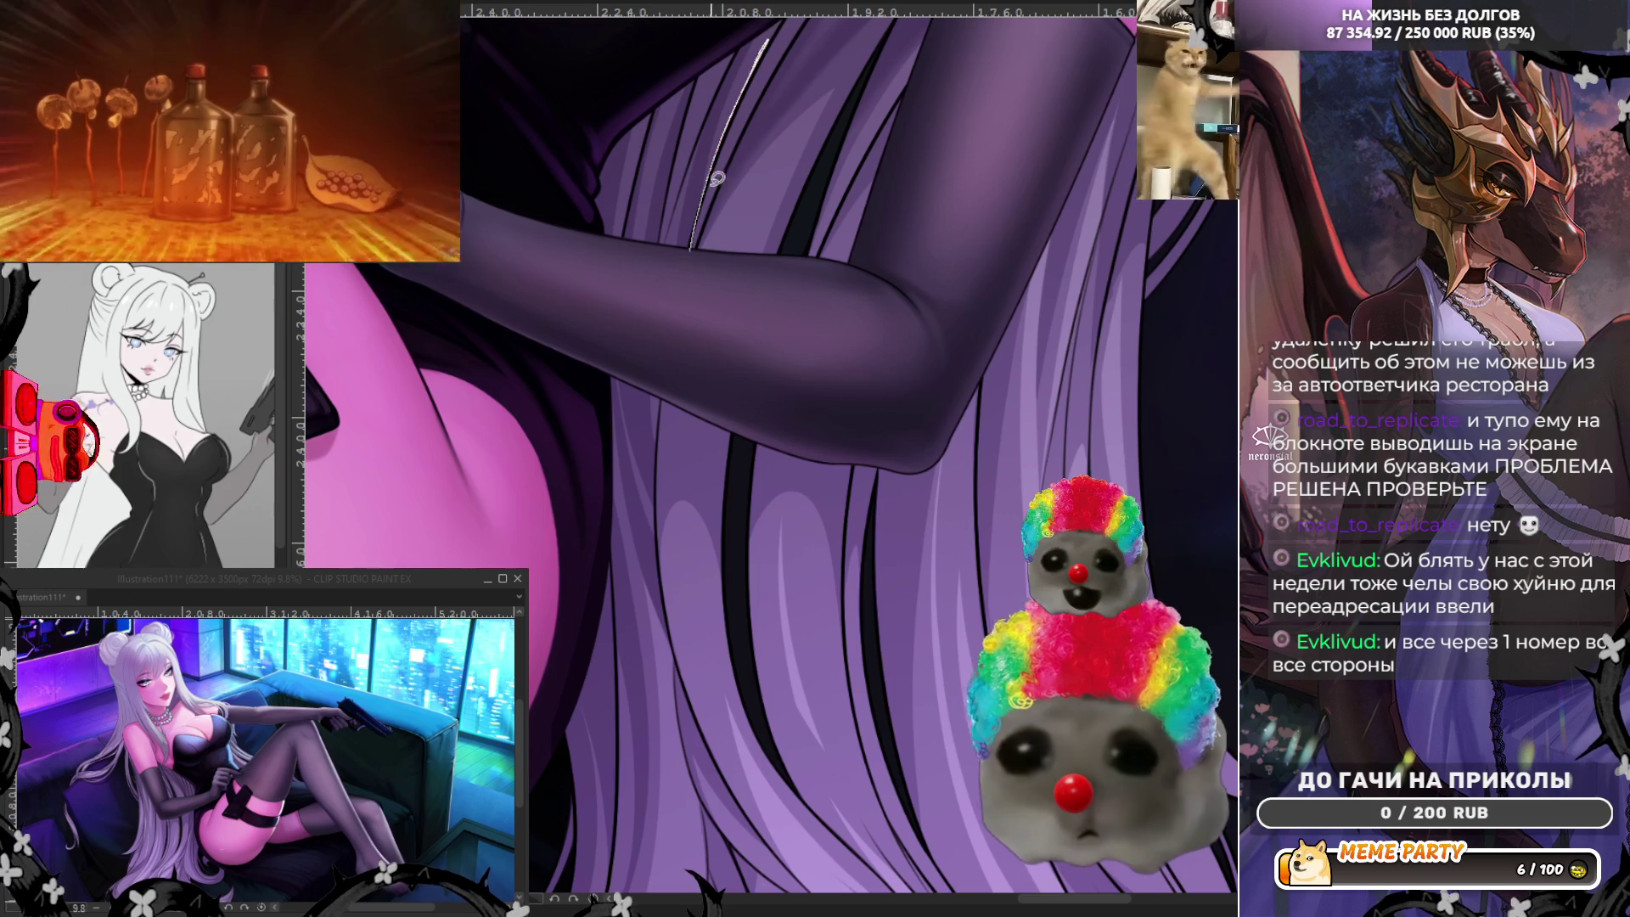
key("ctrl+z")
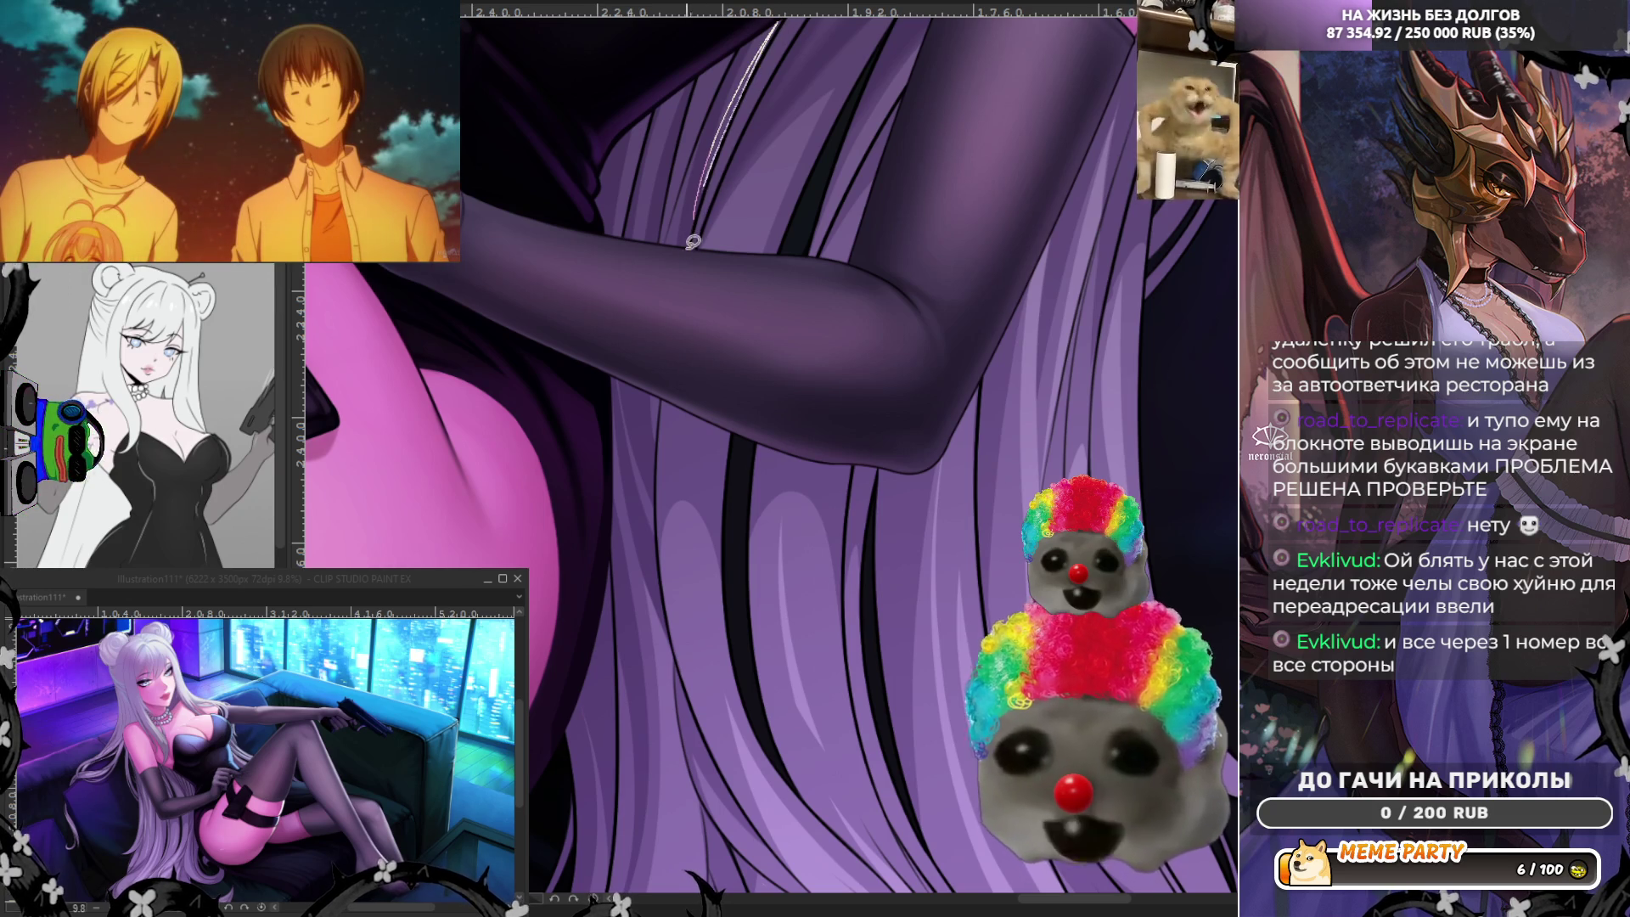
left_click_drag(695, 213, 750, 86)
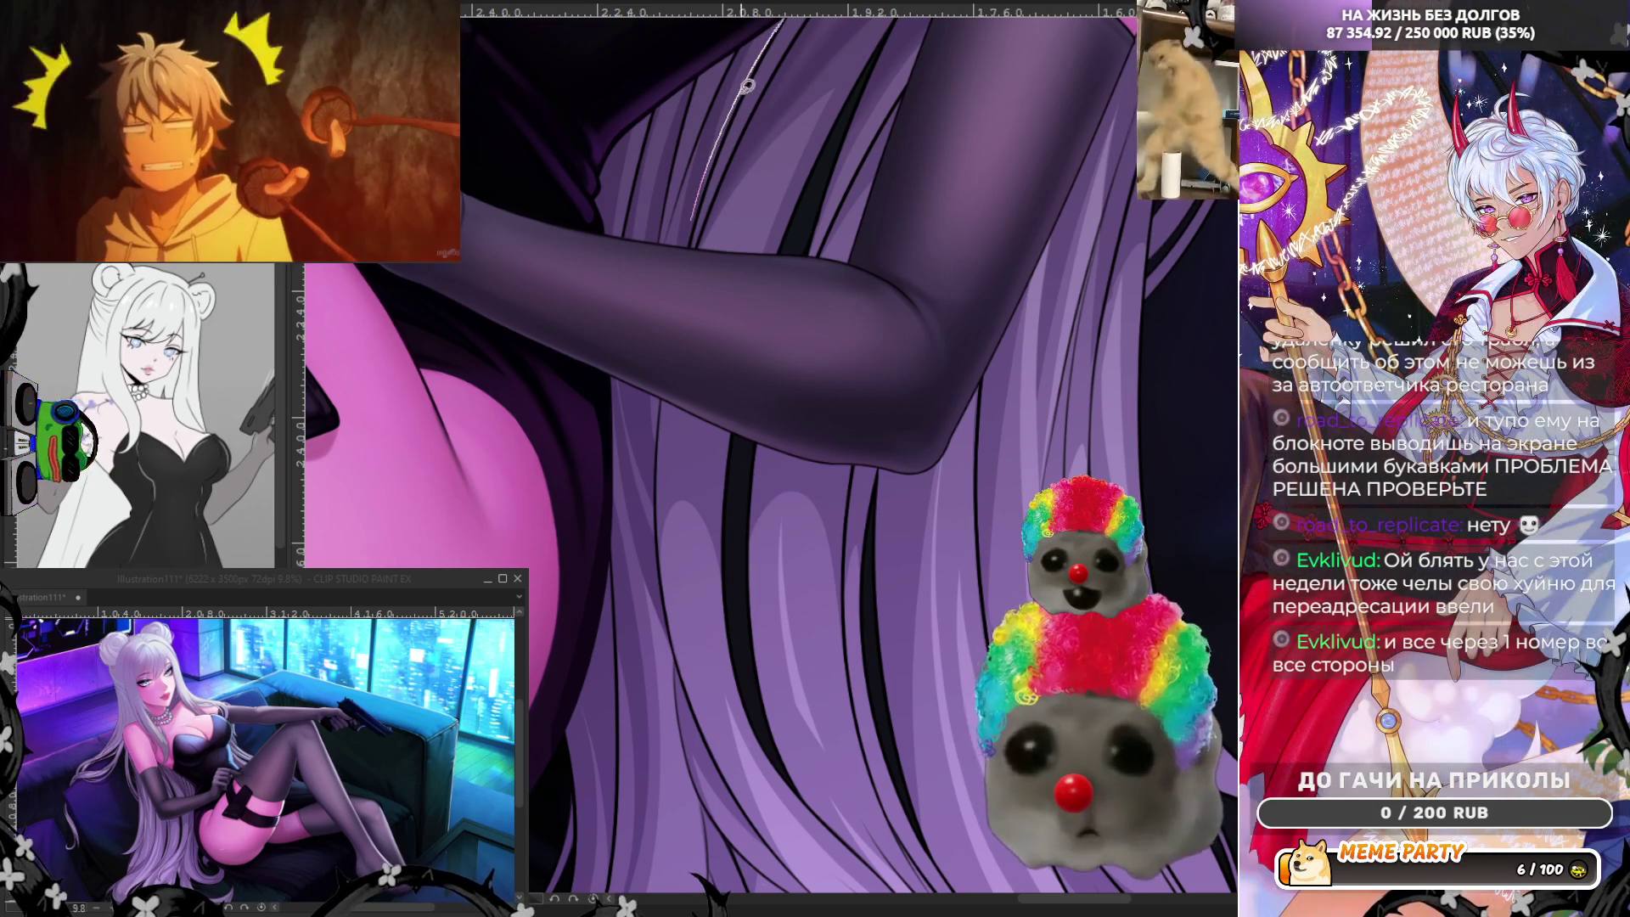
left_click_drag(772, 29, 765, 57)
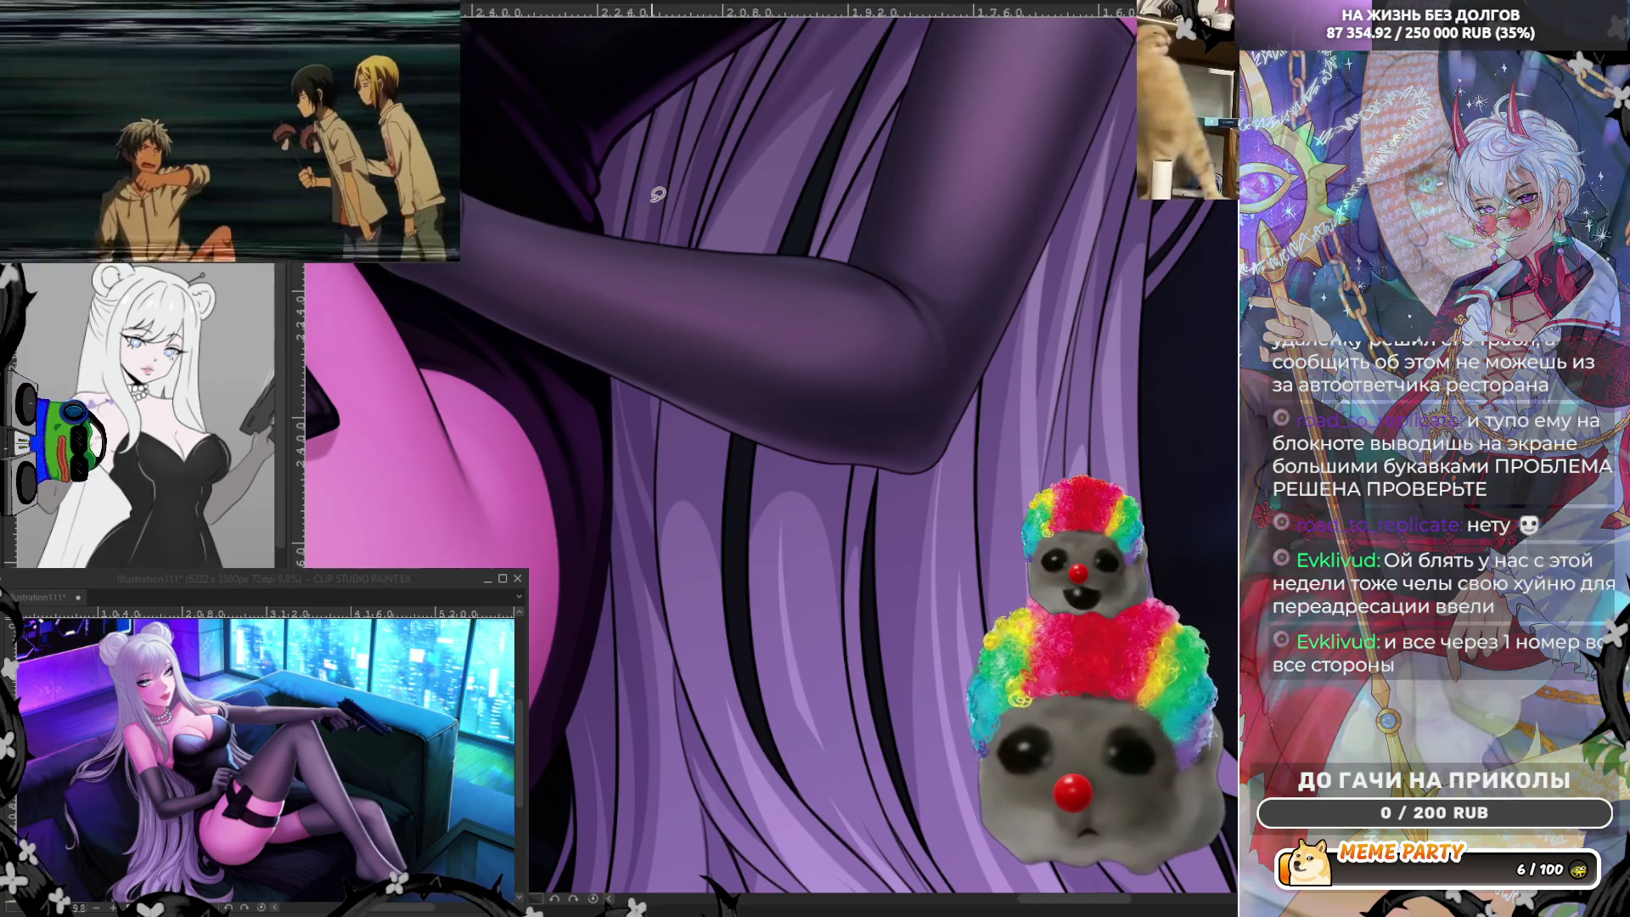
scroll(681, 252, "down", 2)
scroll(680, 240, "up", 1)
scroll(694, 273, "up", 1)
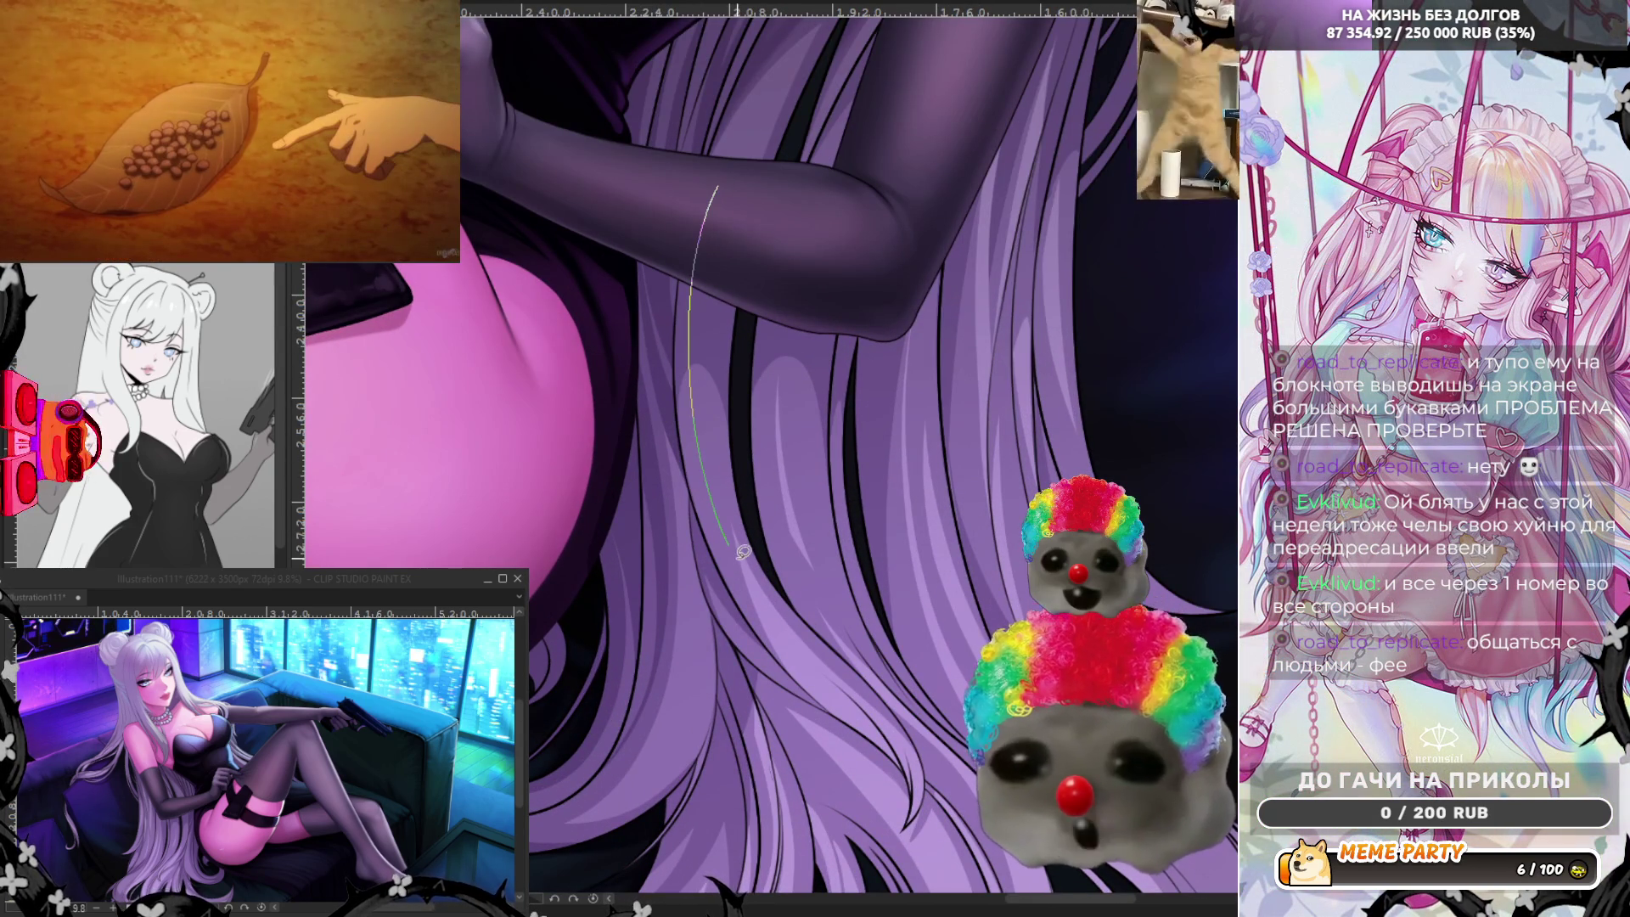
Outline and fill a thin strand shape running down the hair below the arm.
left_click_drag(743, 551, 707, 244)
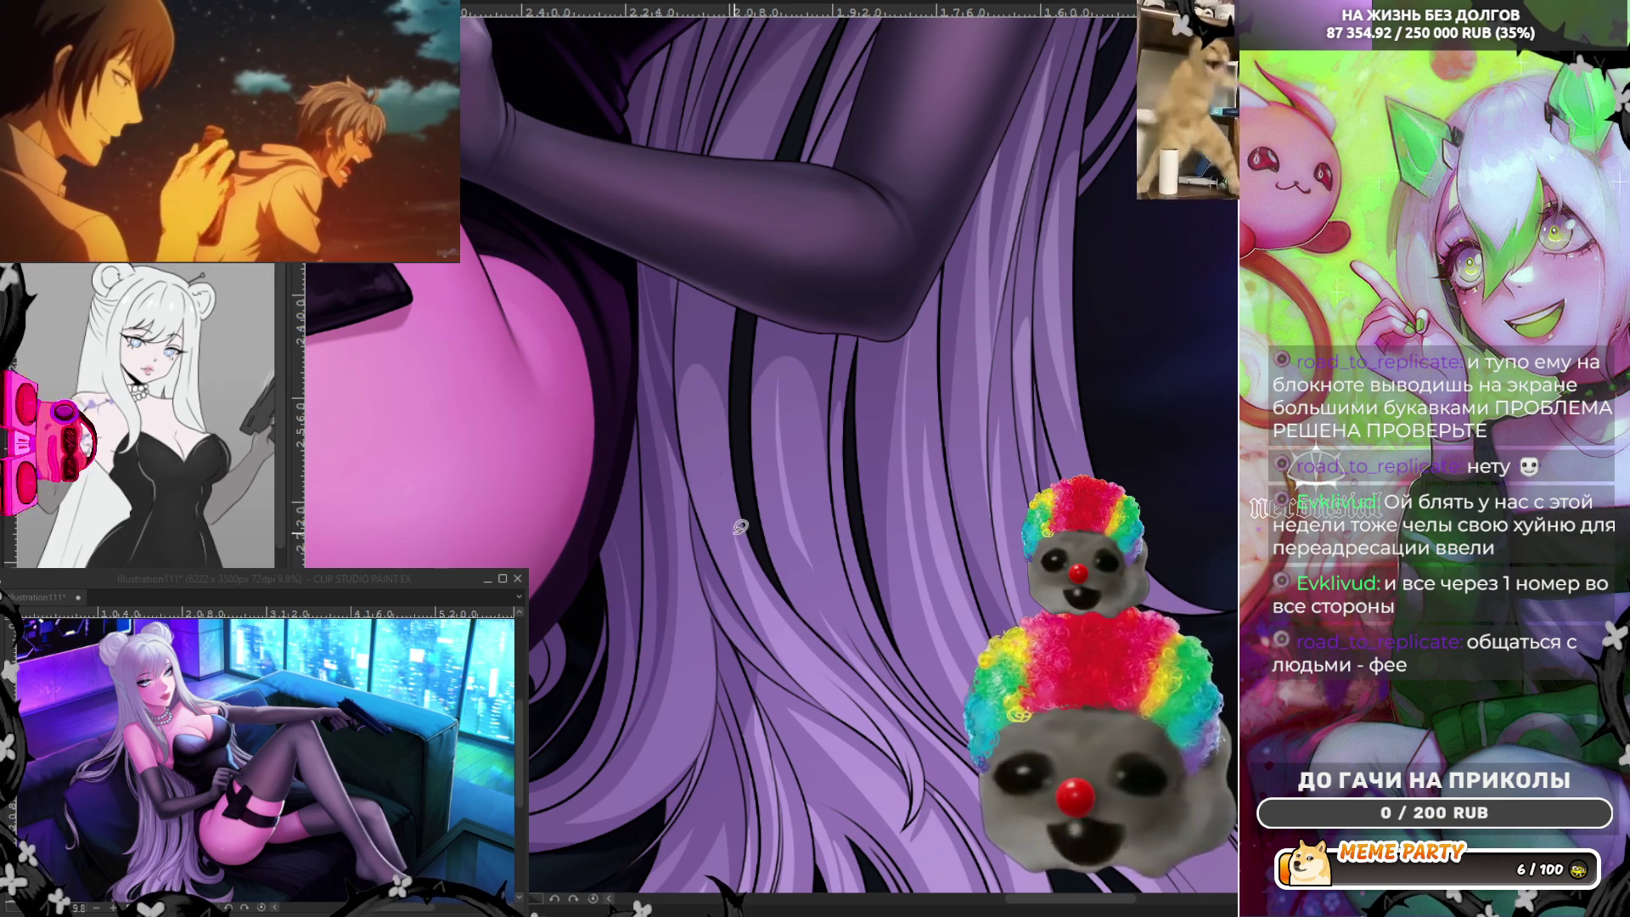
left_click_drag(736, 245, 736, 505)
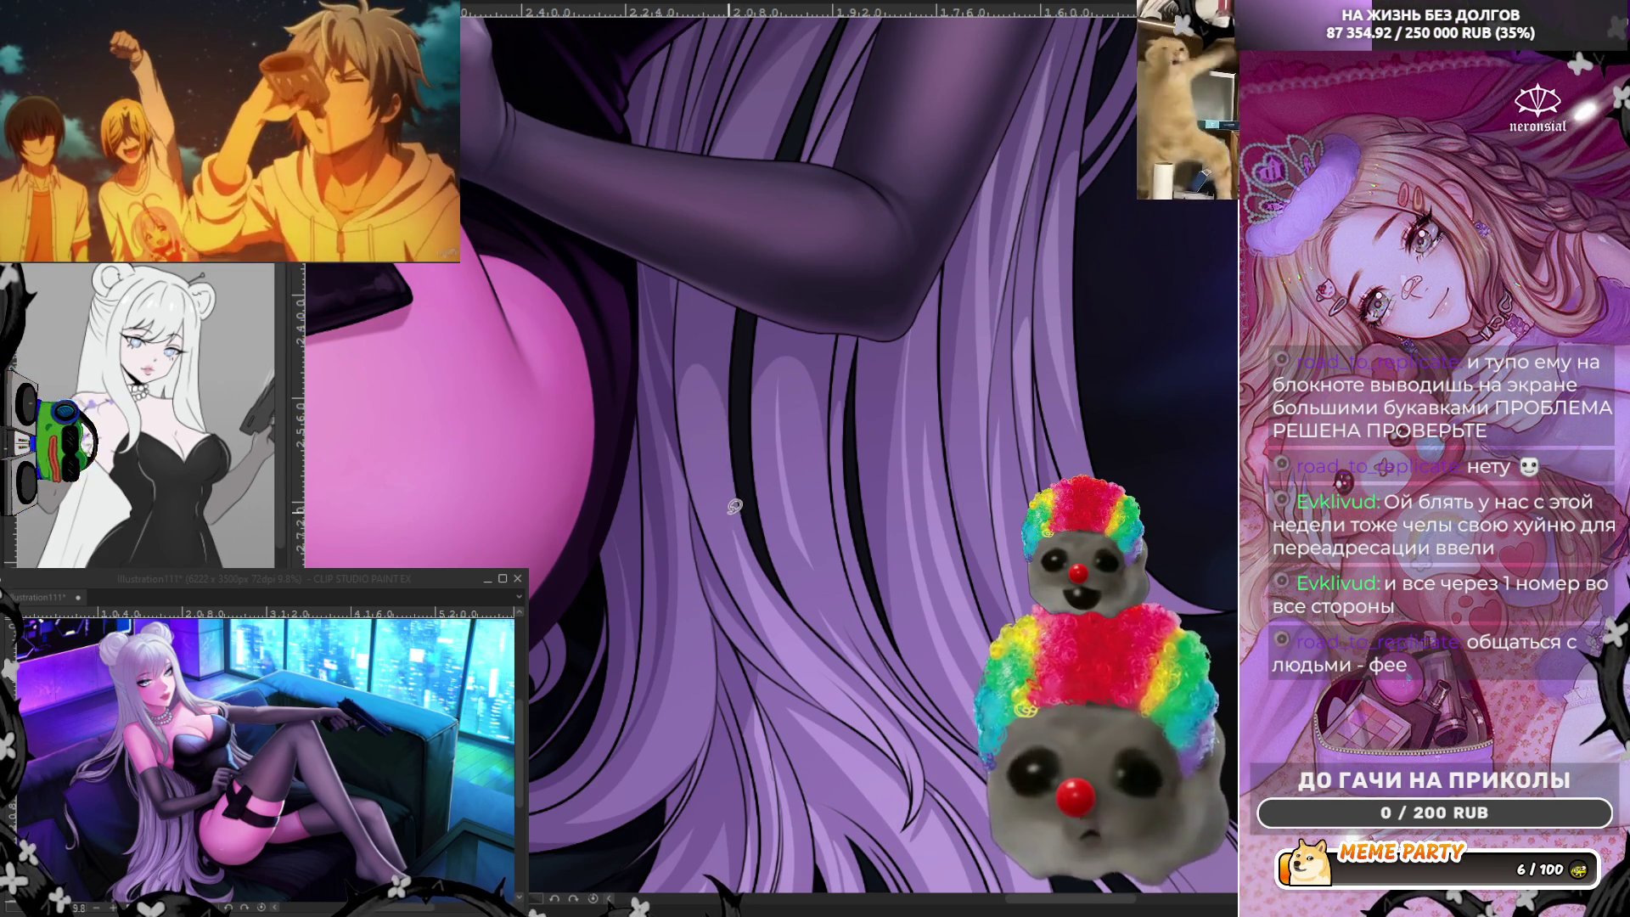
left_click_drag(720, 255, 734, 506)
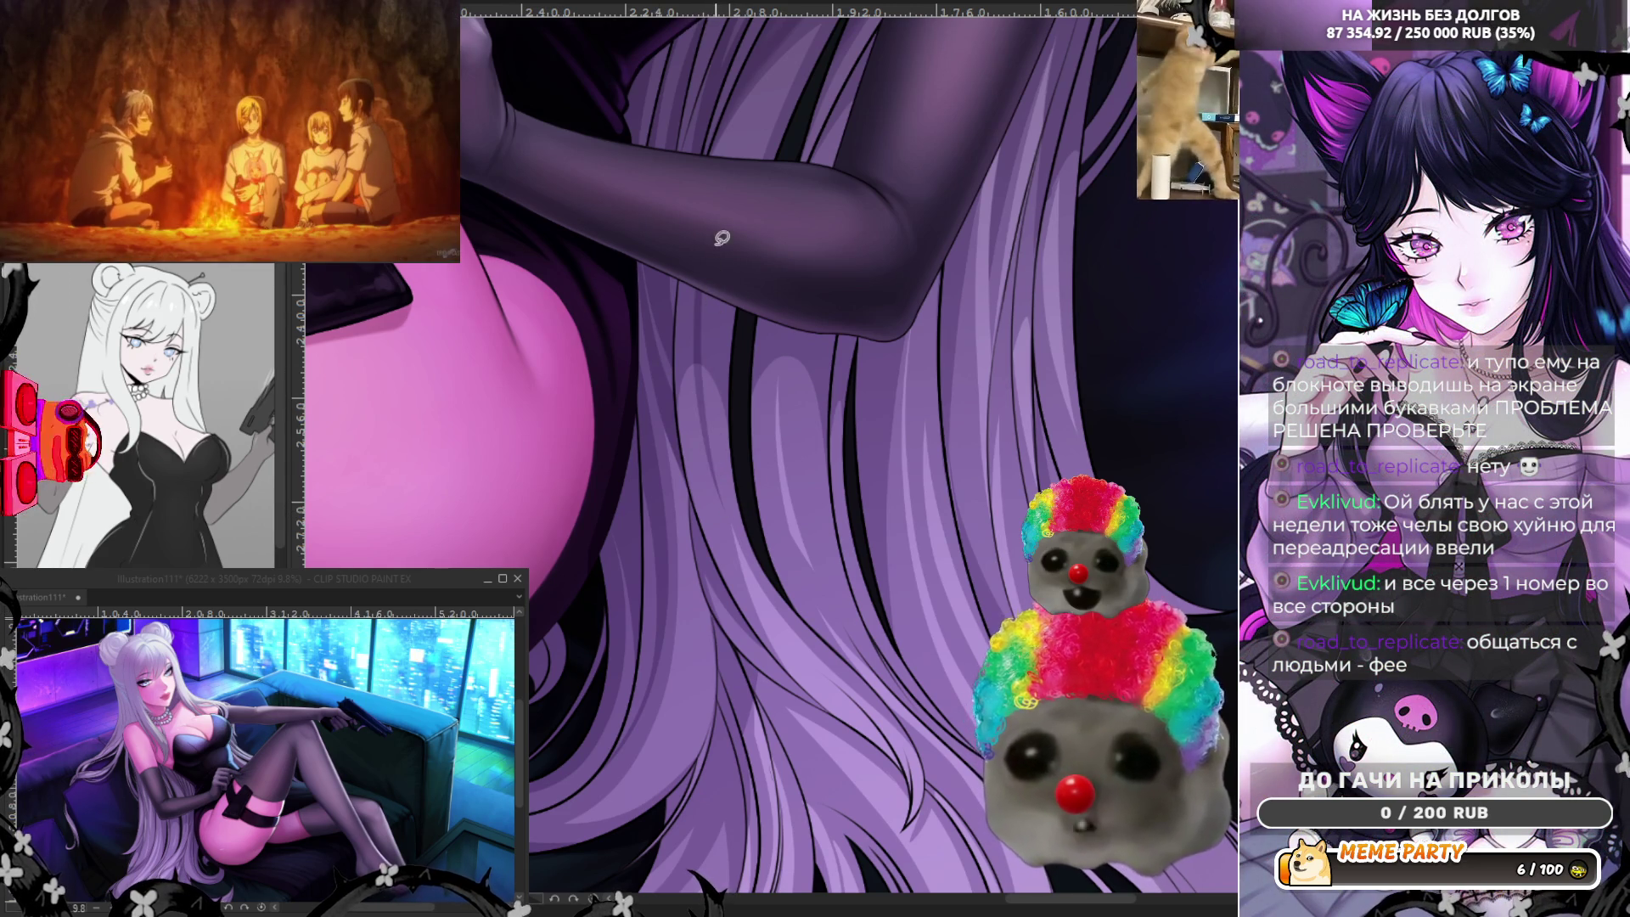
left_click_drag(722, 237, 721, 453)
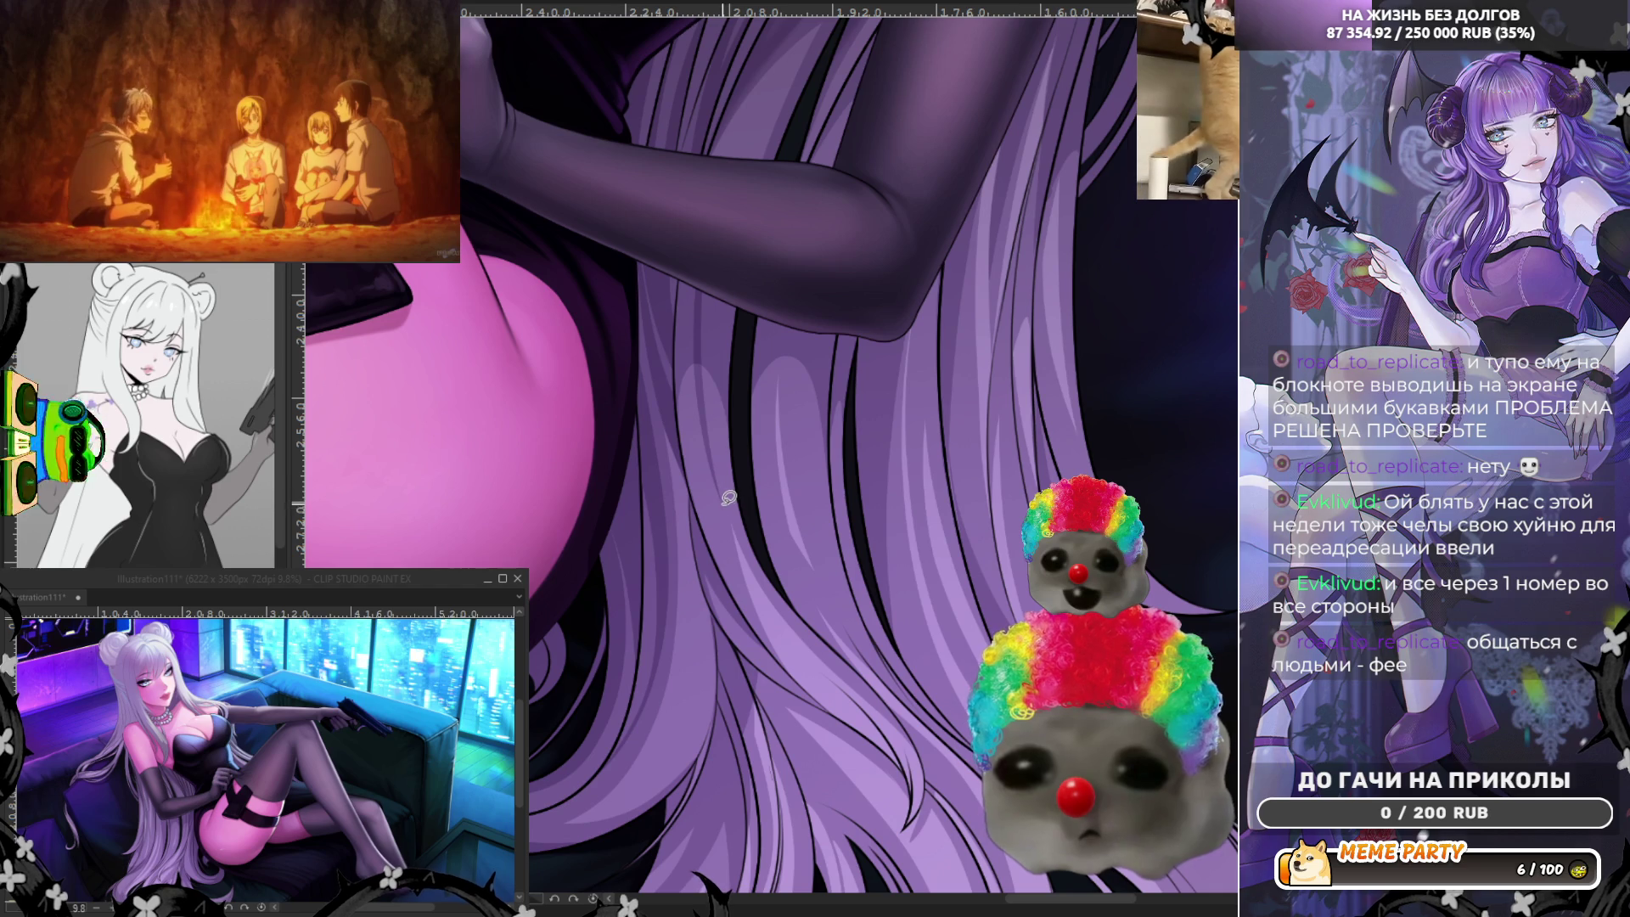
left_click_drag(728, 496, 722, 246)
left_click_drag(712, 440, 732, 499)
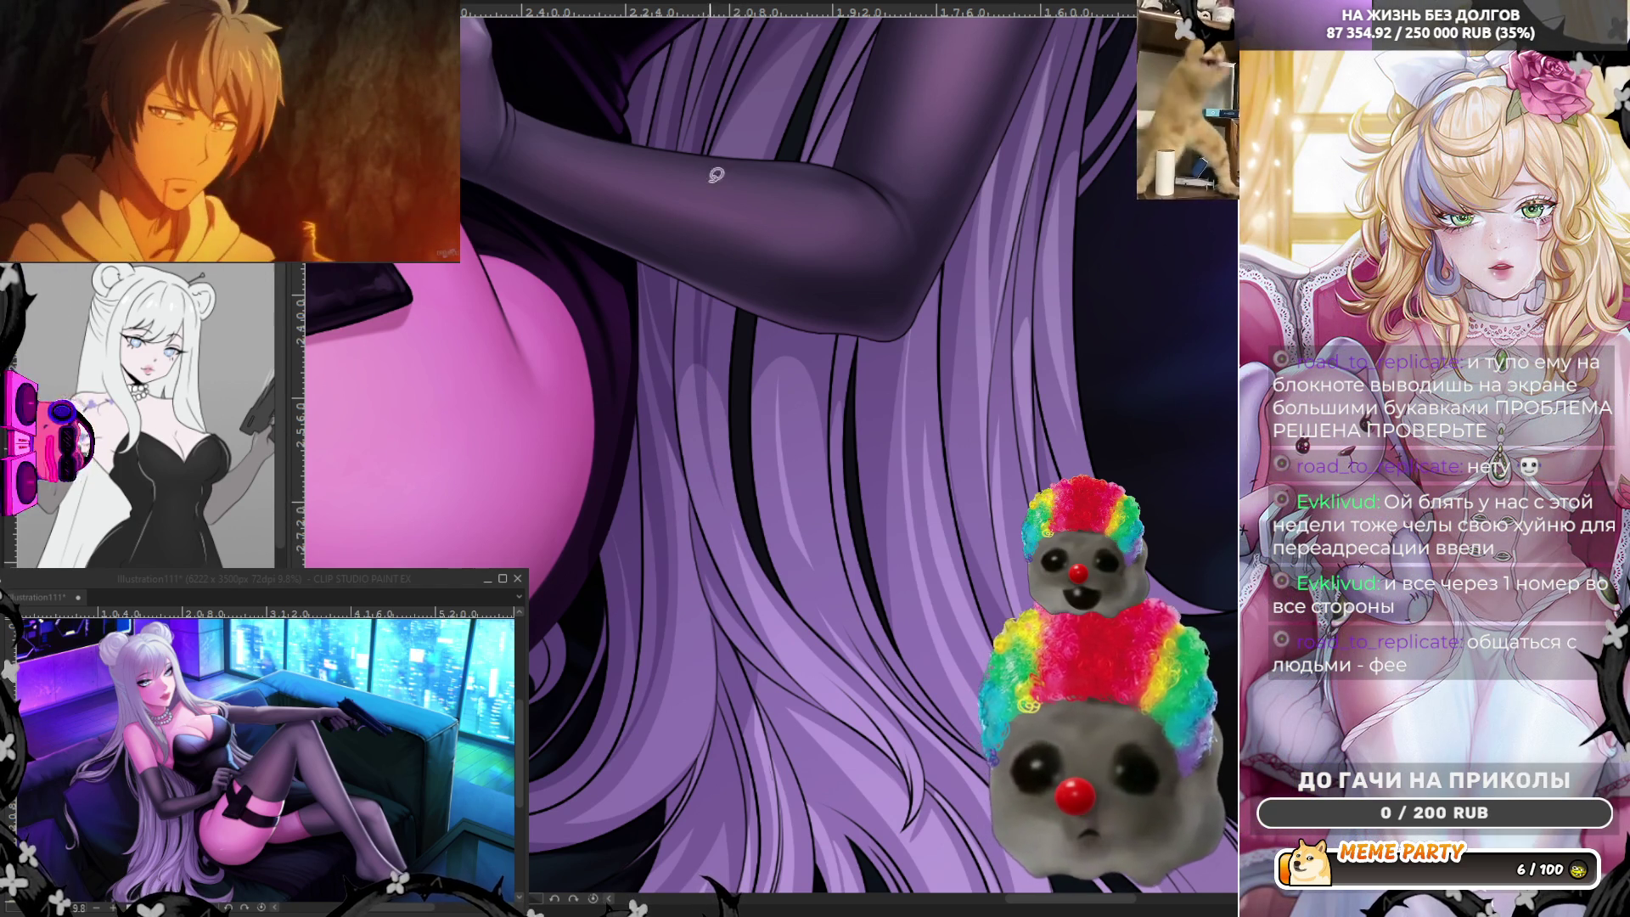
Outline and fill further strands beside it, reaching lower down the hair.
left_click_drag(782, 267, 793, 491)
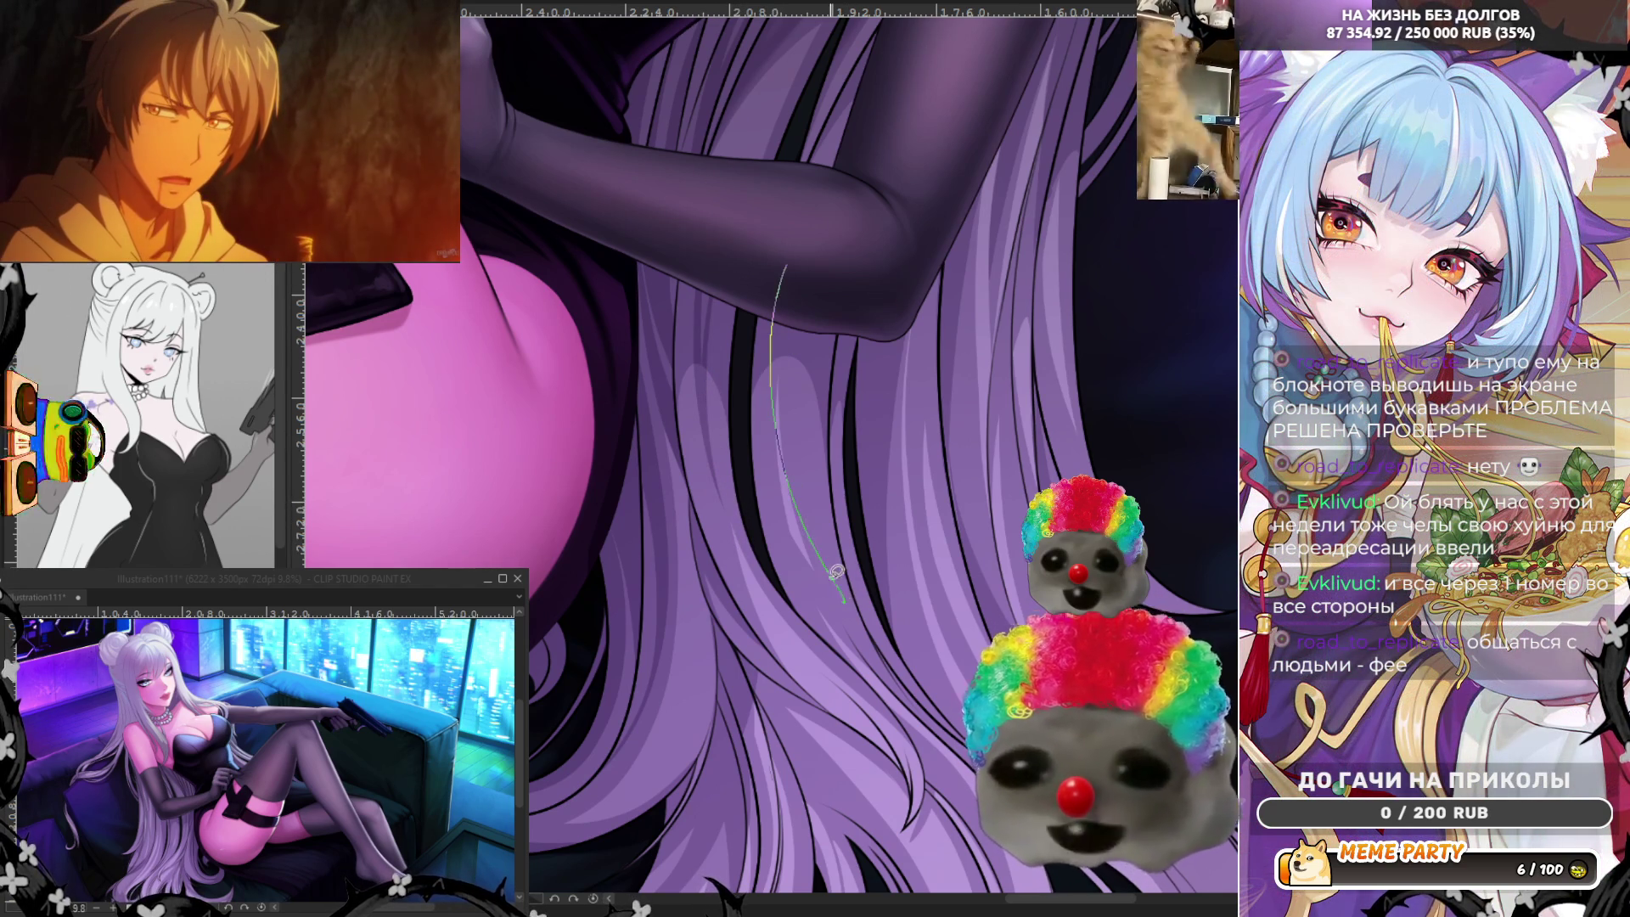
left_click_drag(777, 342, 774, 357)
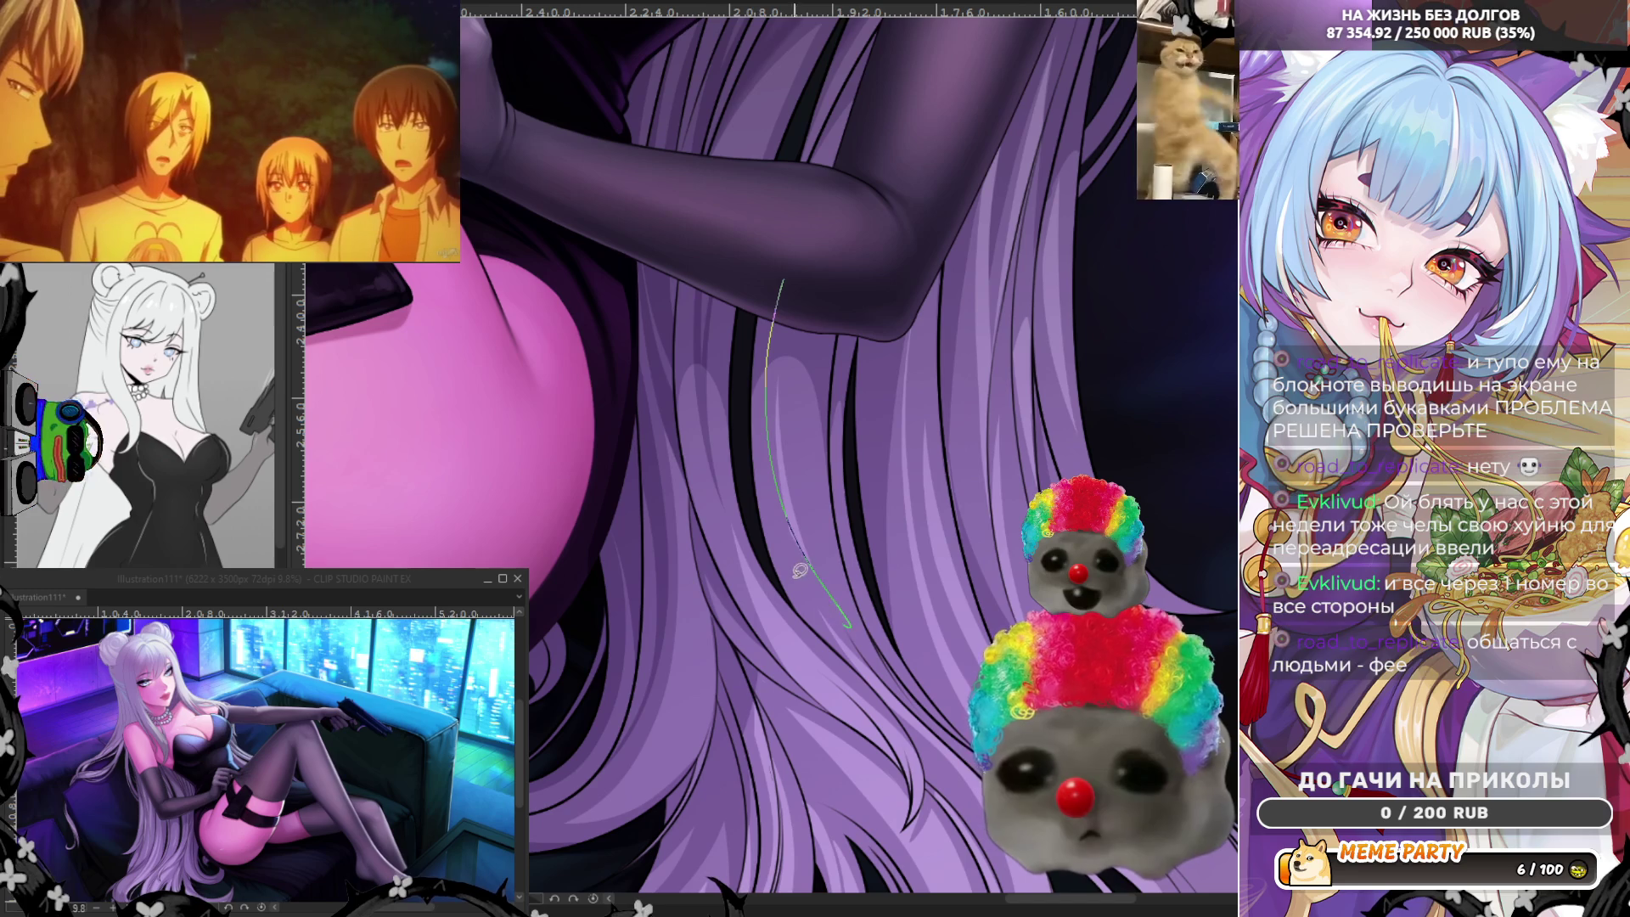
left_click_drag(776, 280, 742, 365)
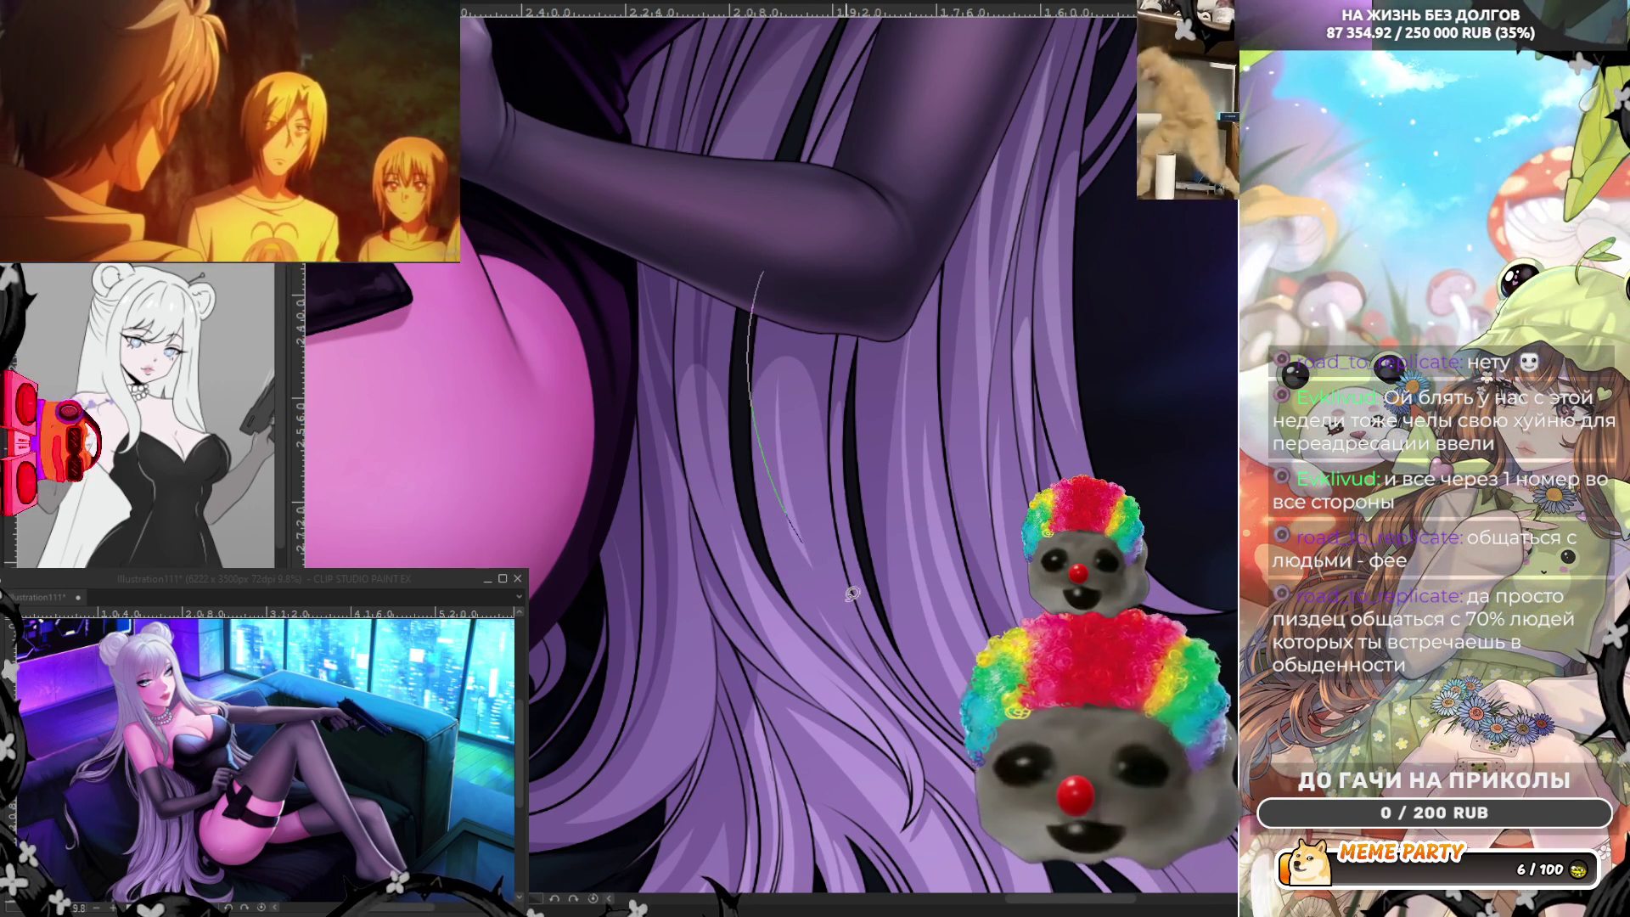
left_click_drag(769, 263, 835, 602)
left_click_drag(775, 265, 735, 360)
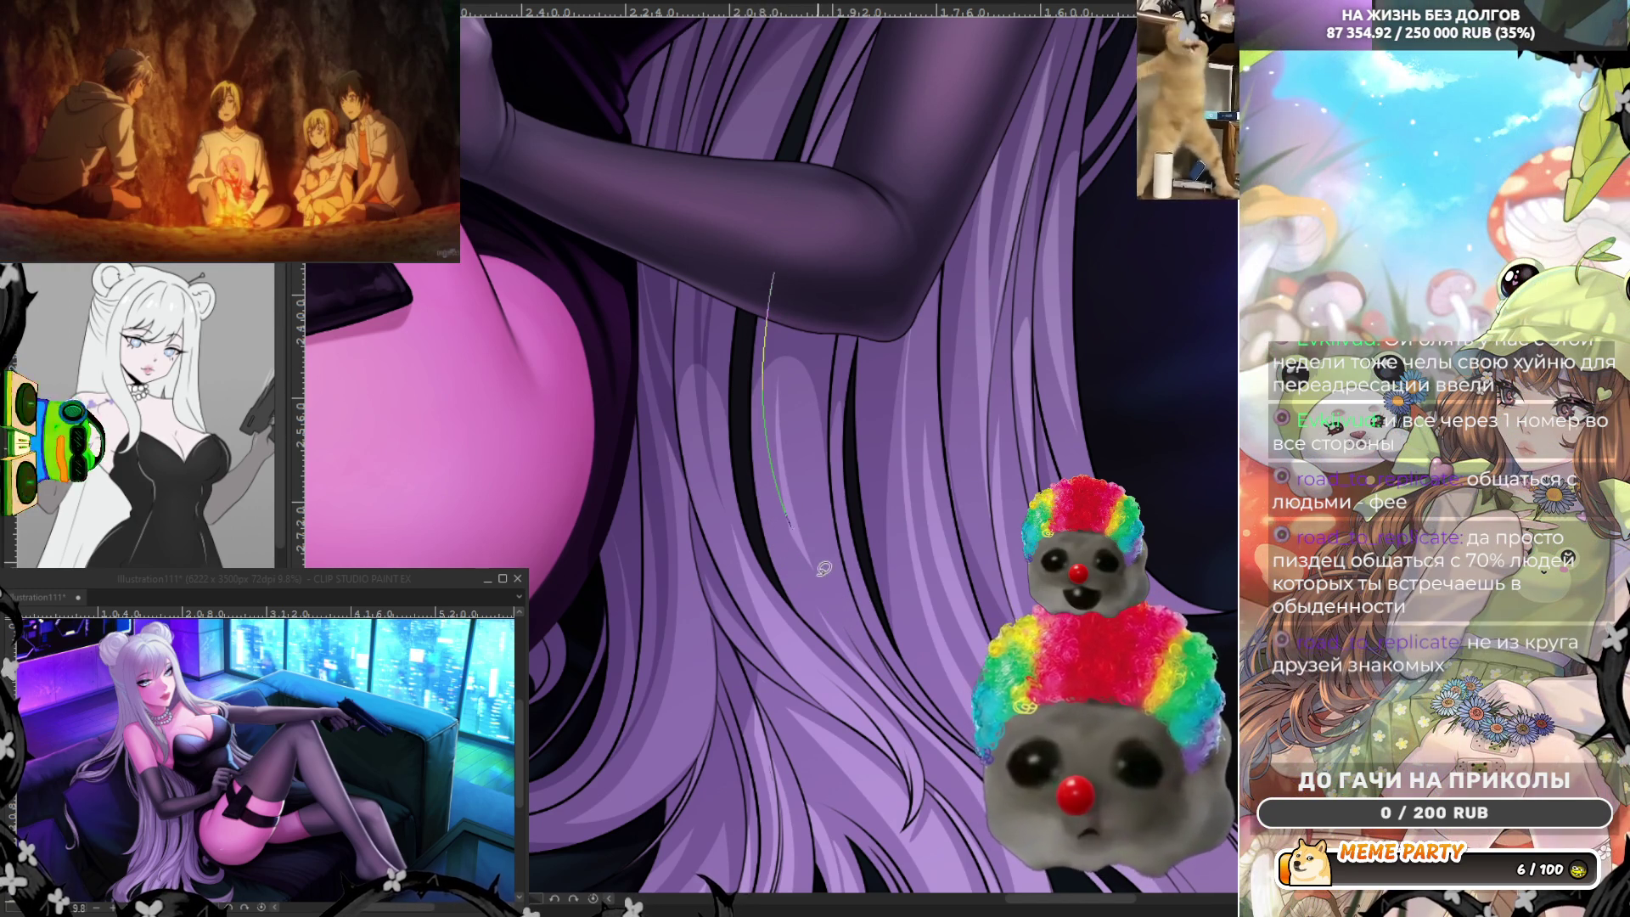
Extend the strand lower and add short, long and curved strand lines under the arm.
left_click_drag(770, 434, 849, 629)
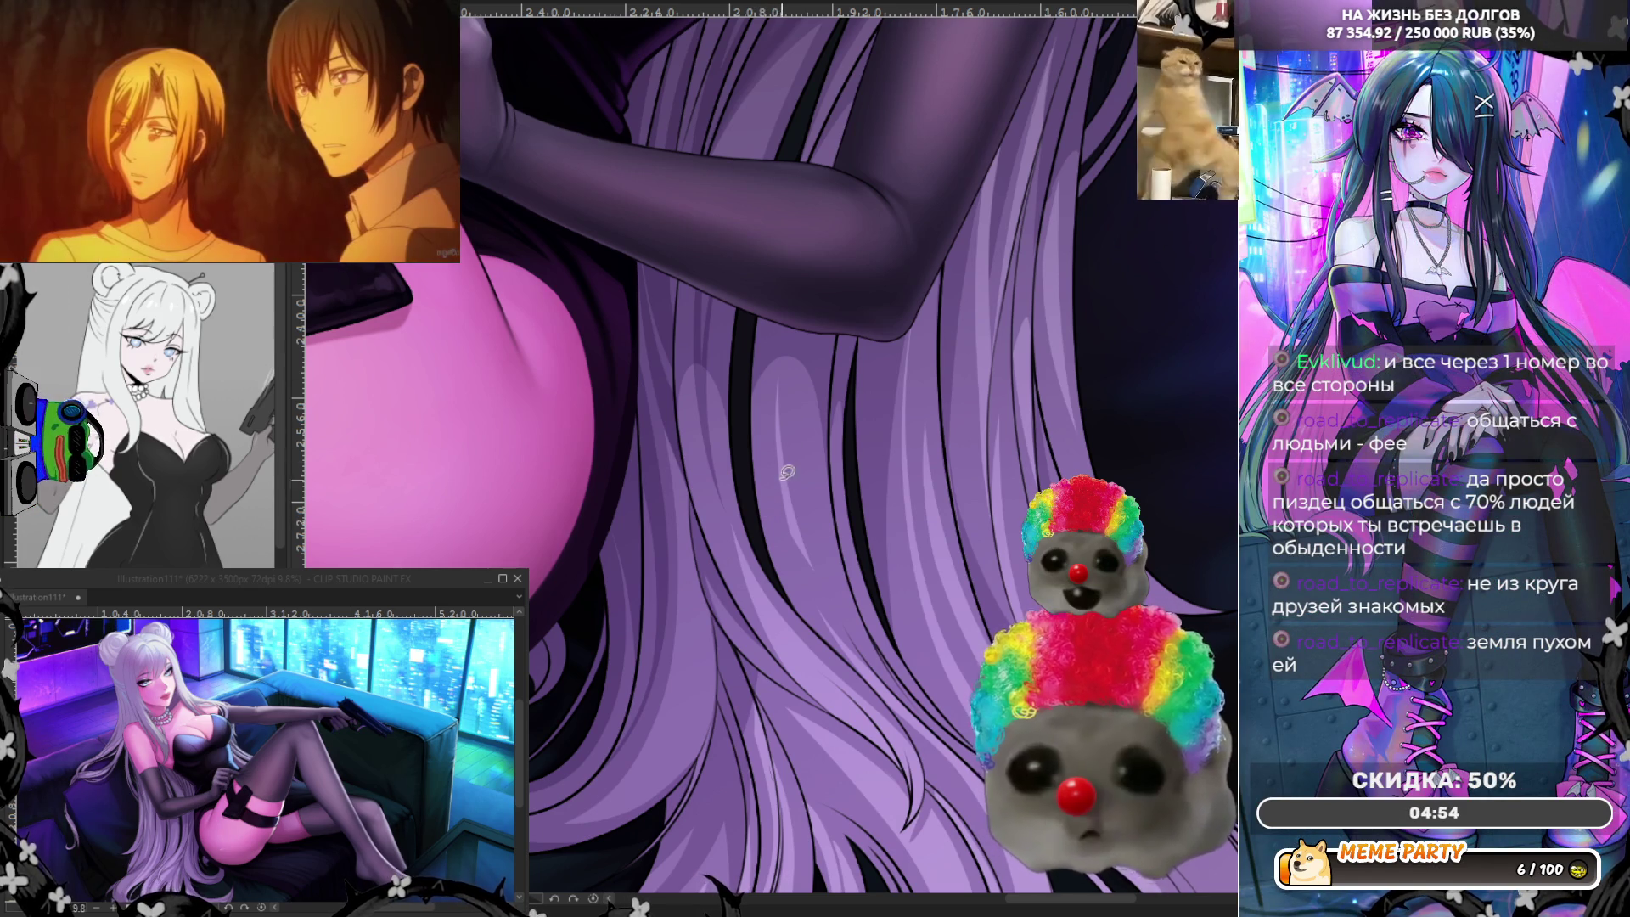
left_click_drag(759, 297, 751, 389)
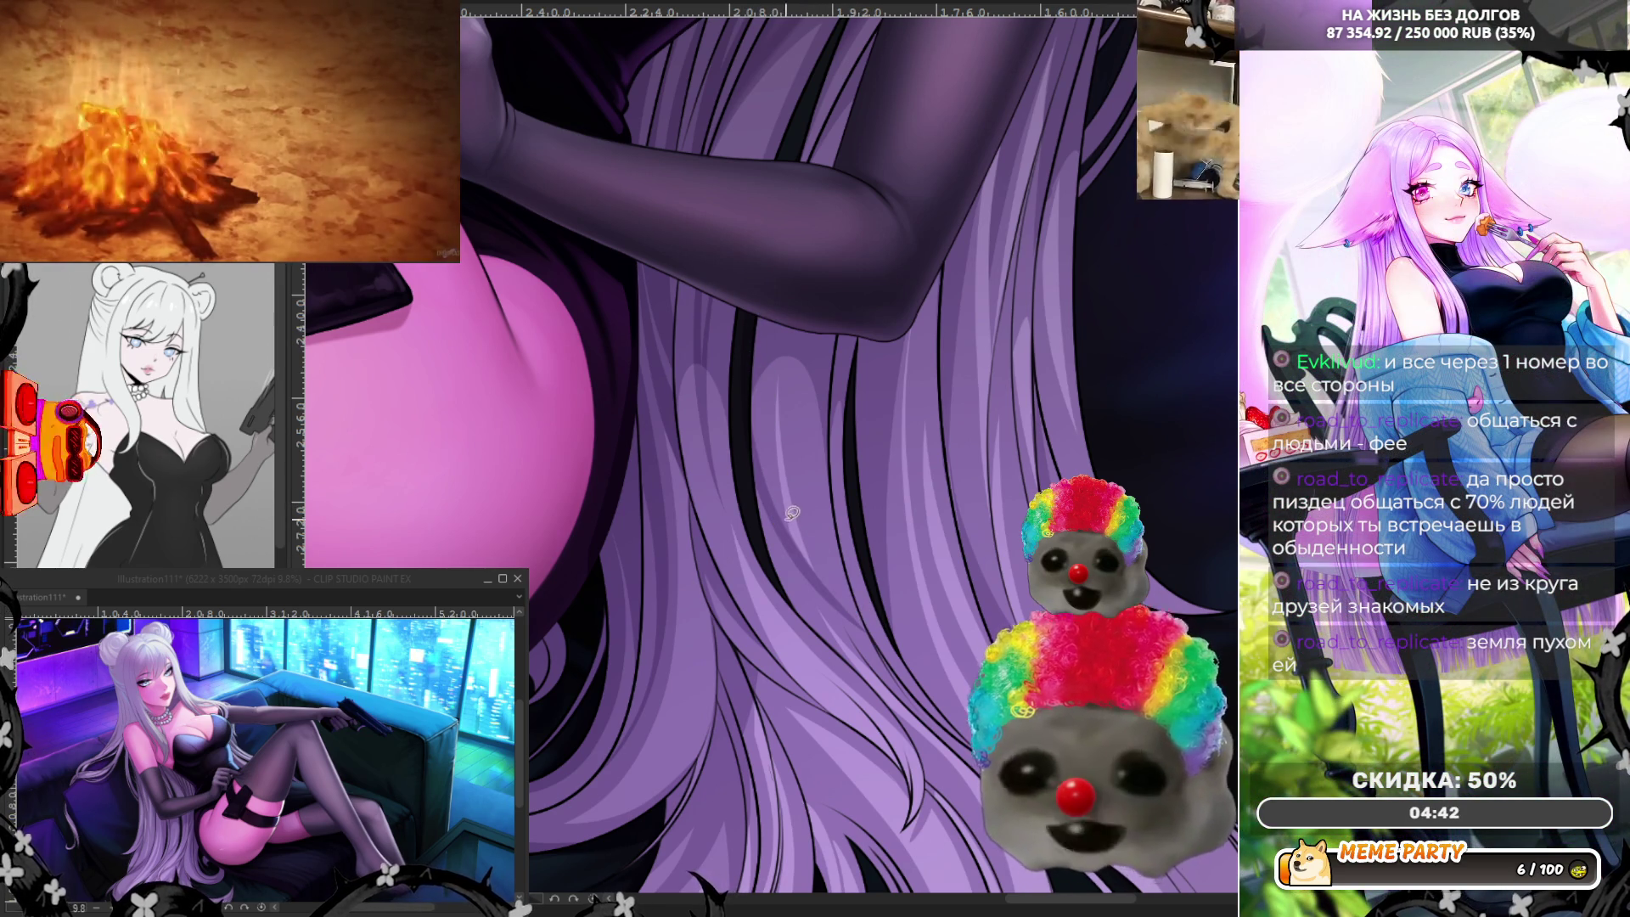
left_click_drag(826, 589, 751, 327)
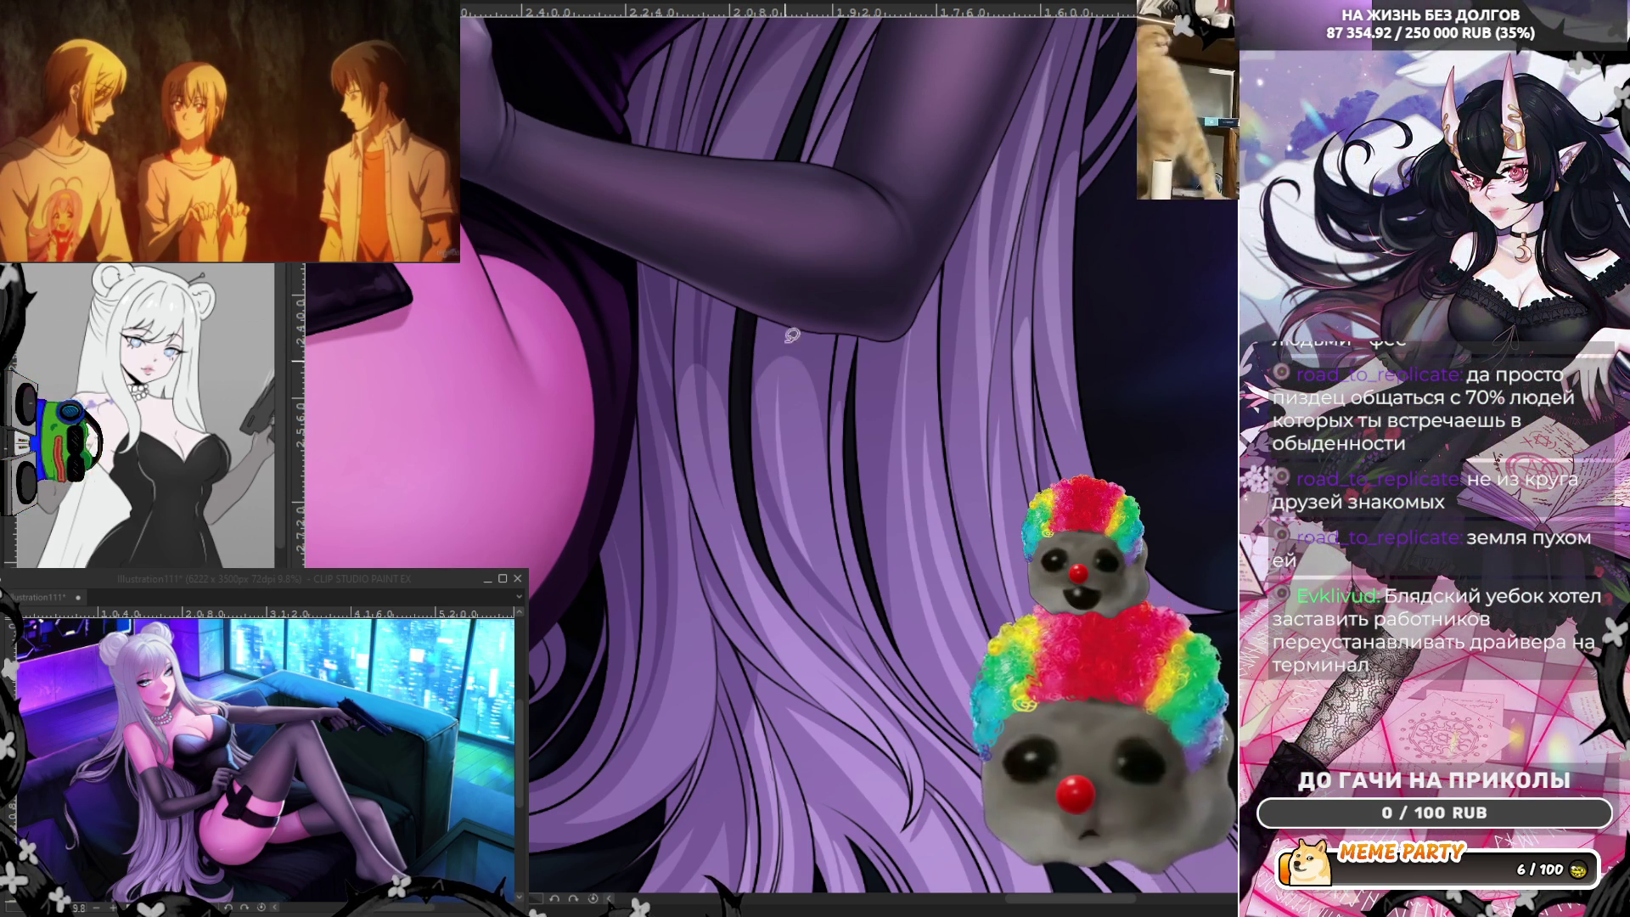
left_click_drag(793, 250, 853, 581)
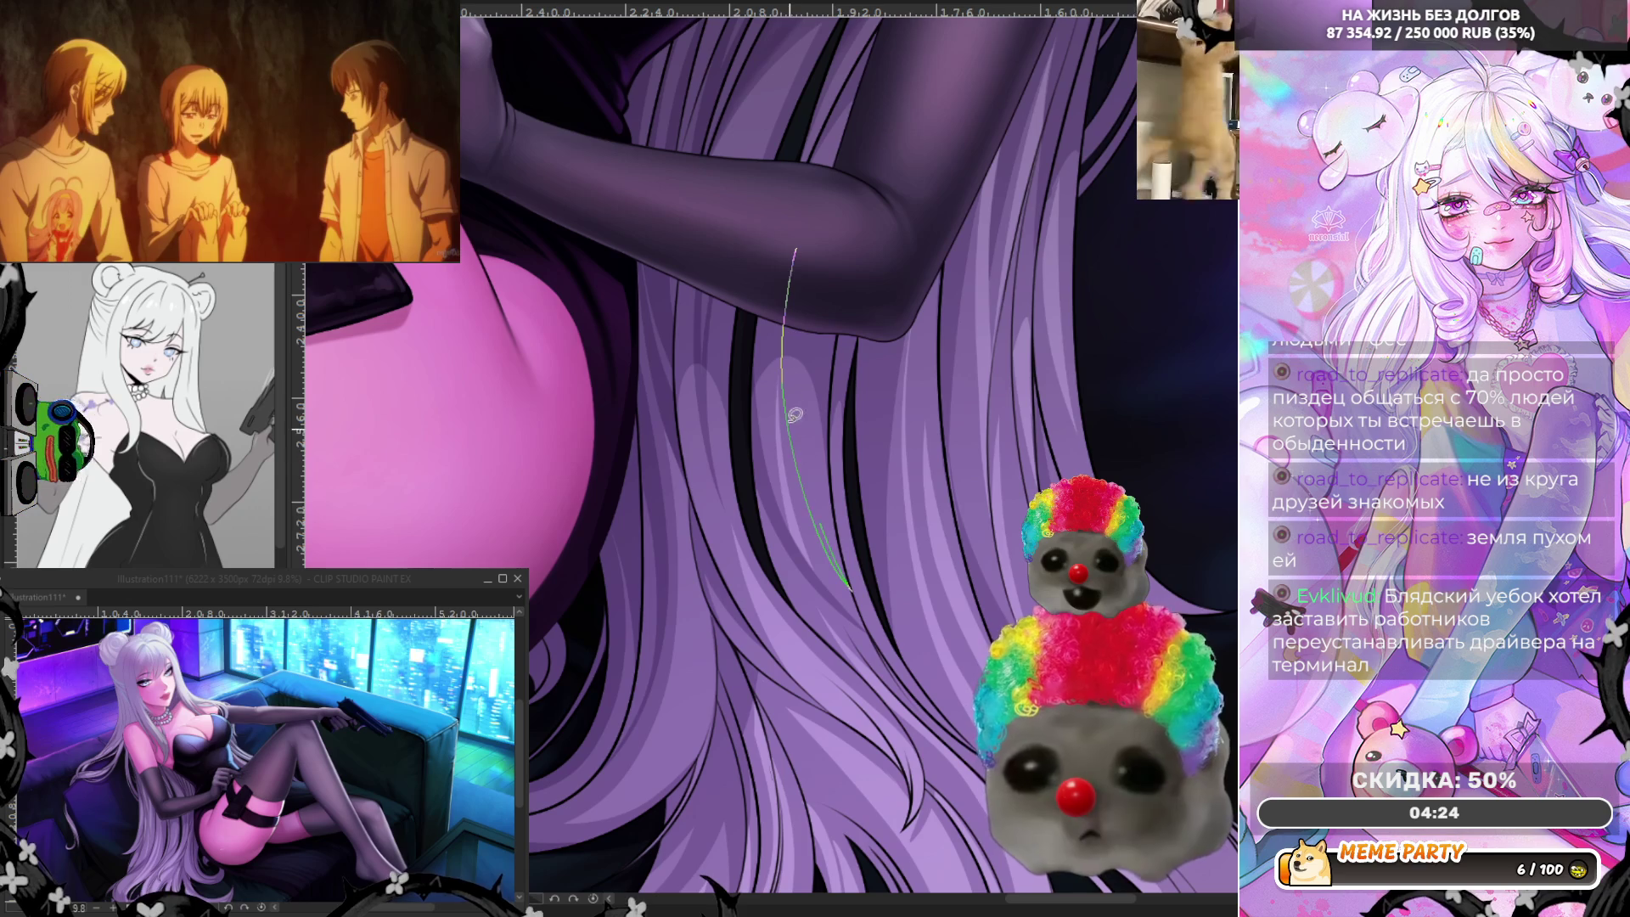
Undo the curved strands, try one beside the arm and discard it too.
key("ctrl+z")
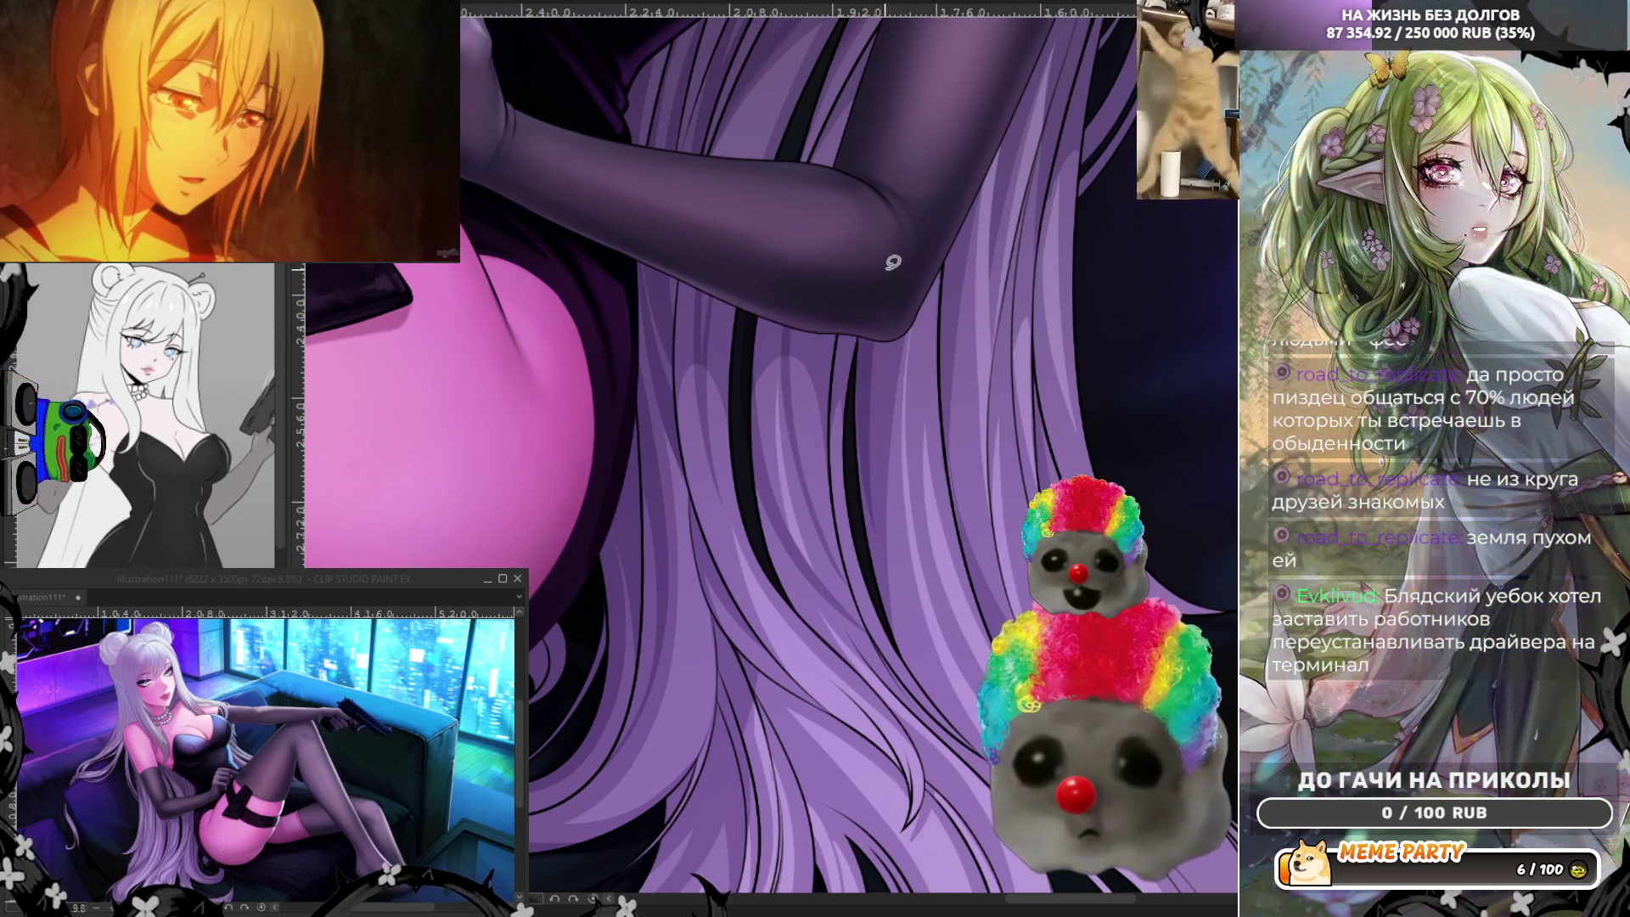
key("ctrl+z")
left_click_drag(912, 279, 875, 385)
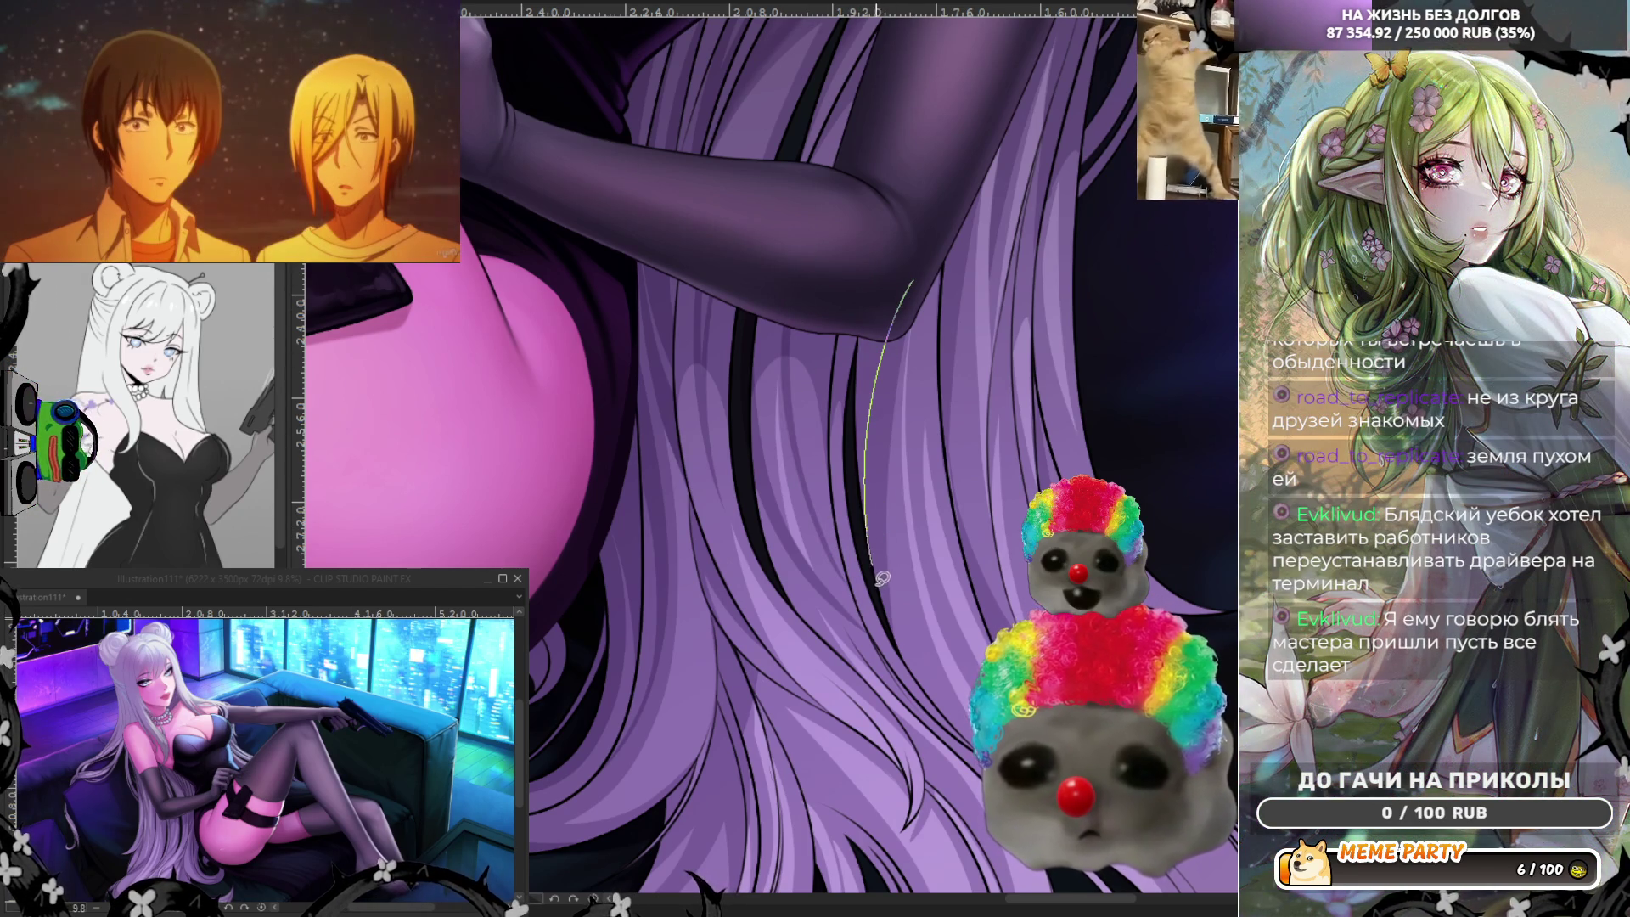
key("ctrl+z")
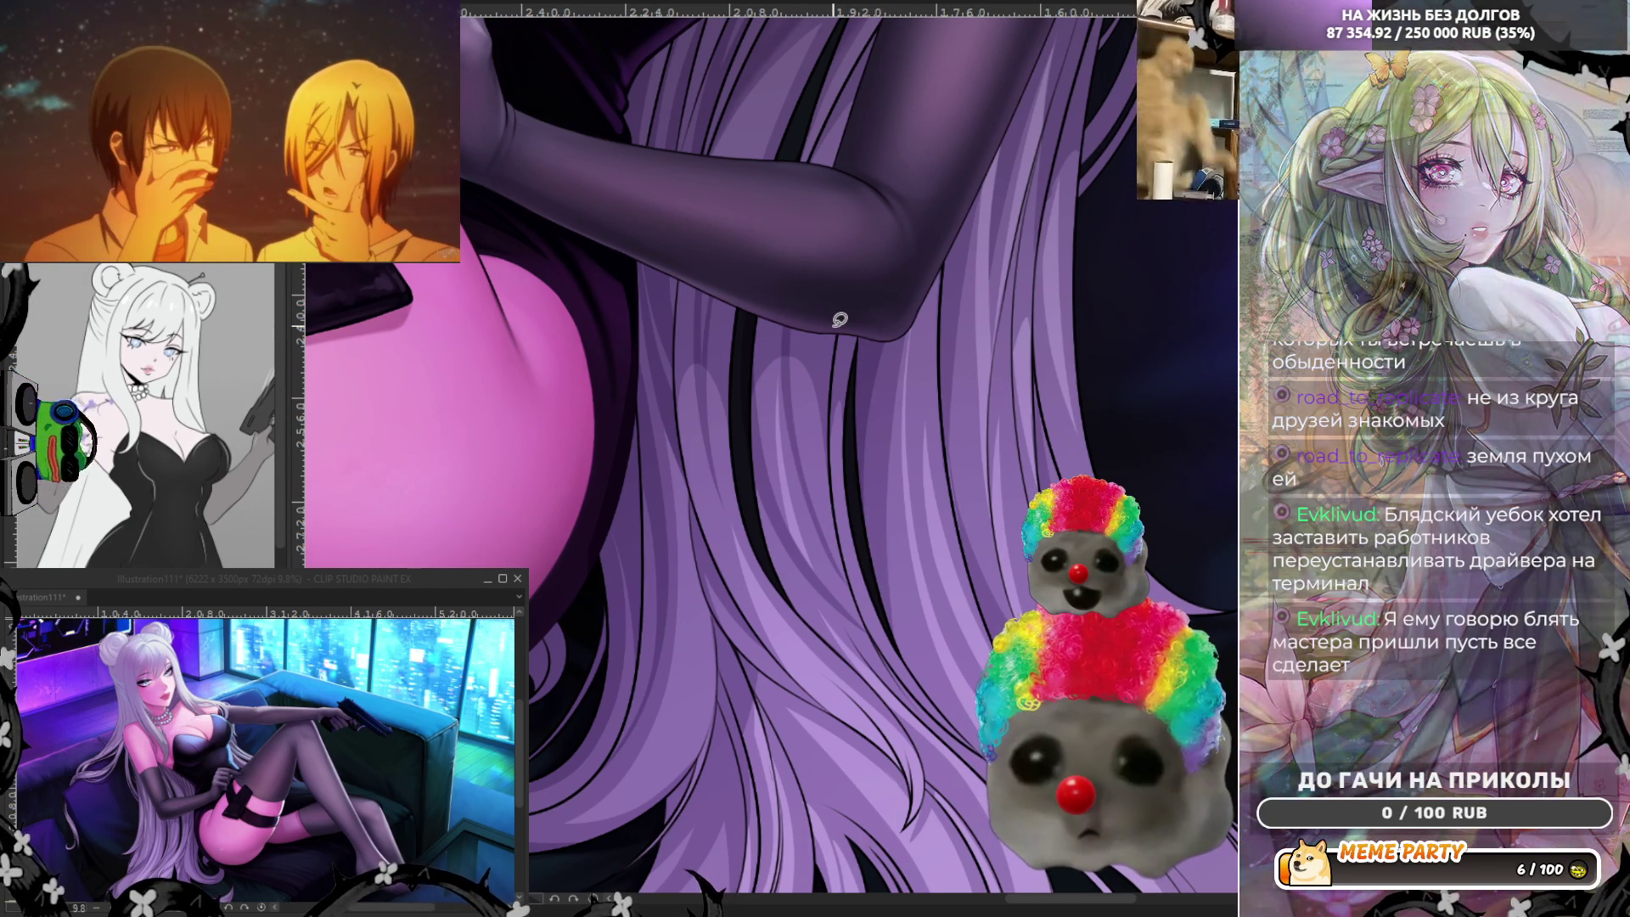
scroll(892, 535, "down", 3)
scroll(900, 587, "down", 3)
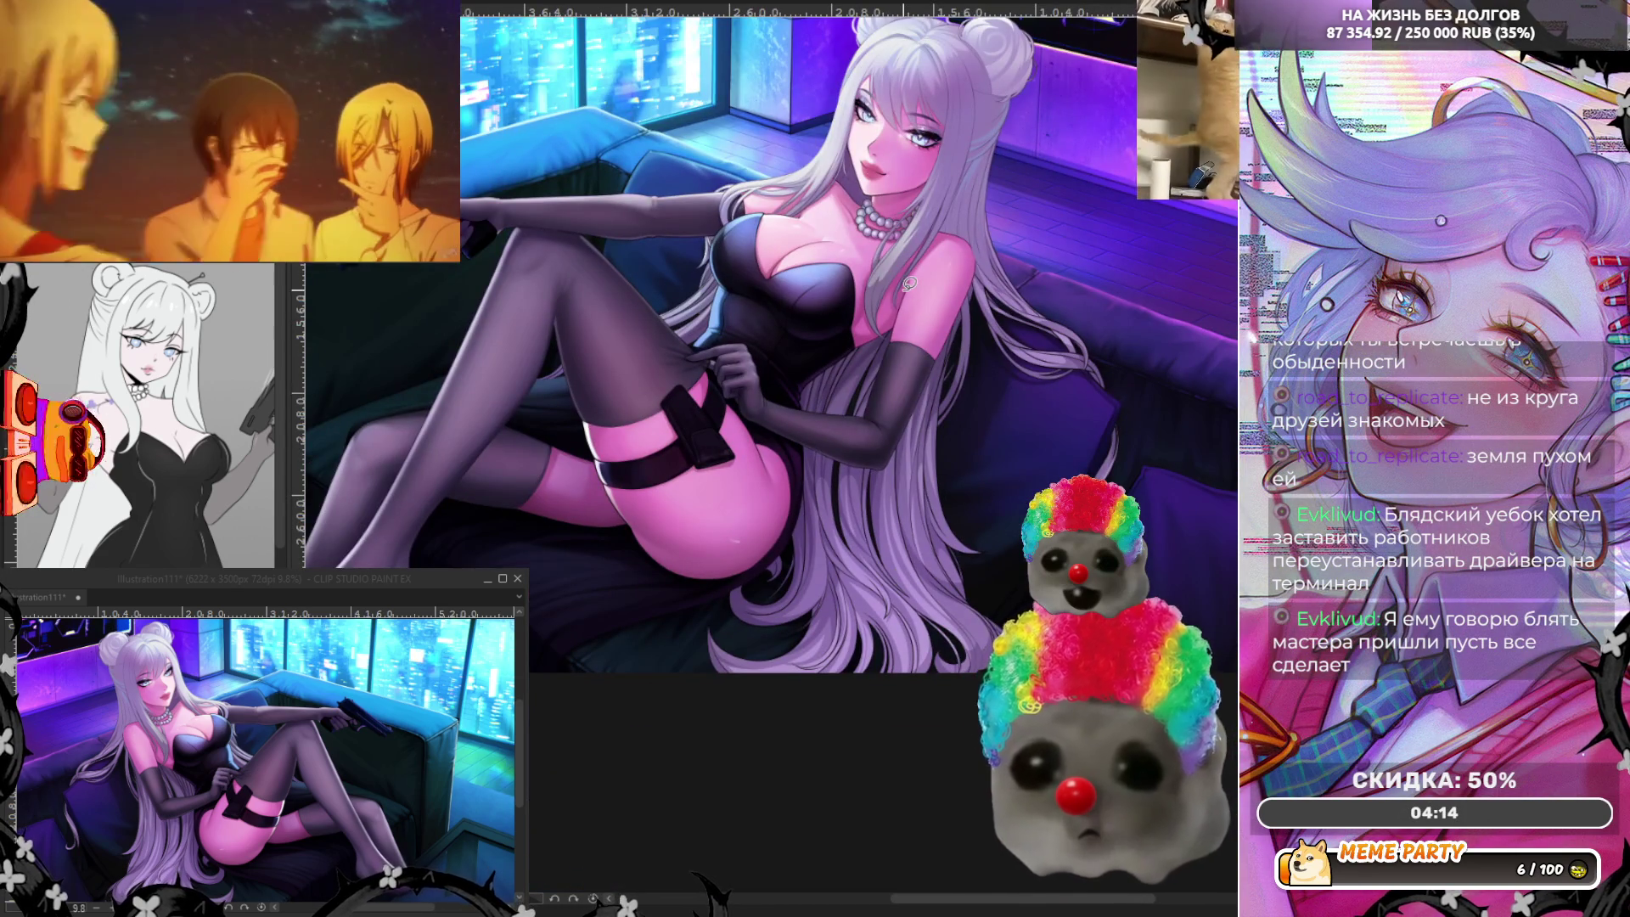
scroll(1006, 229, "up", 1)
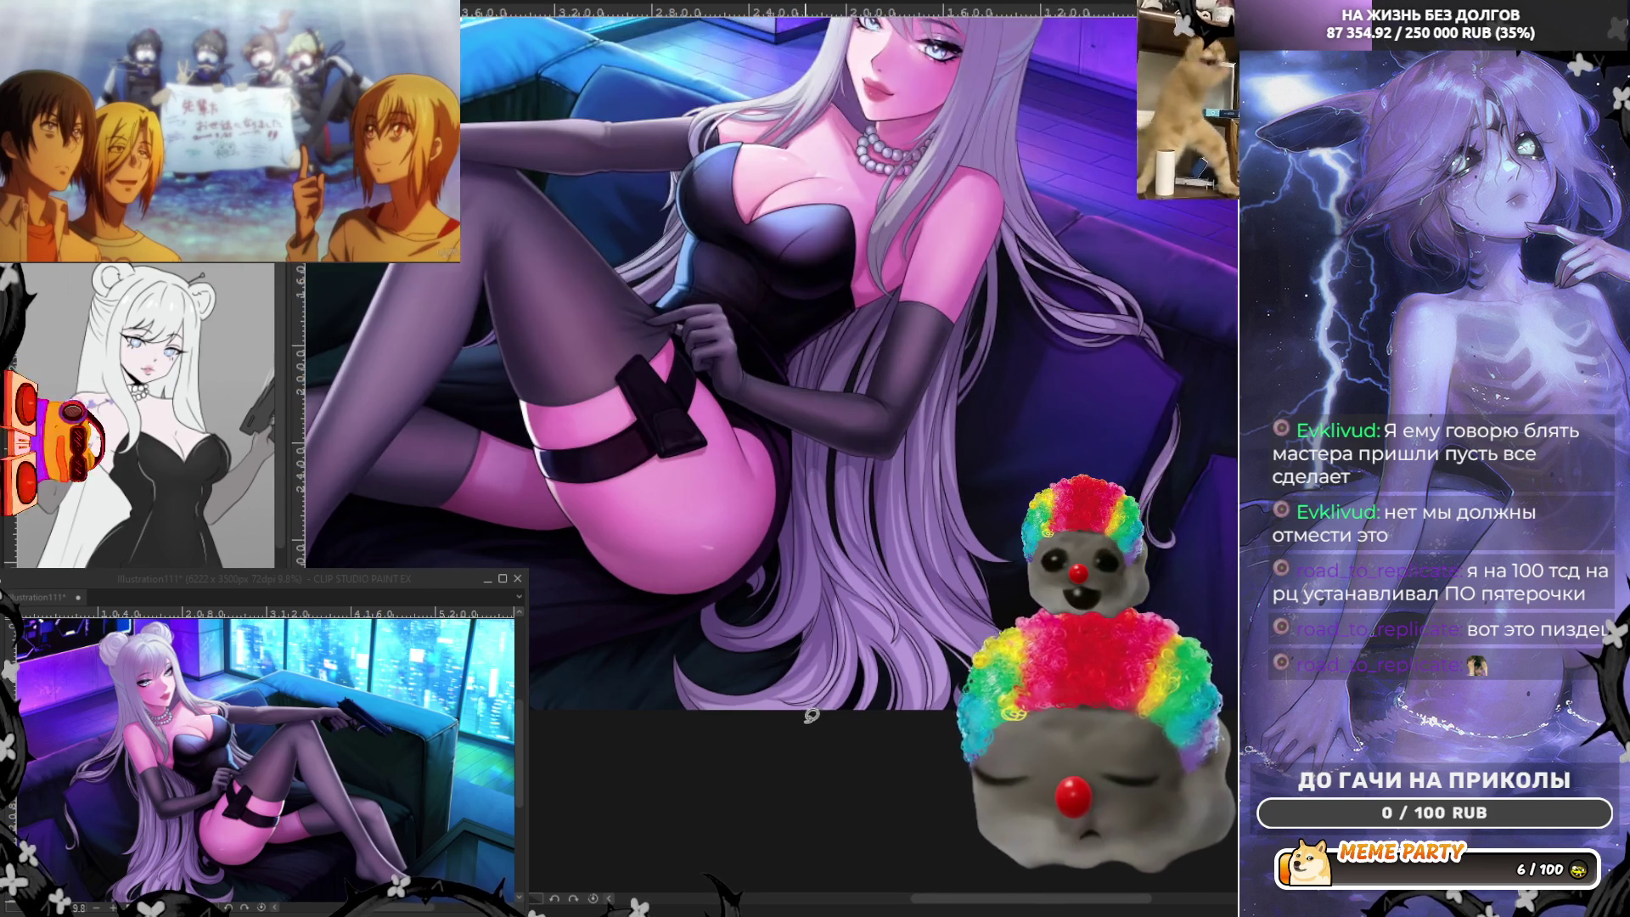
scroll(780, 506, "up", 2)
scroll(738, 548, "up", 2)
scroll(688, 599, "up", 2)
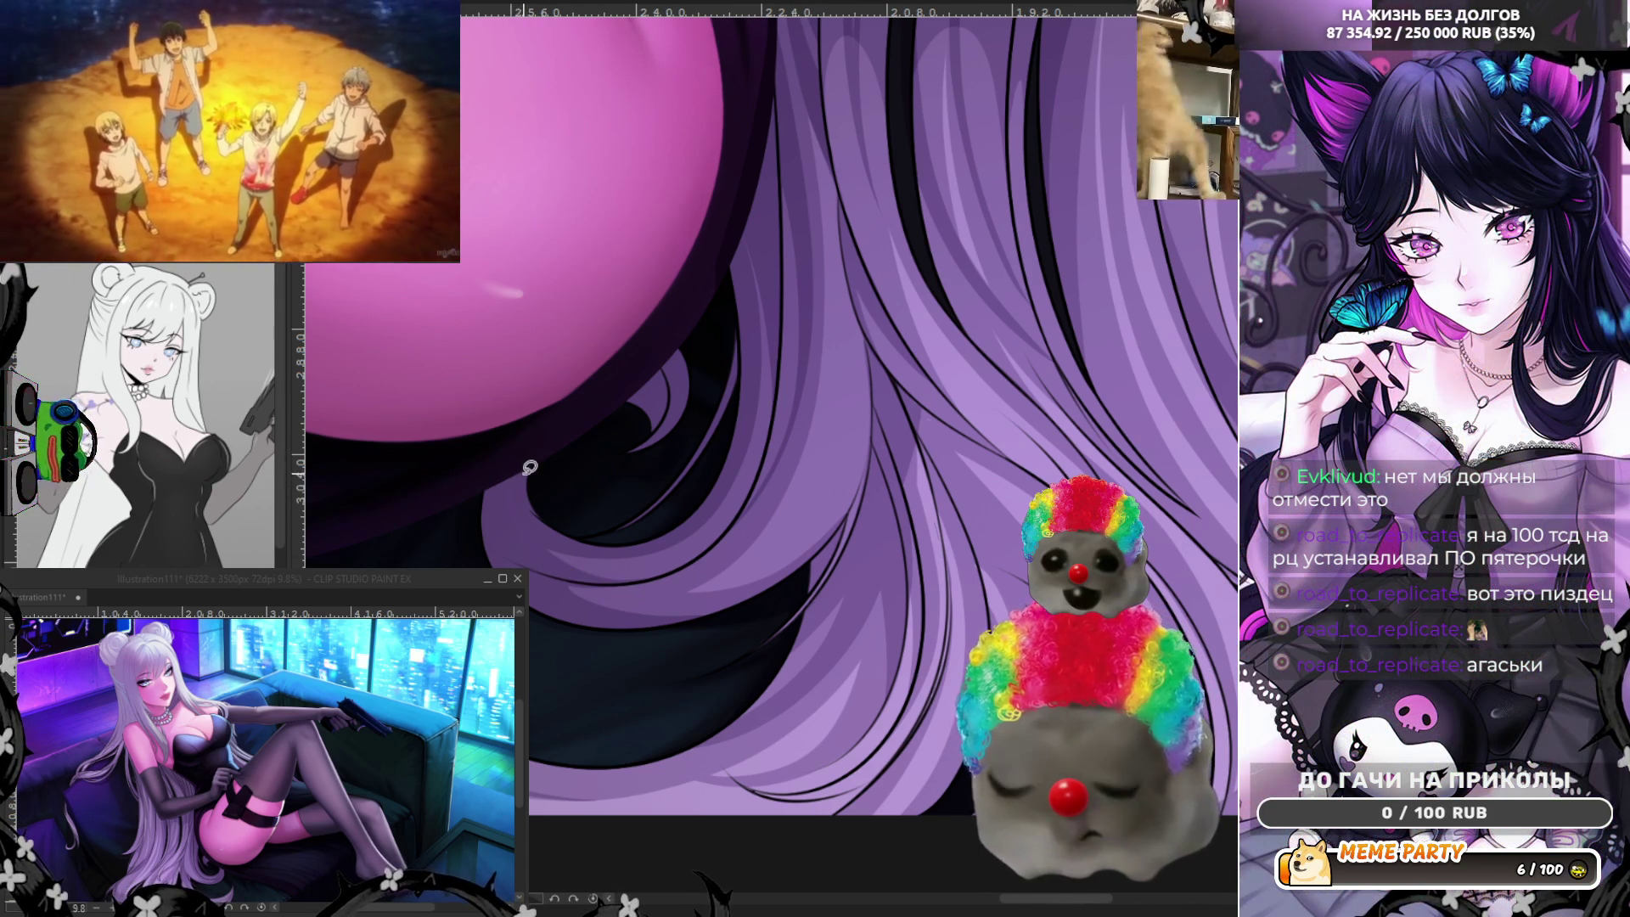
Draw several thin curved strands following the swirling lock and rising through the hair flow.
left_click_drag(510, 439, 700, 541)
mouse_move(543, 558)
left_mouse_down()
mouse_move(552, 514)
mouse_move(718, 545)
left_mouse_up()
left_click_drag(560, 540, 559, 531)
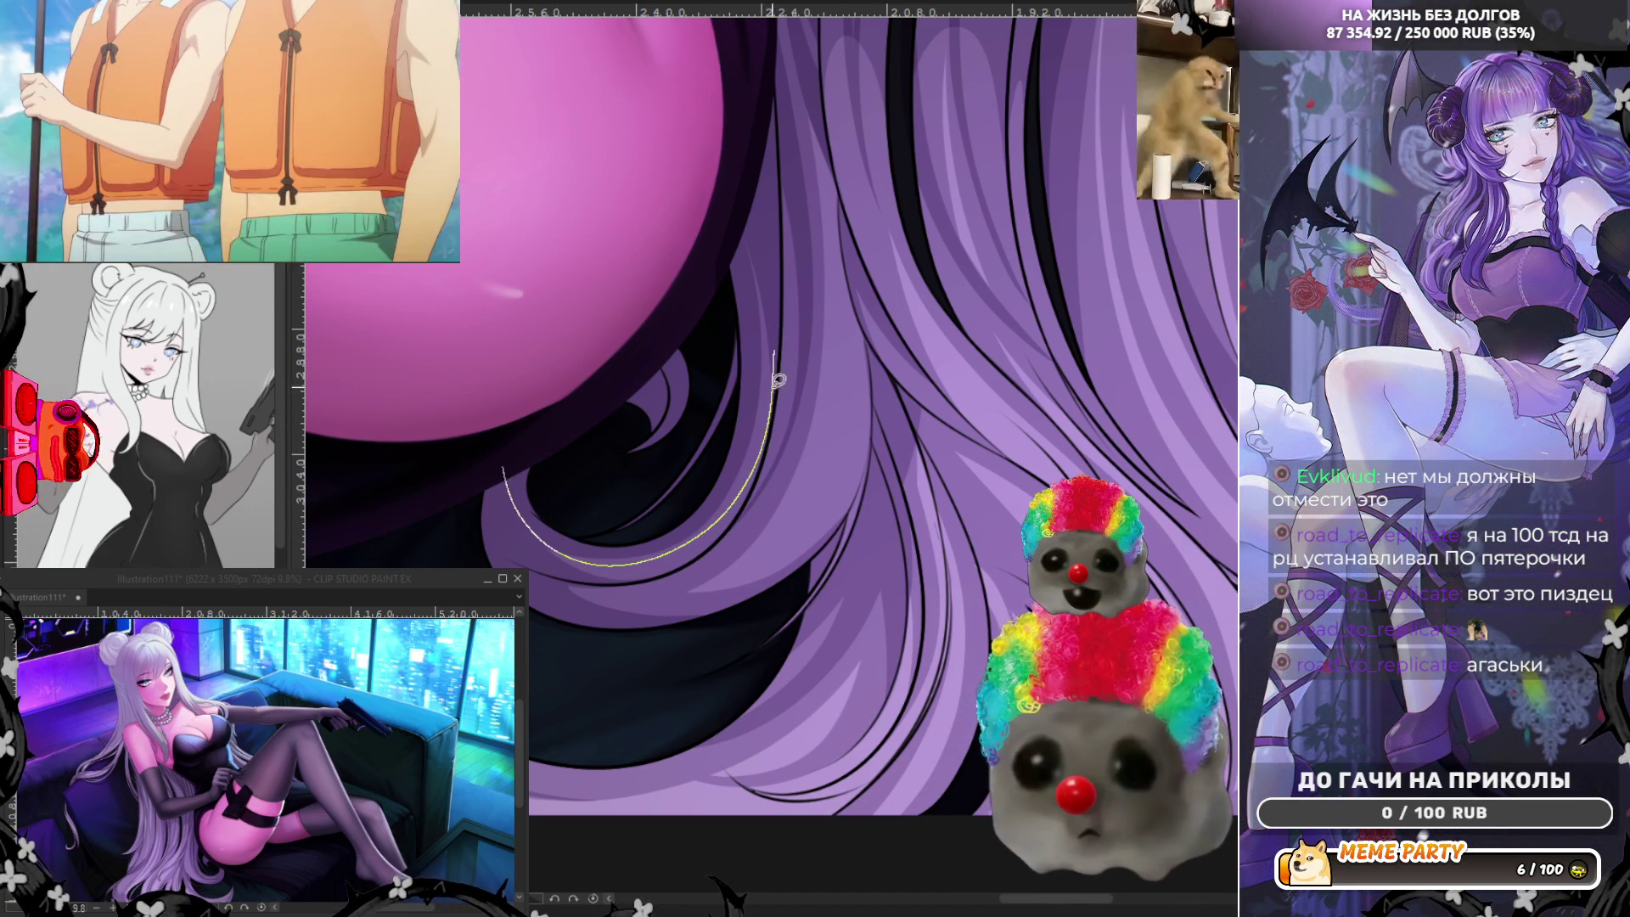
mouse_move(780, 358)
left_mouse_down()
mouse_move(499, 518)
mouse_move(530, 559)
left_mouse_up()
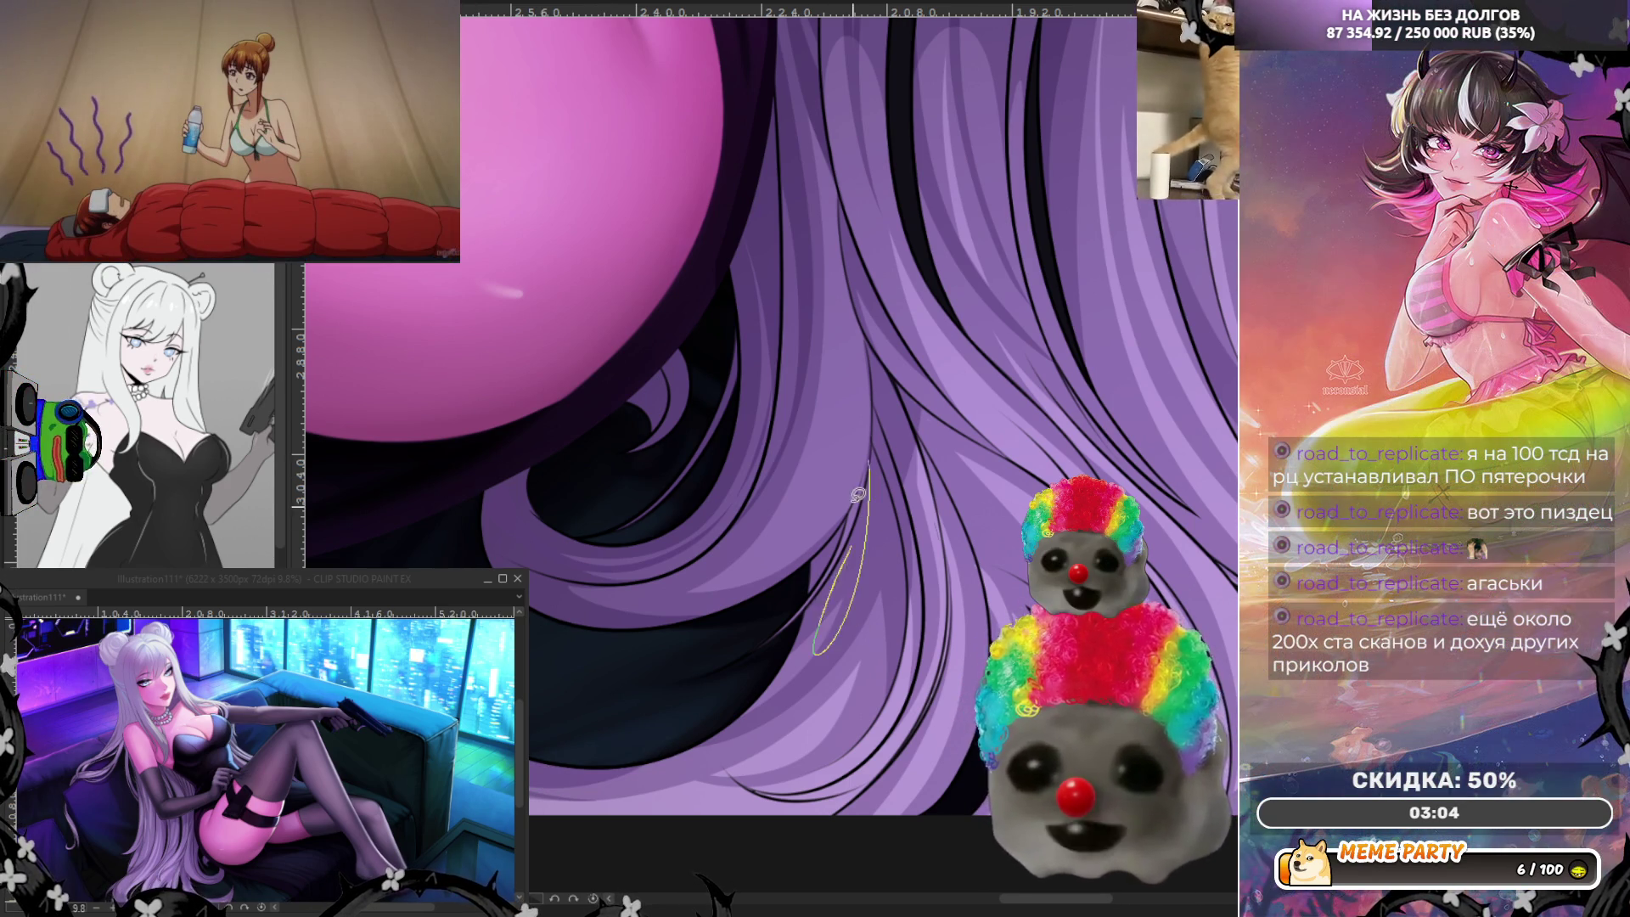
left_click_drag(860, 495, 877, 480)
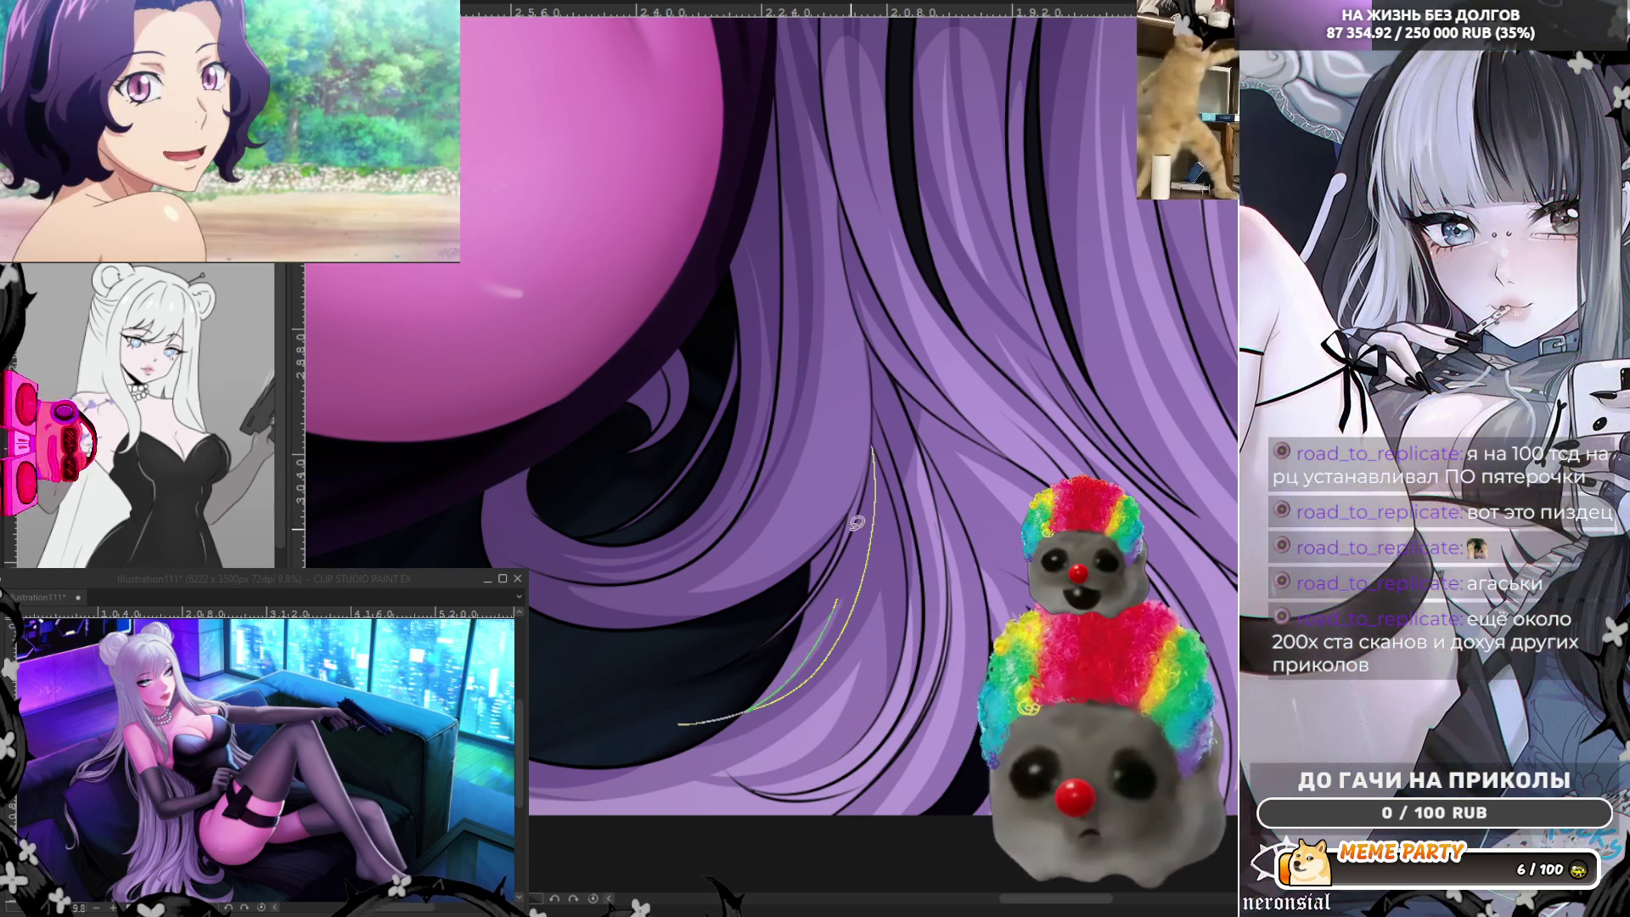
left_click_drag(697, 717, 865, 509)
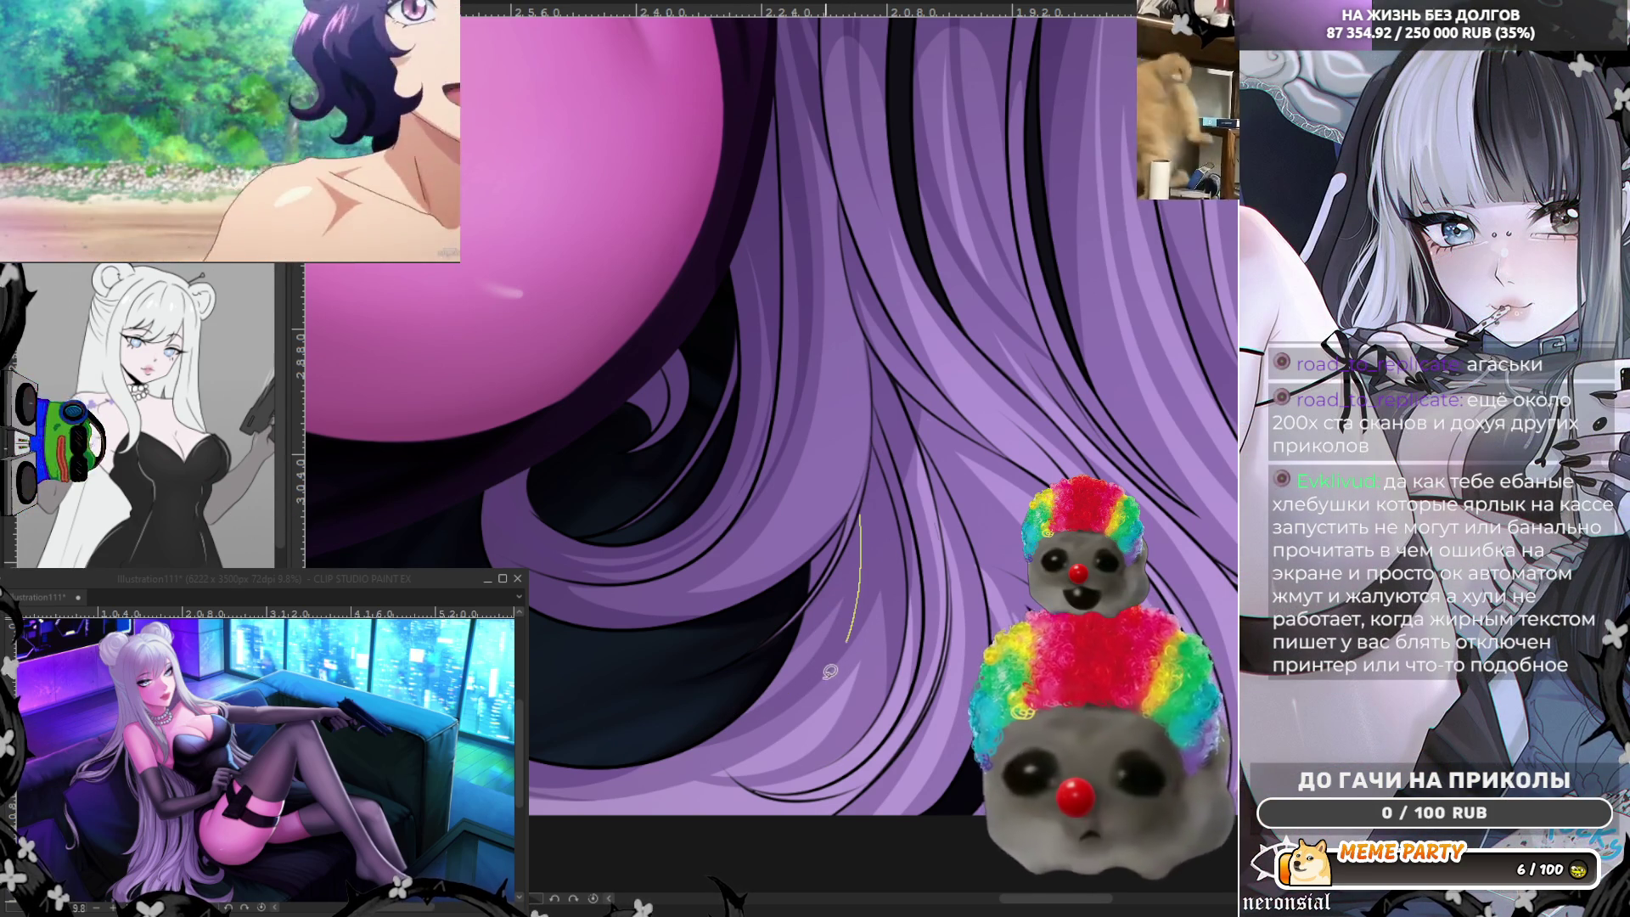
left_click_drag(709, 730, 879, 491)
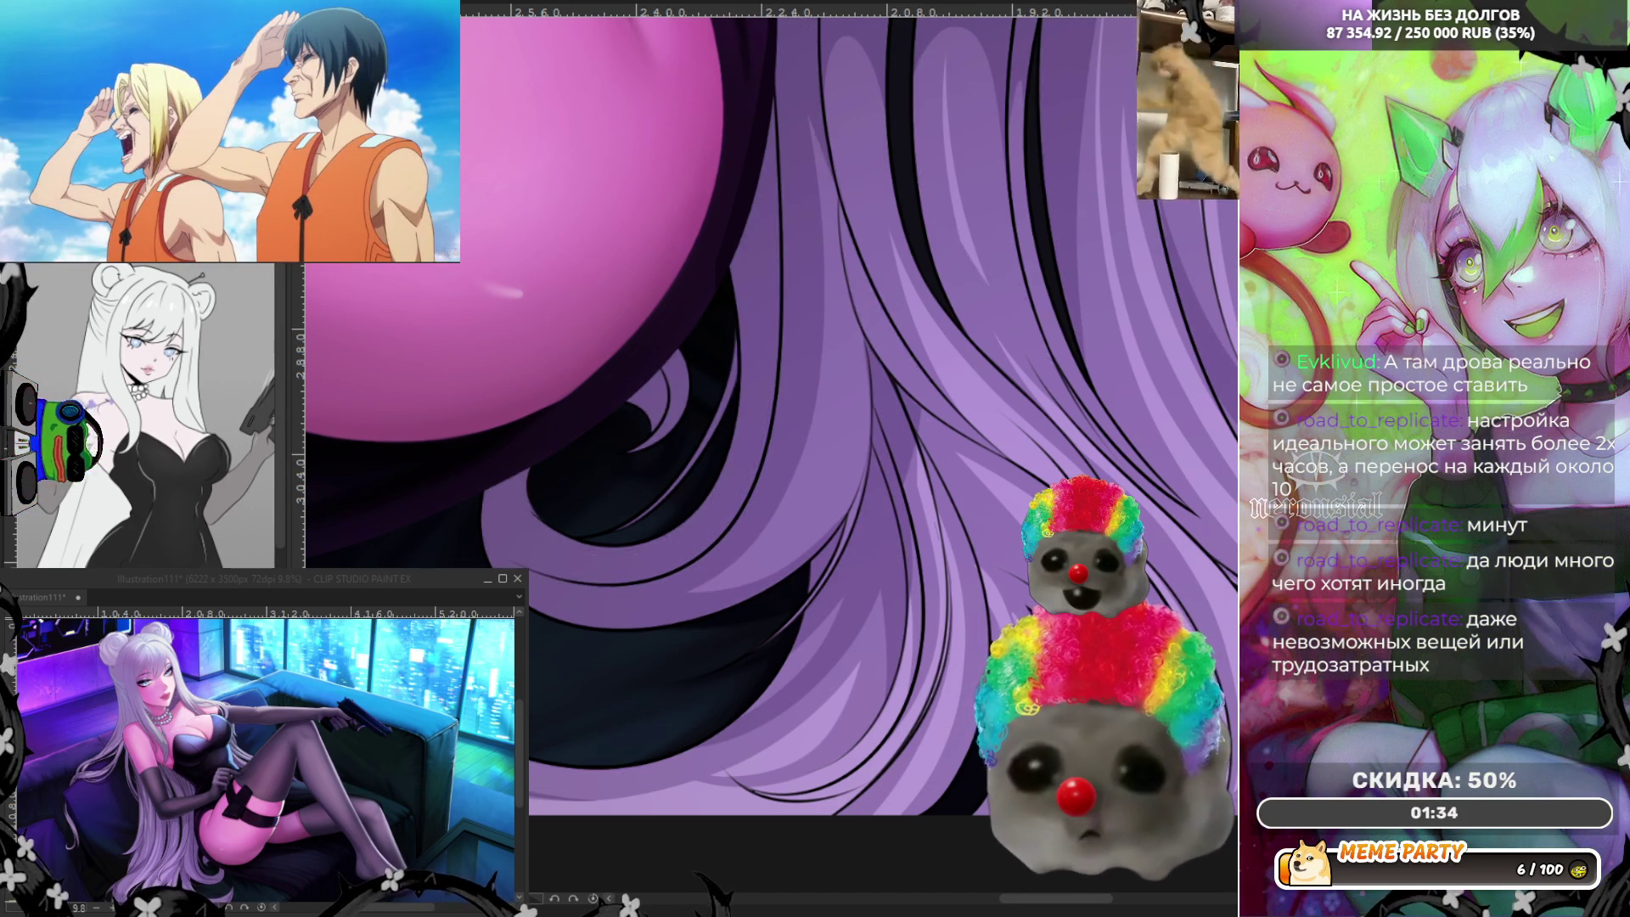
scroll(796, 645, "up", 3)
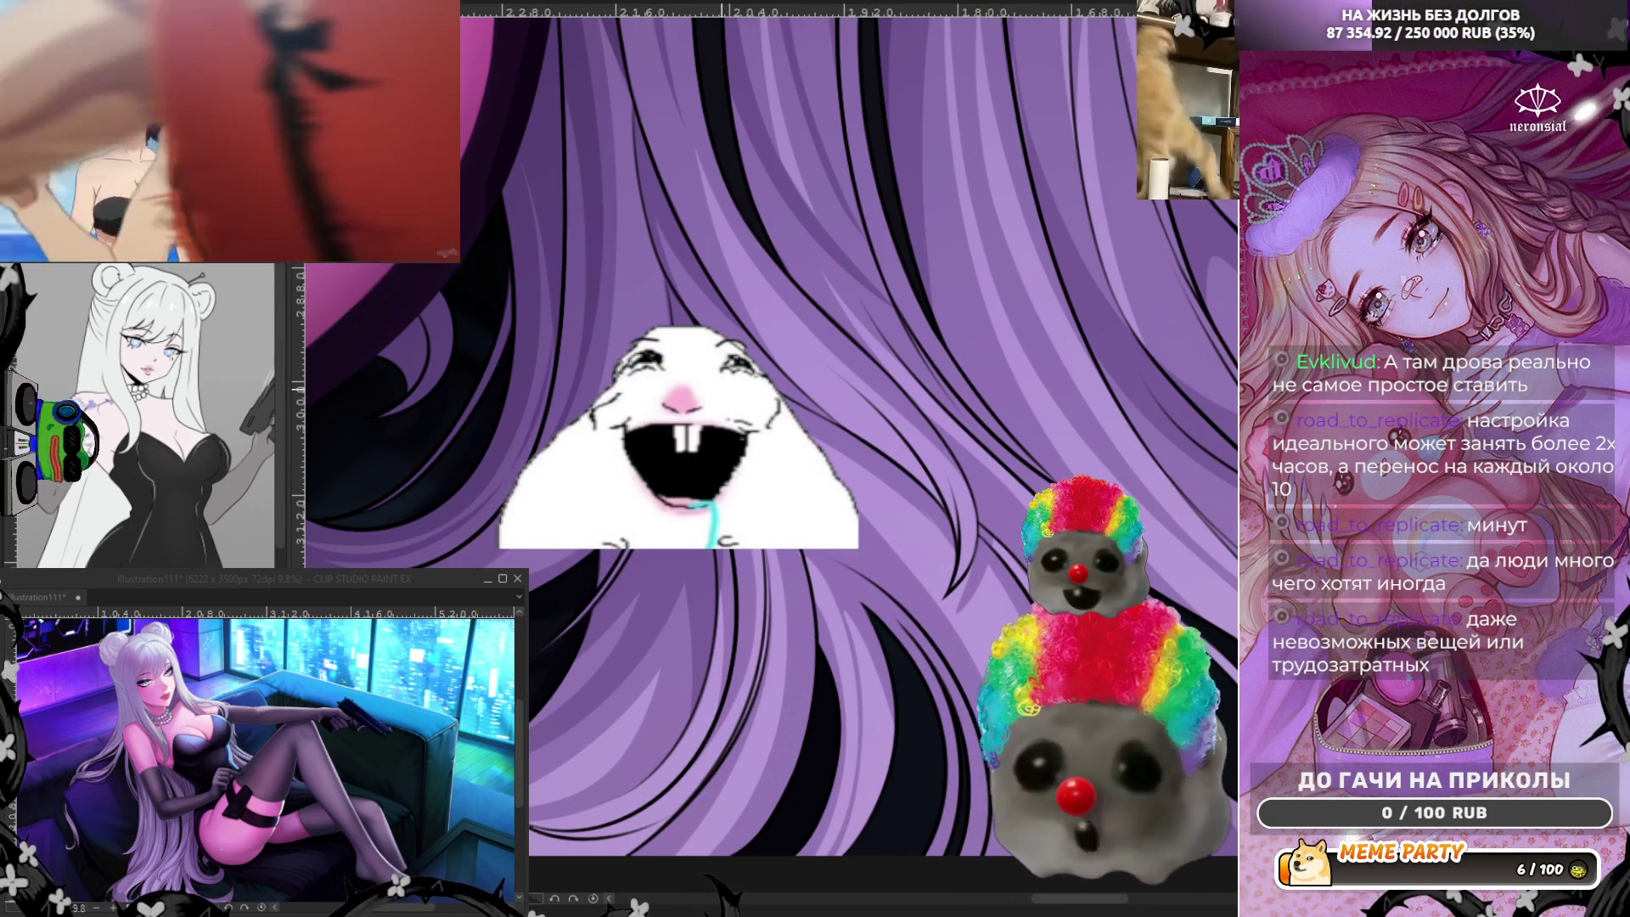
Try thin strand lines on the close-up hair, undoing each rejected stroke.
left_click_drag(719, 372, 816, 591)
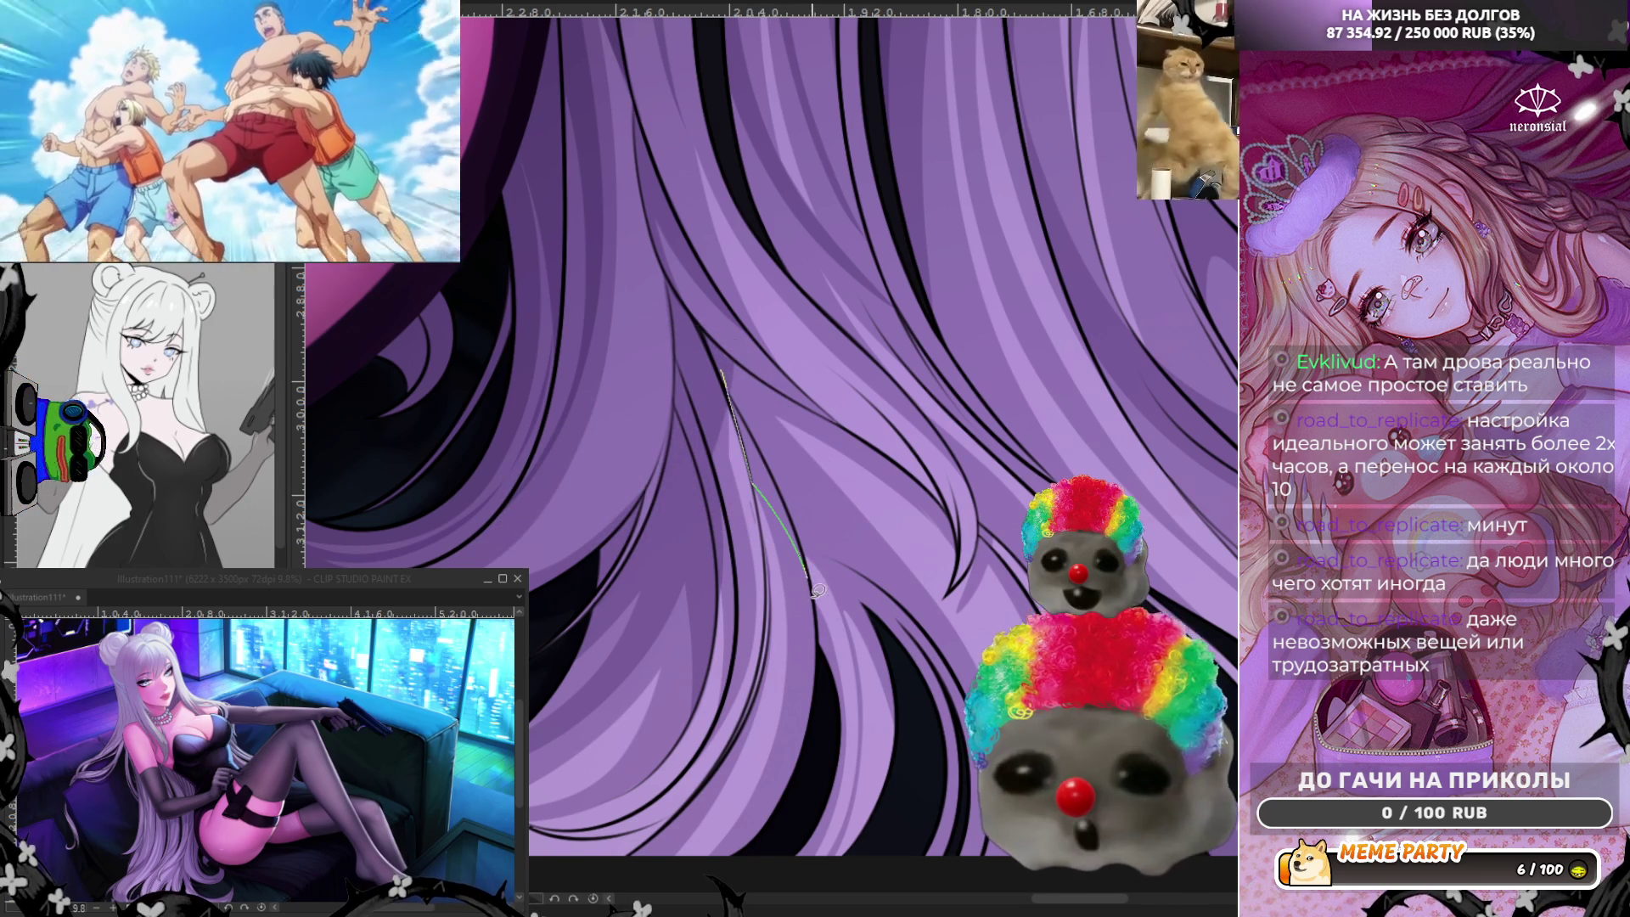
key("ctrl+z")
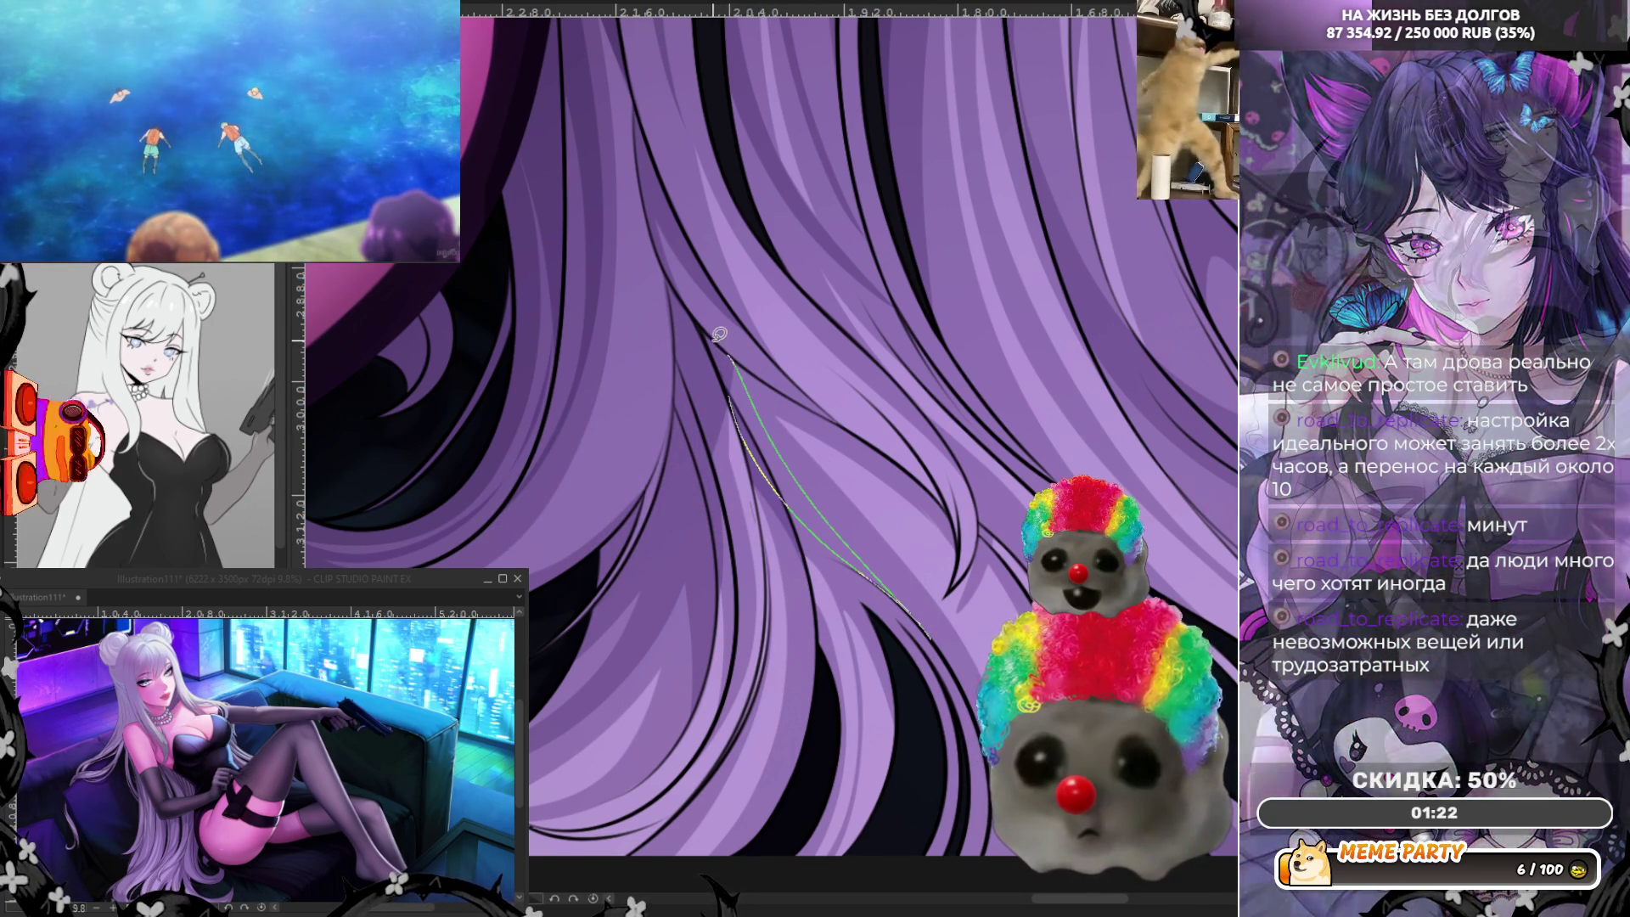
key("ctrl+z")
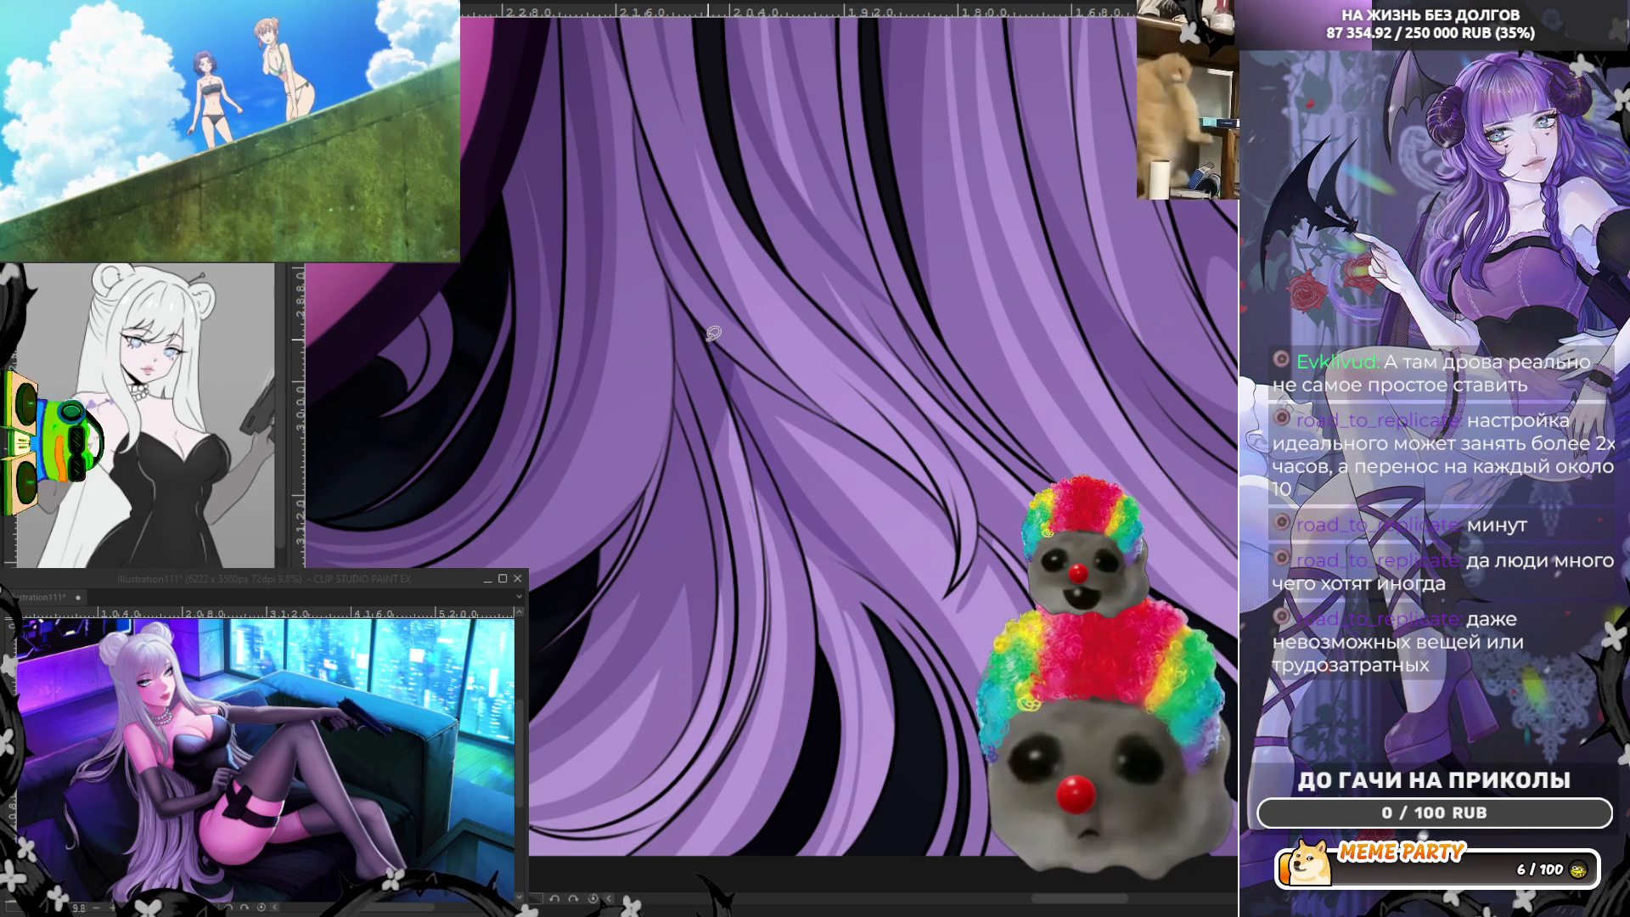
left_click_drag(700, 333, 765, 416)
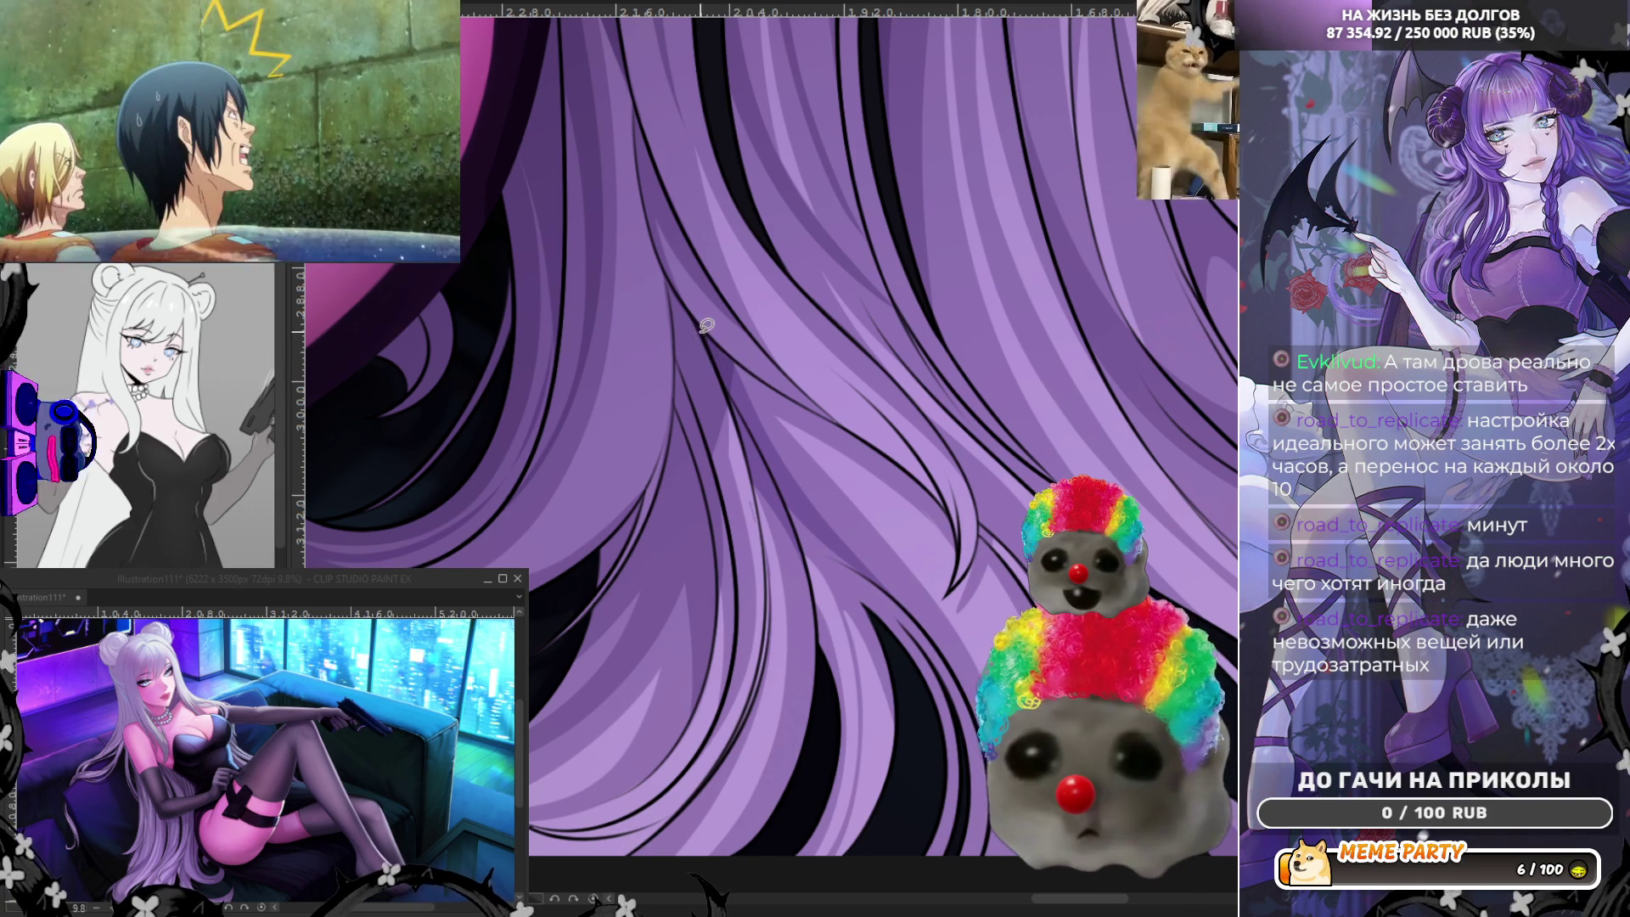
key("ctrl+z")
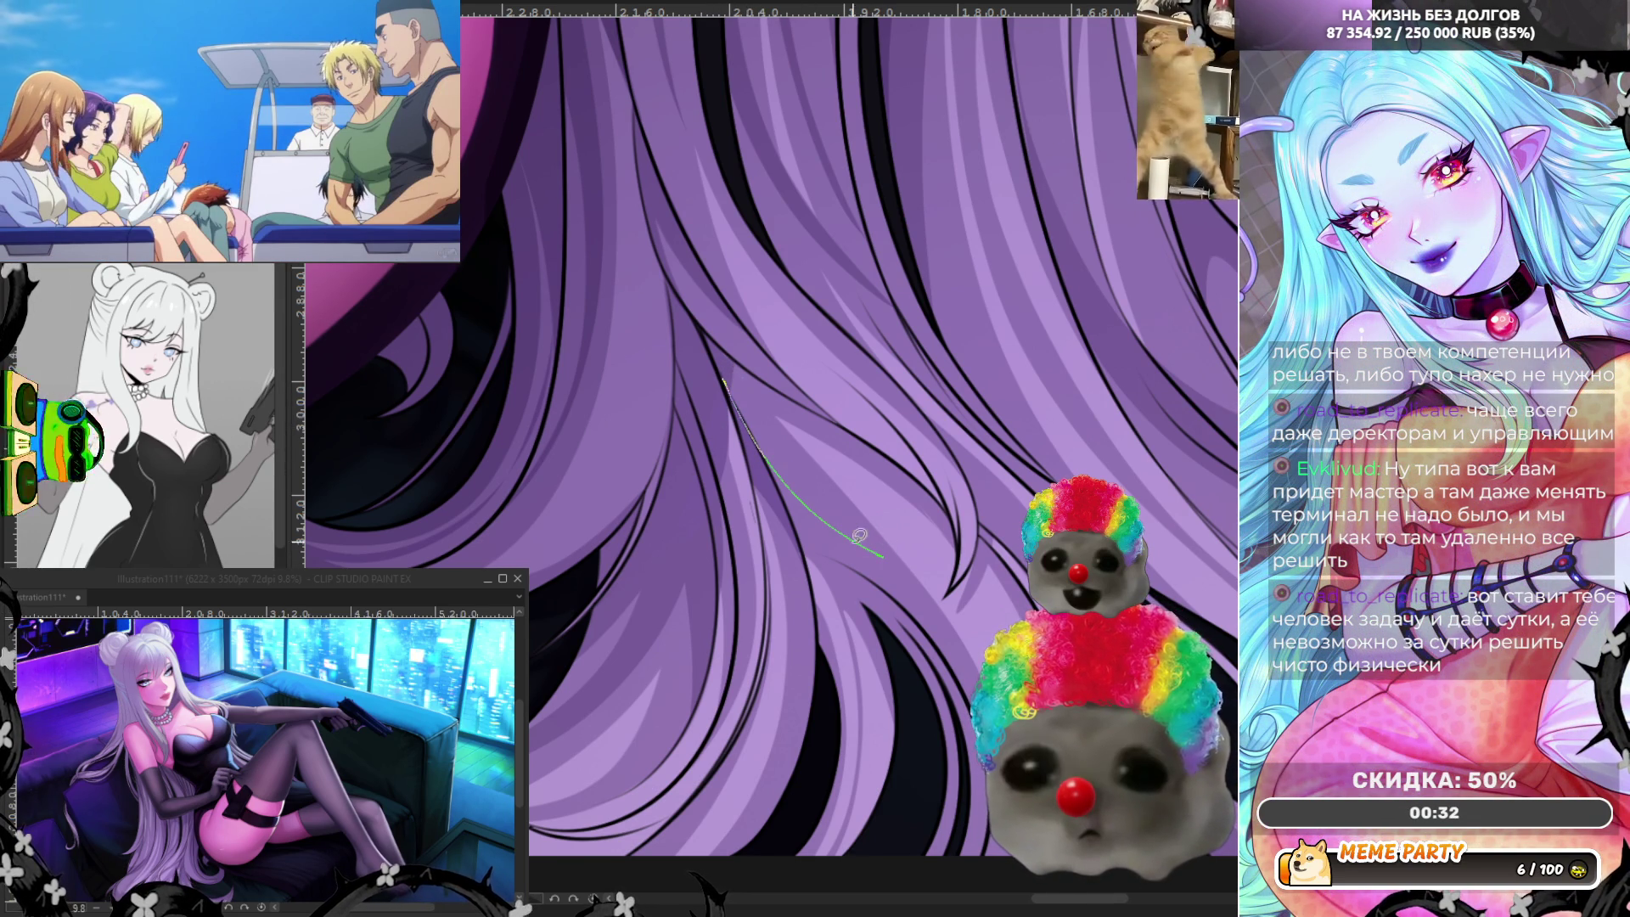
Keep strands running down the hair and a long diagonal one, dropping one fine line.
left_click_drag(768, 432, 727, 353)
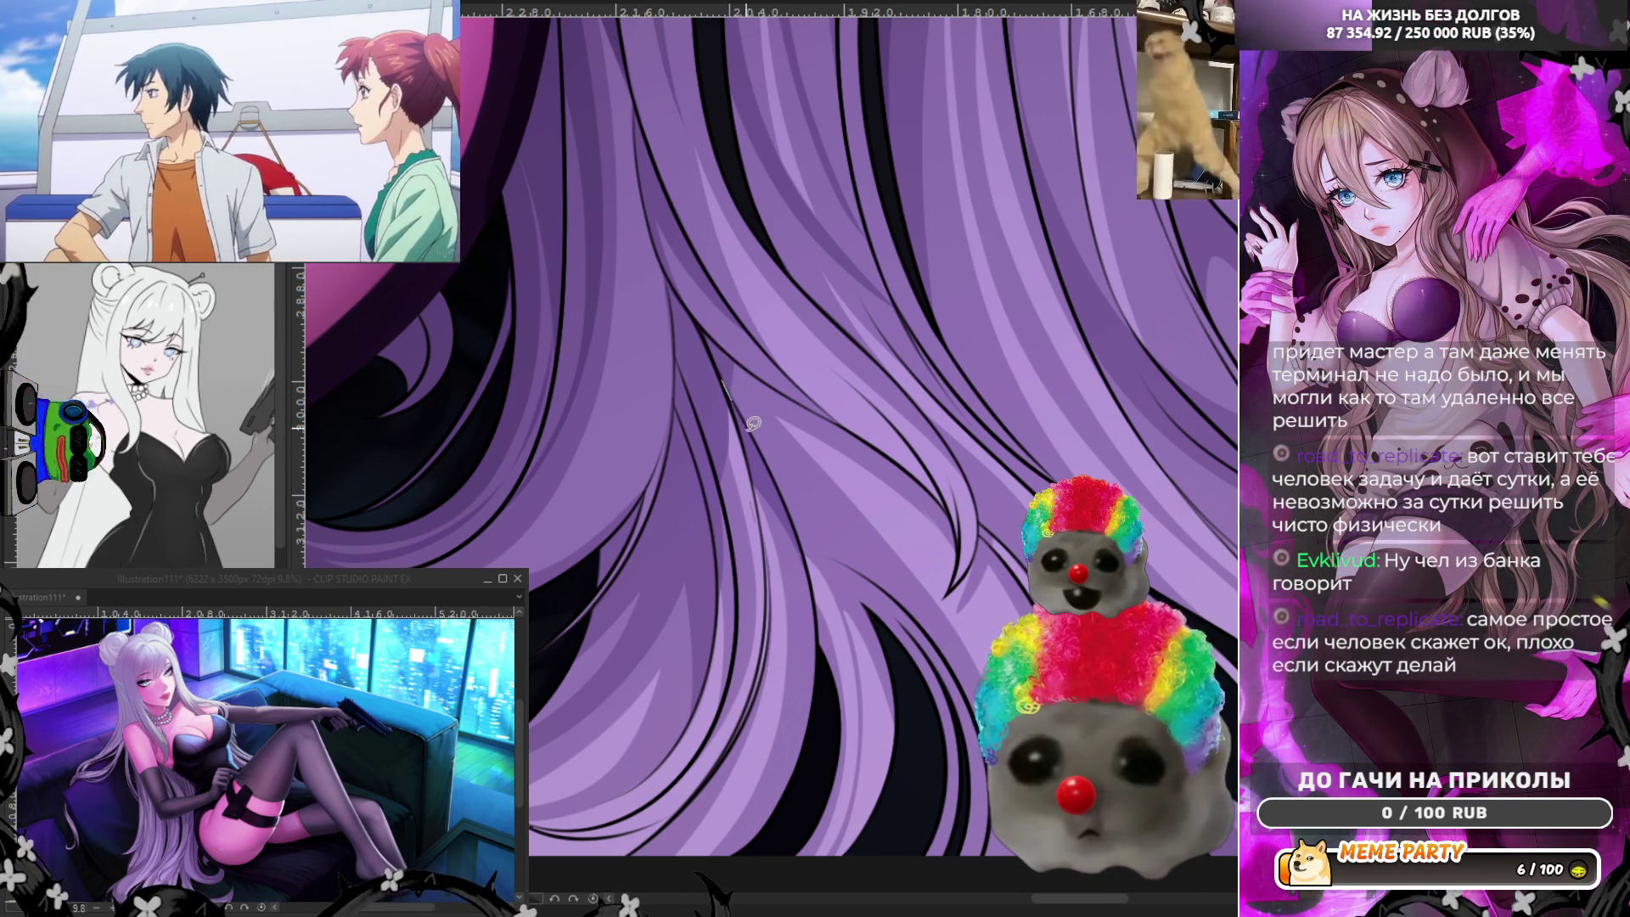
left_click_drag(752, 422, 834, 503)
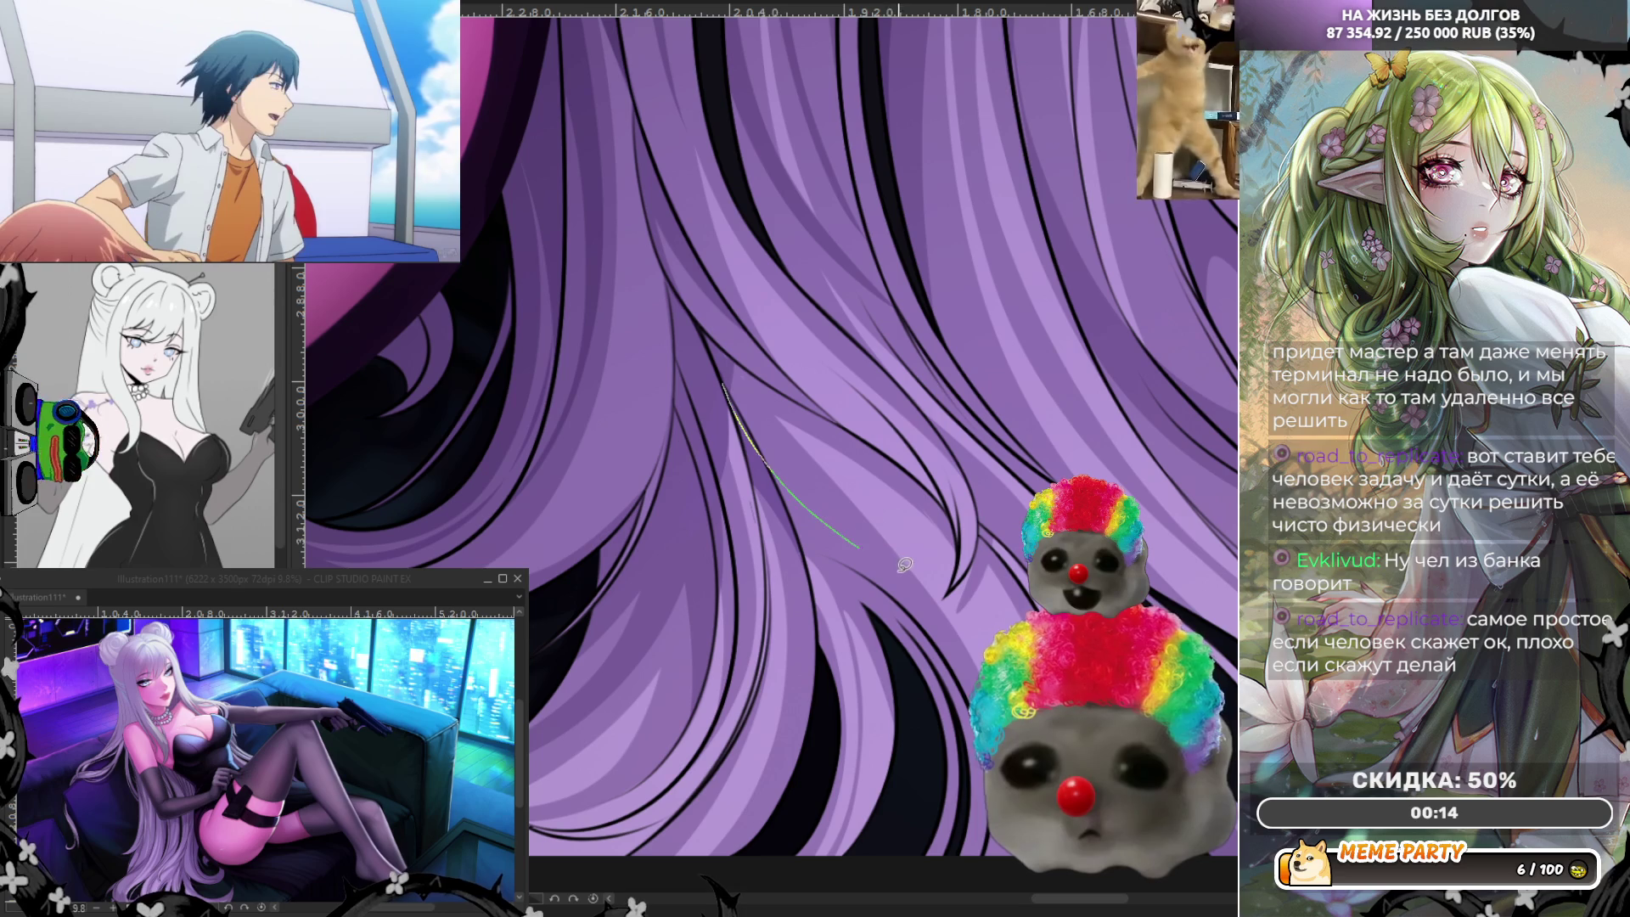
left_click_drag(839, 524, 900, 573)
key("ctrl+z")
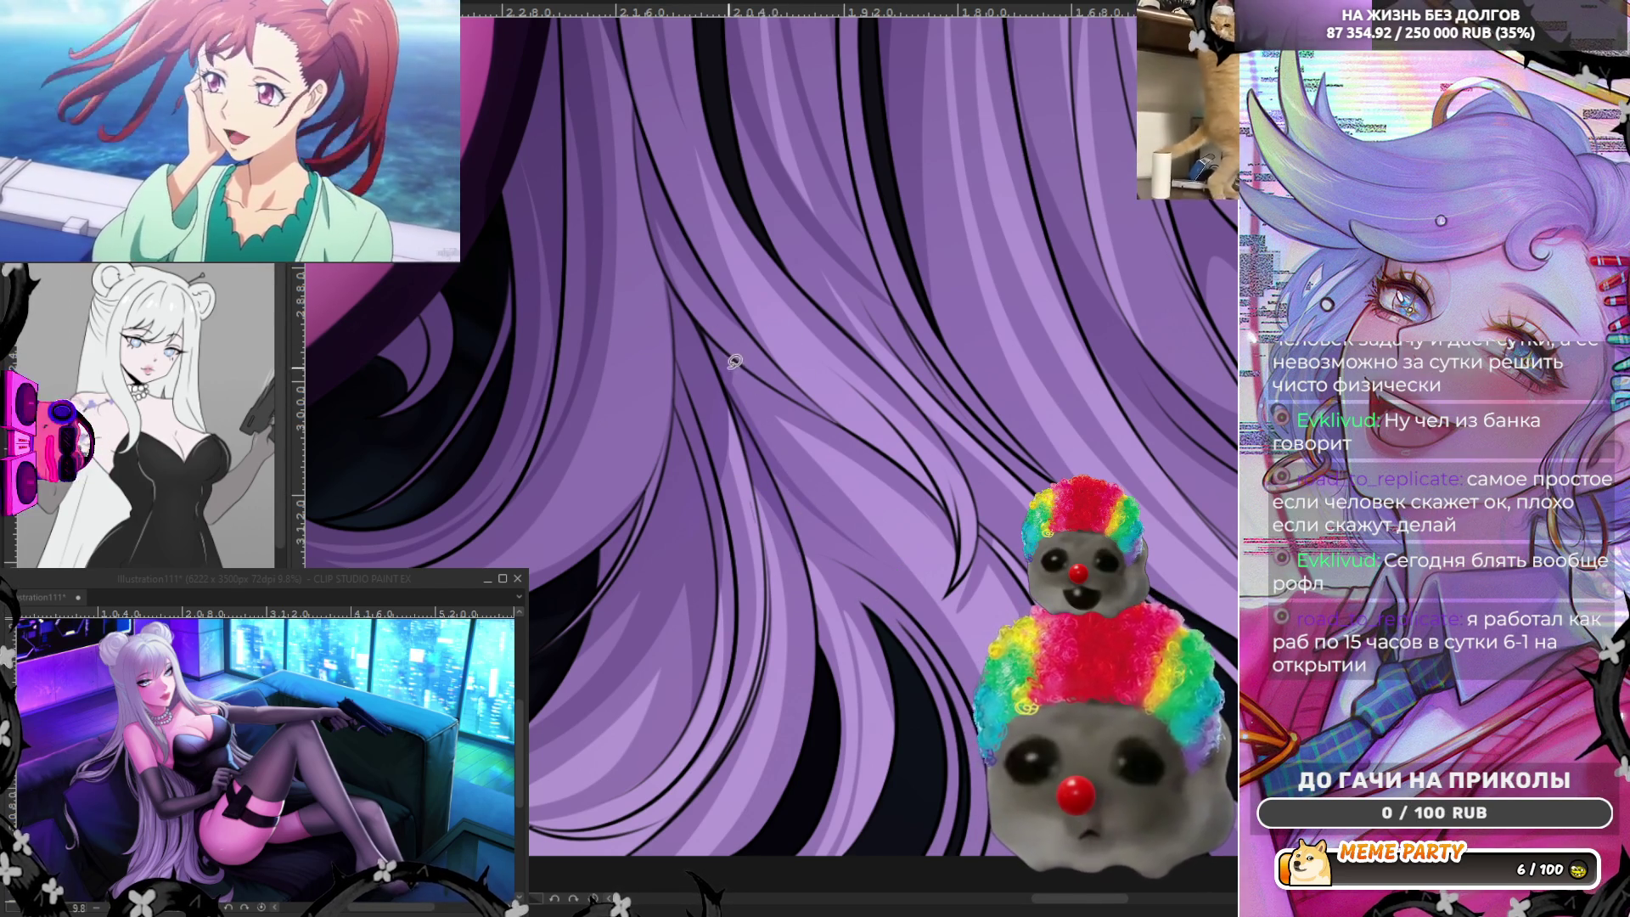
left_click_drag(723, 376, 964, 676)
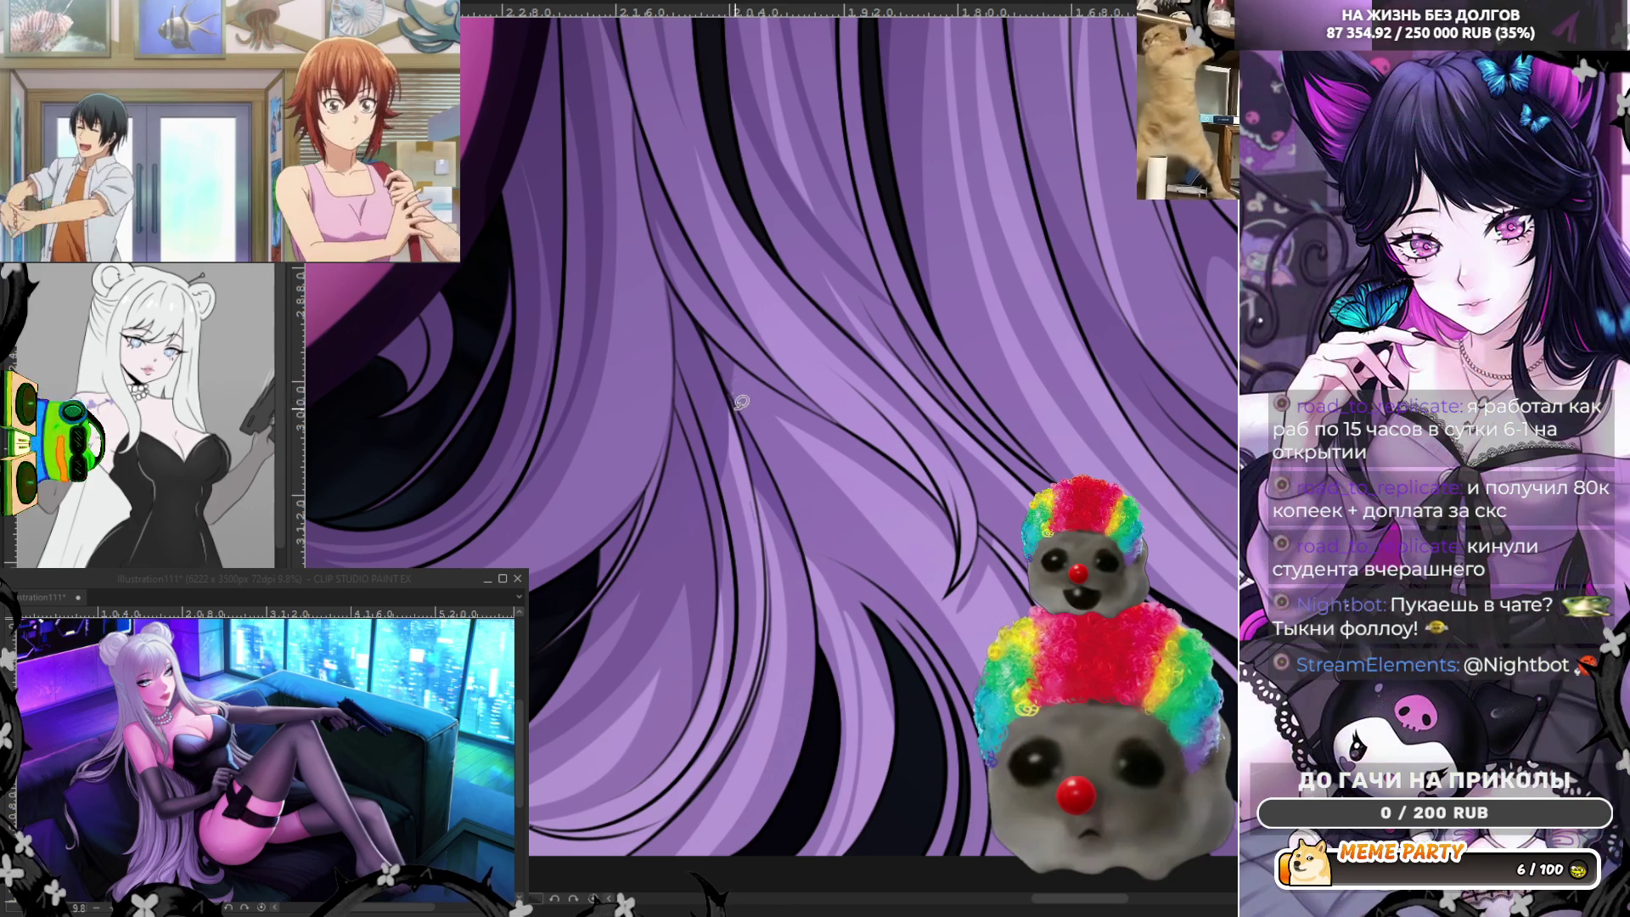
Draw thin strand lines running down-right through the hair lock, undoing an unwanted pair.
mouse_move(720, 380)
left_mouse_down()
mouse_move(944, 650)
mouse_move(724, 399)
left_mouse_up()
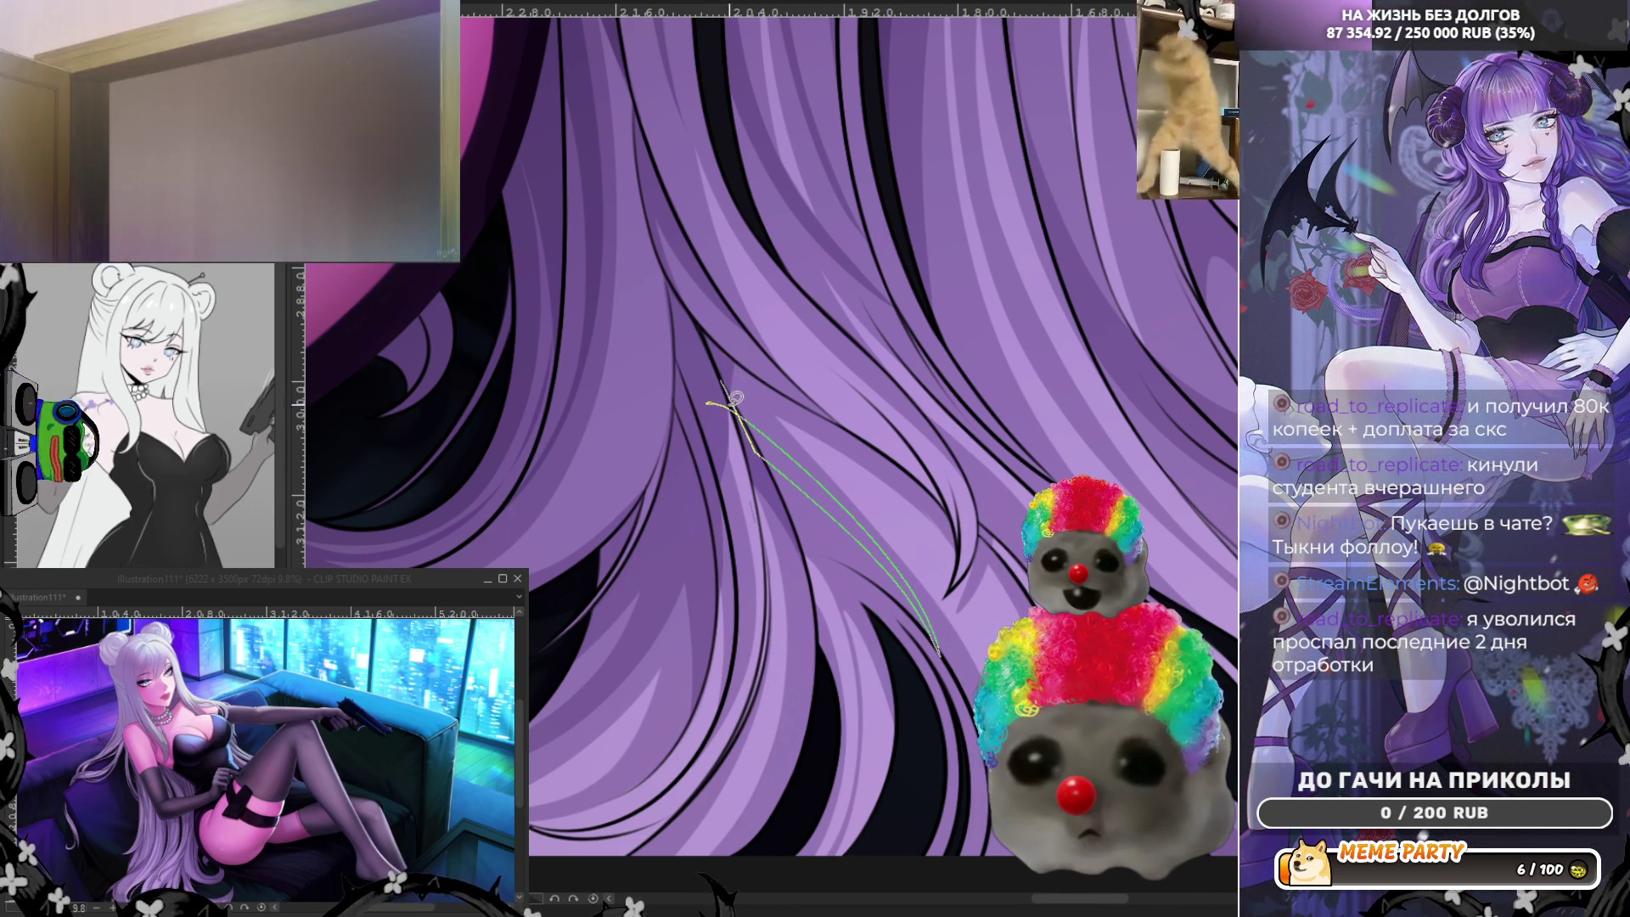
left_click_drag(713, 397, 713, 398)
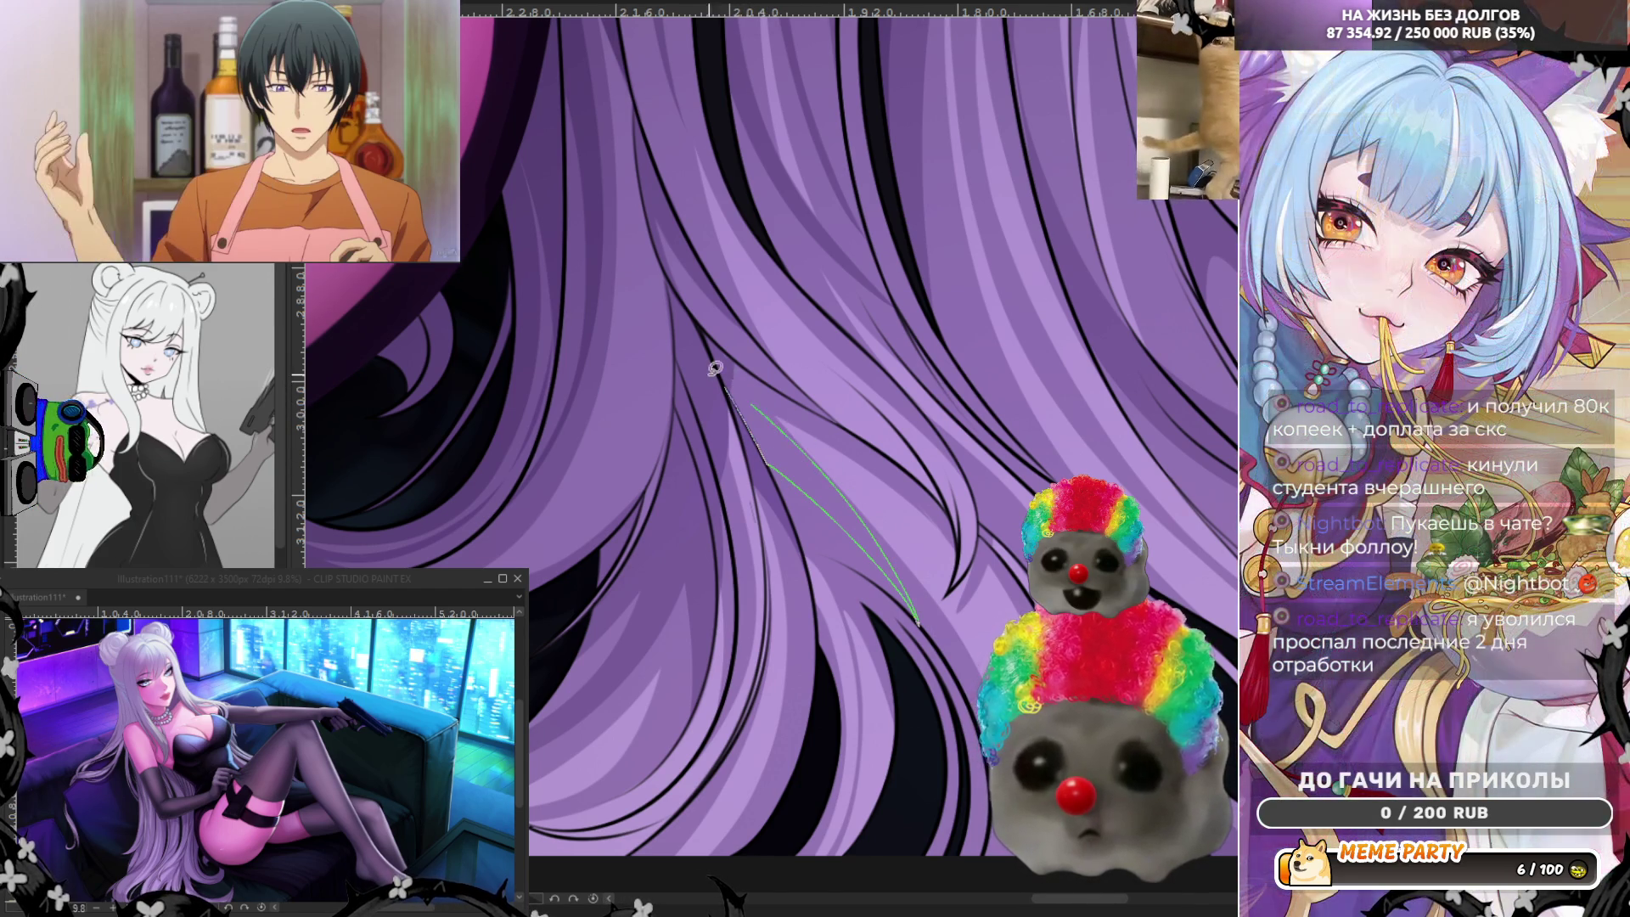
left_click_drag(921, 609, 920, 609)
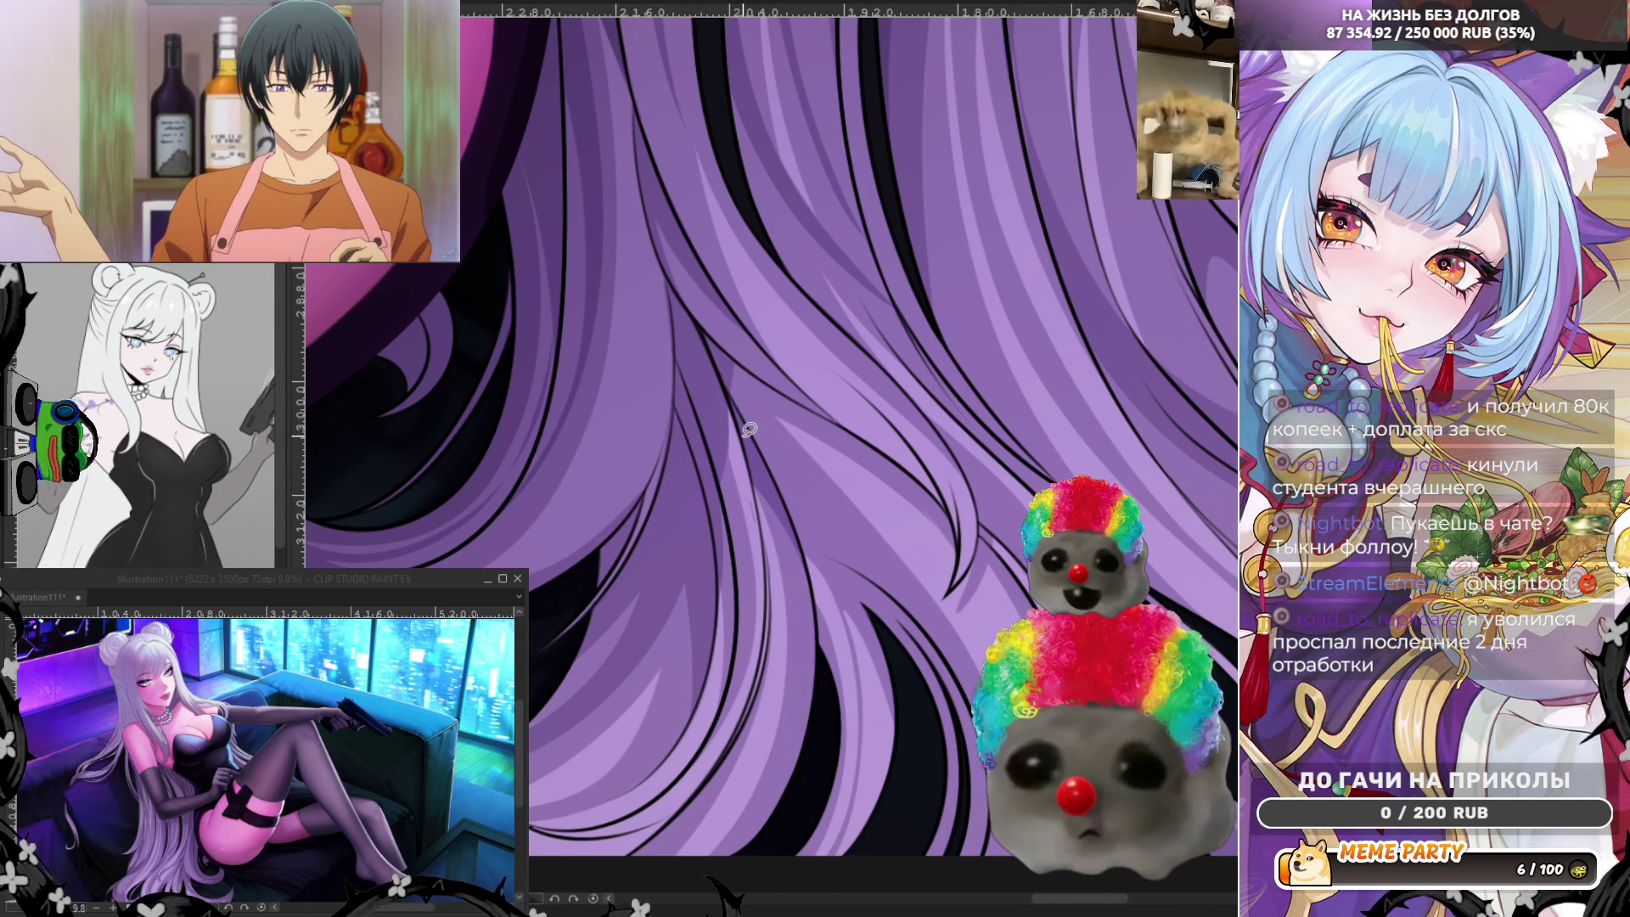
left_click_drag(749, 430, 860, 548)
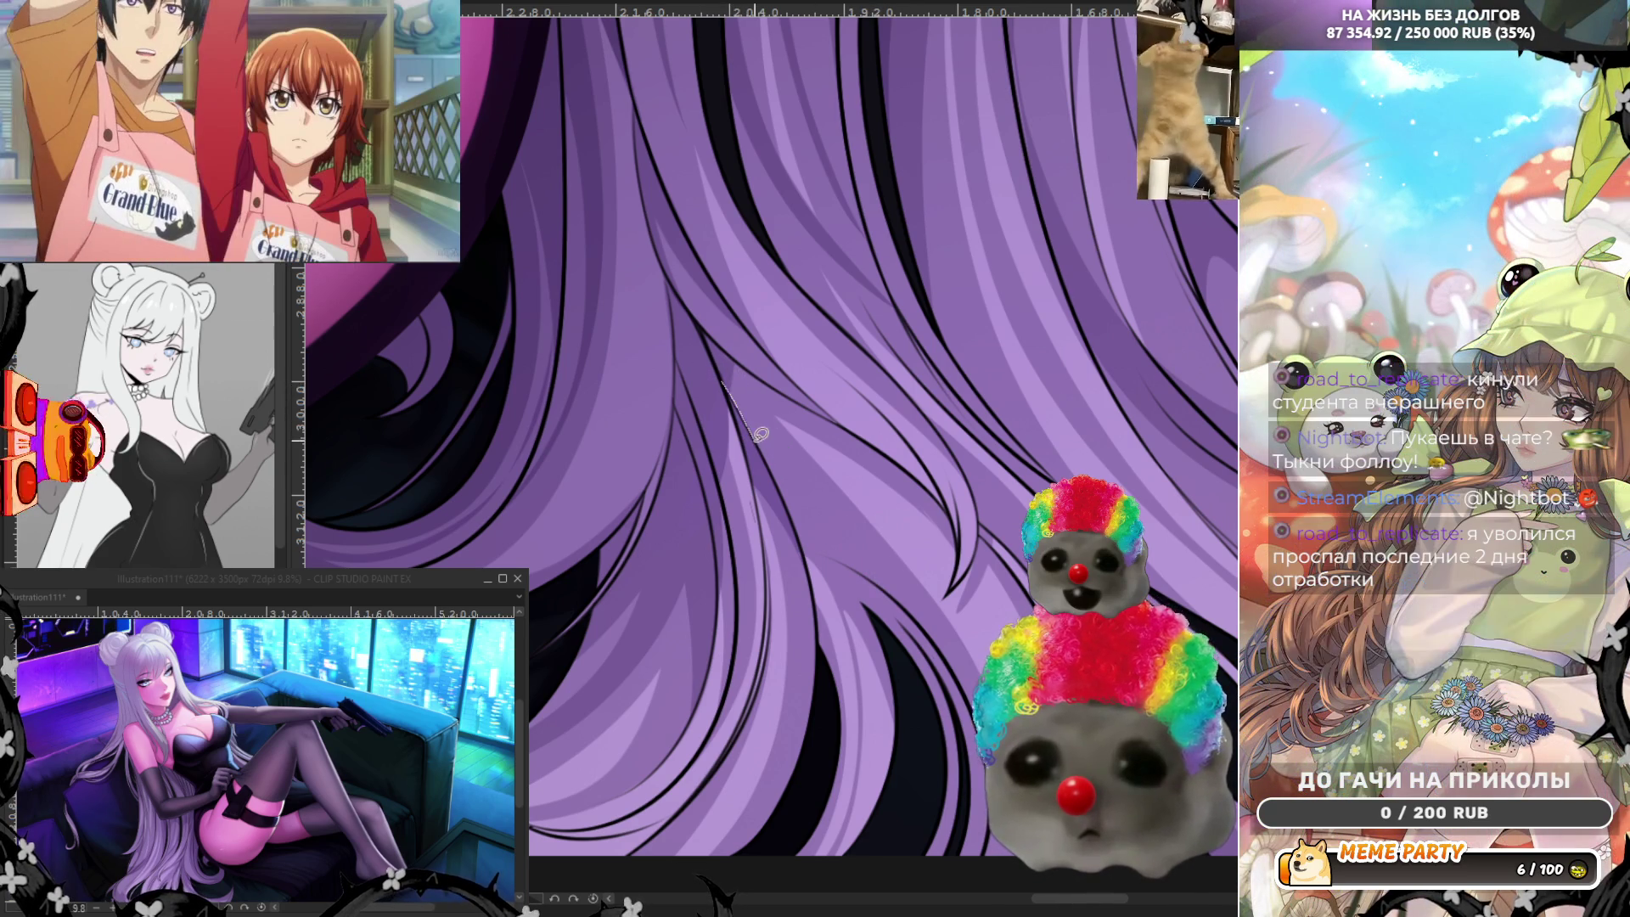
left_click_drag(725, 373, 883, 555)
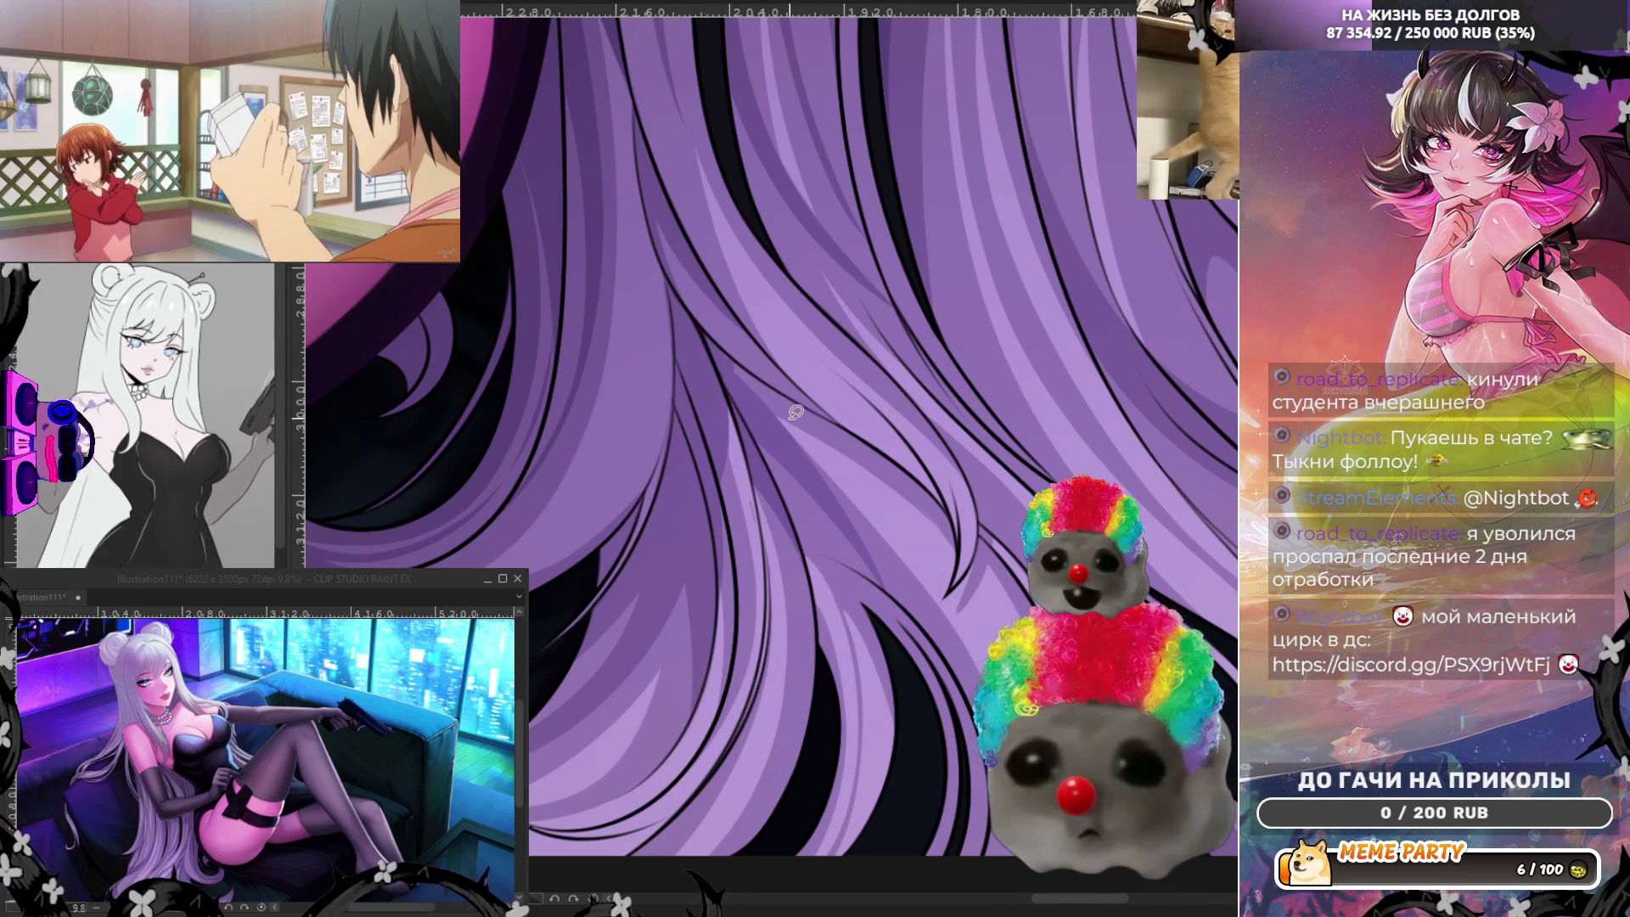
left_click_drag(718, 346, 805, 414)
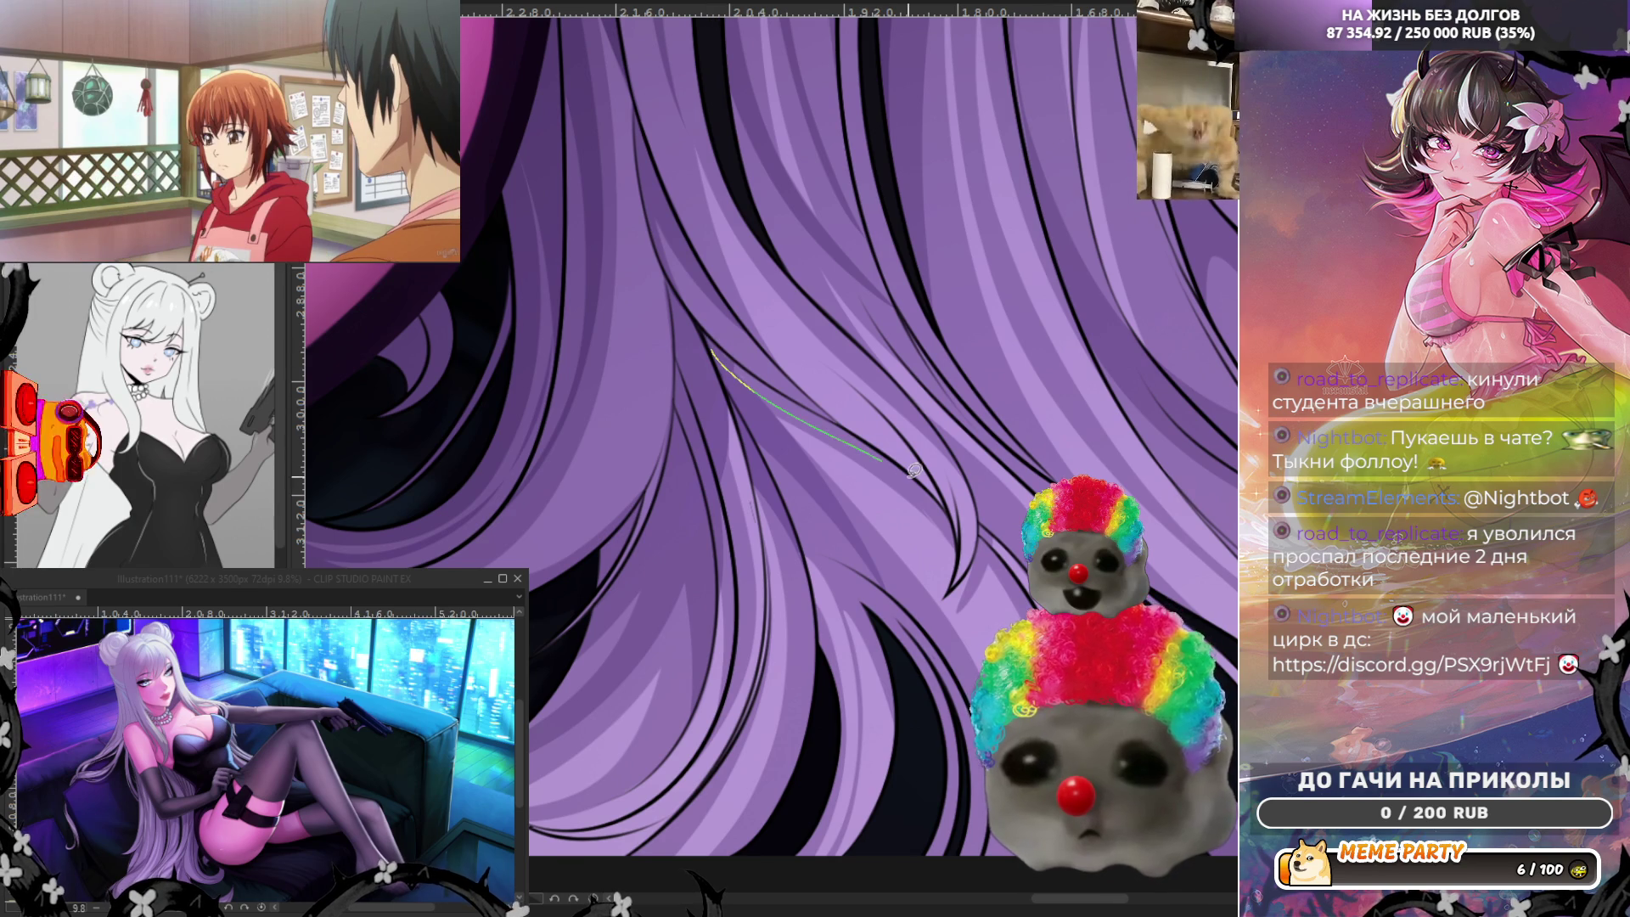
left_click_drag(685, 297, 930, 492)
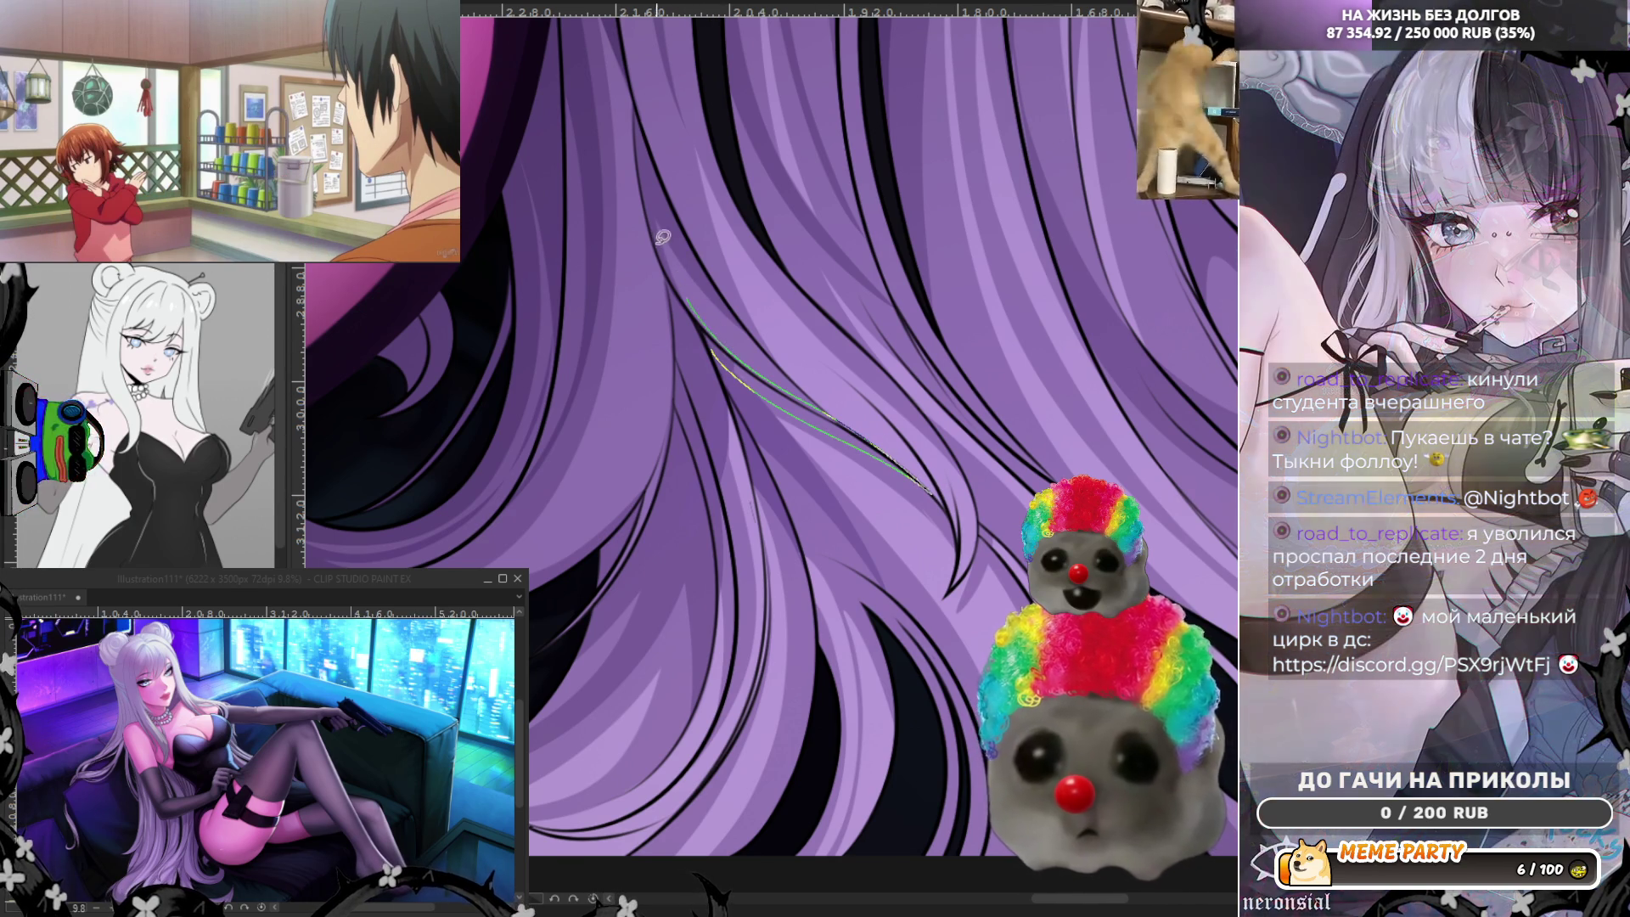
key("ctrl+z")
key("ctrl+z")
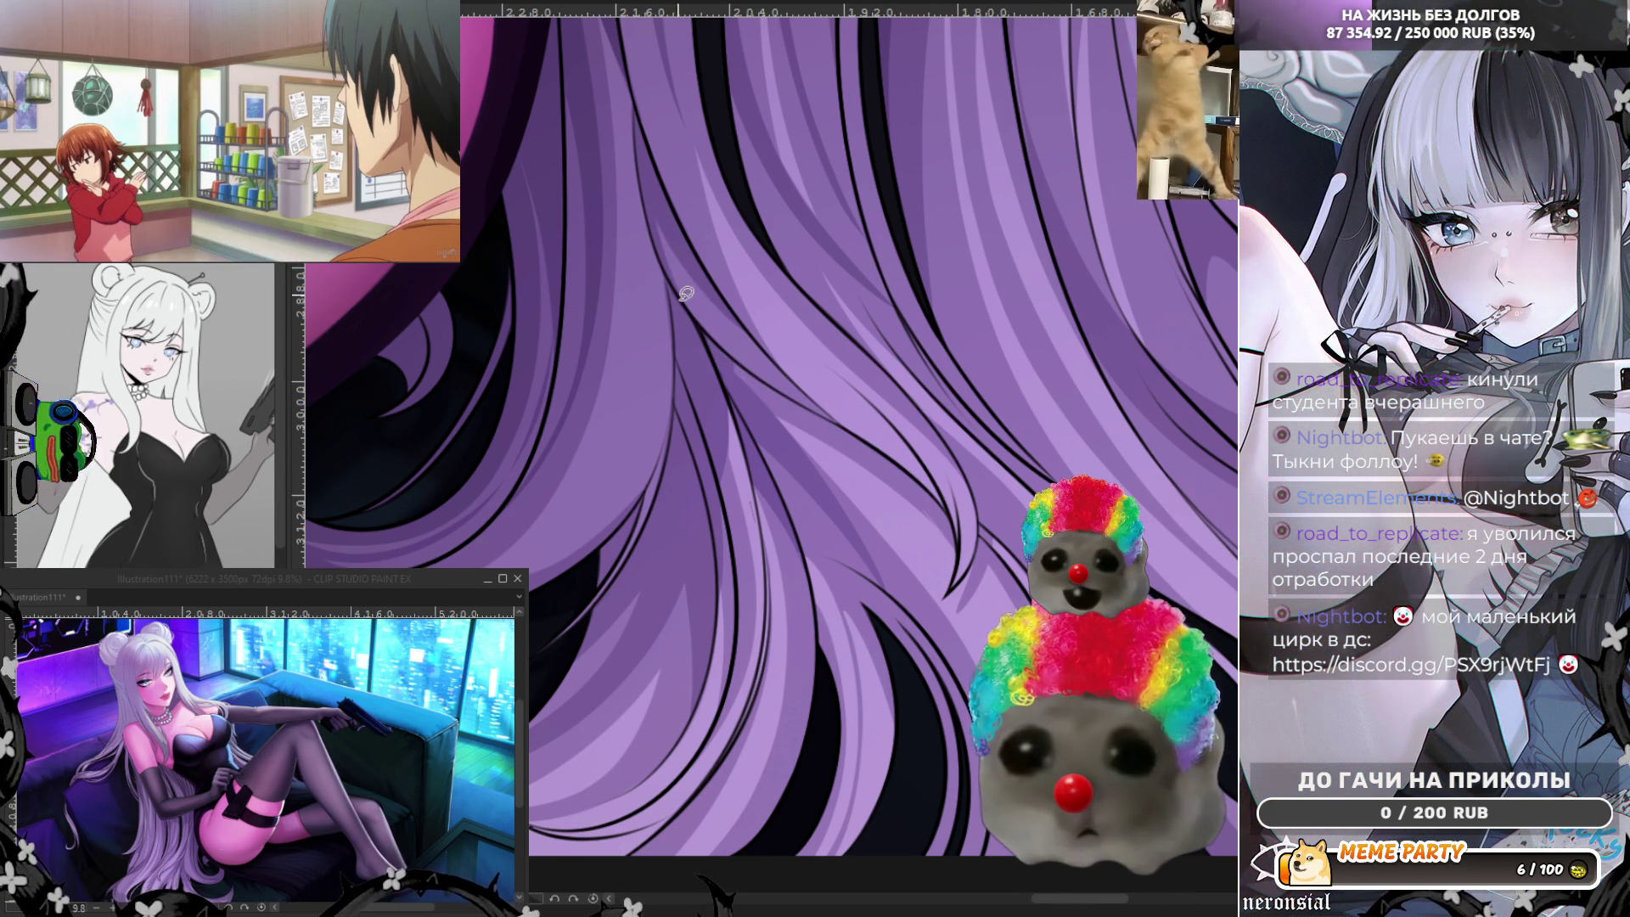
Redraw the long strand across the hair until it sits right, then add one along the lock.
left_click_drag(692, 318, 891, 466)
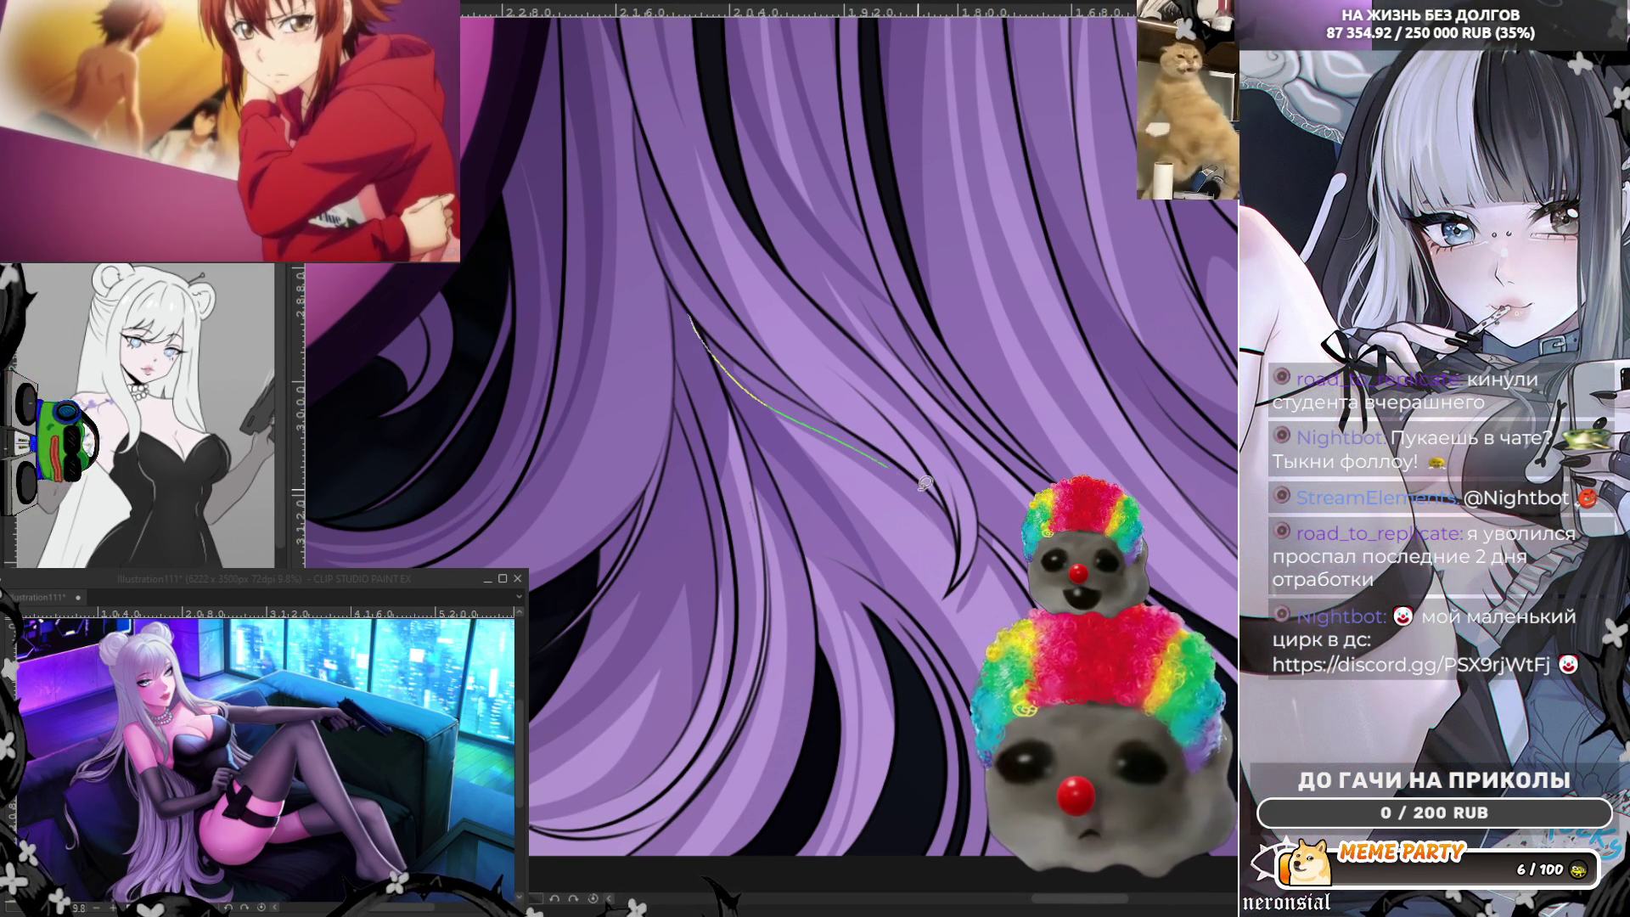
left_click_drag(695, 324, 948, 517)
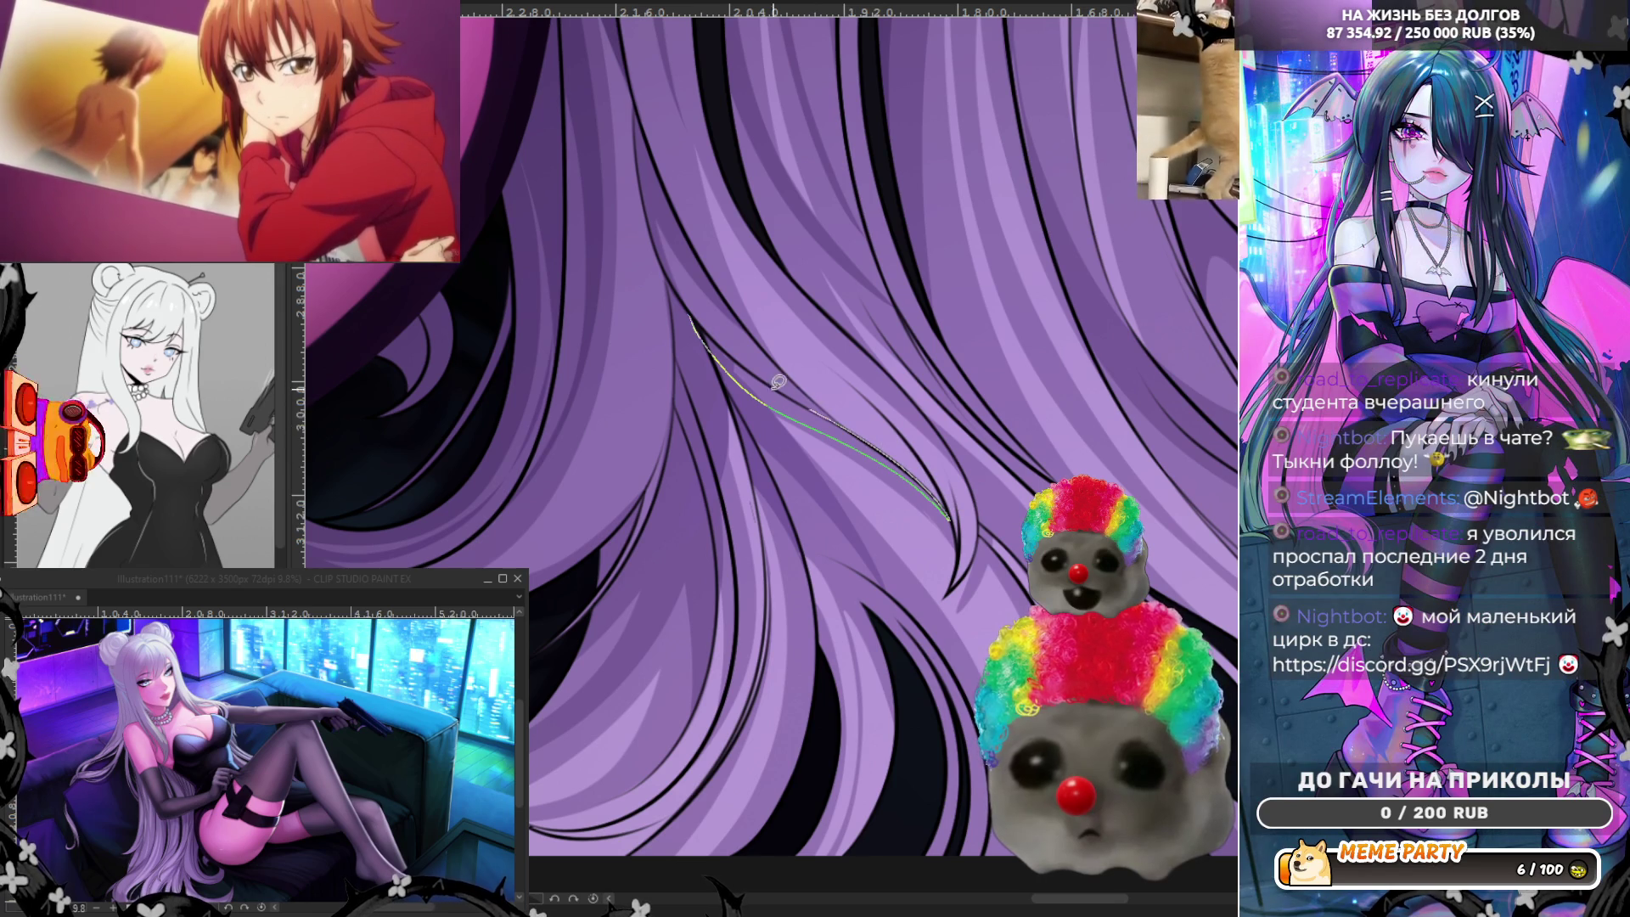
key("ctrl+z")
key("ctrl+z")
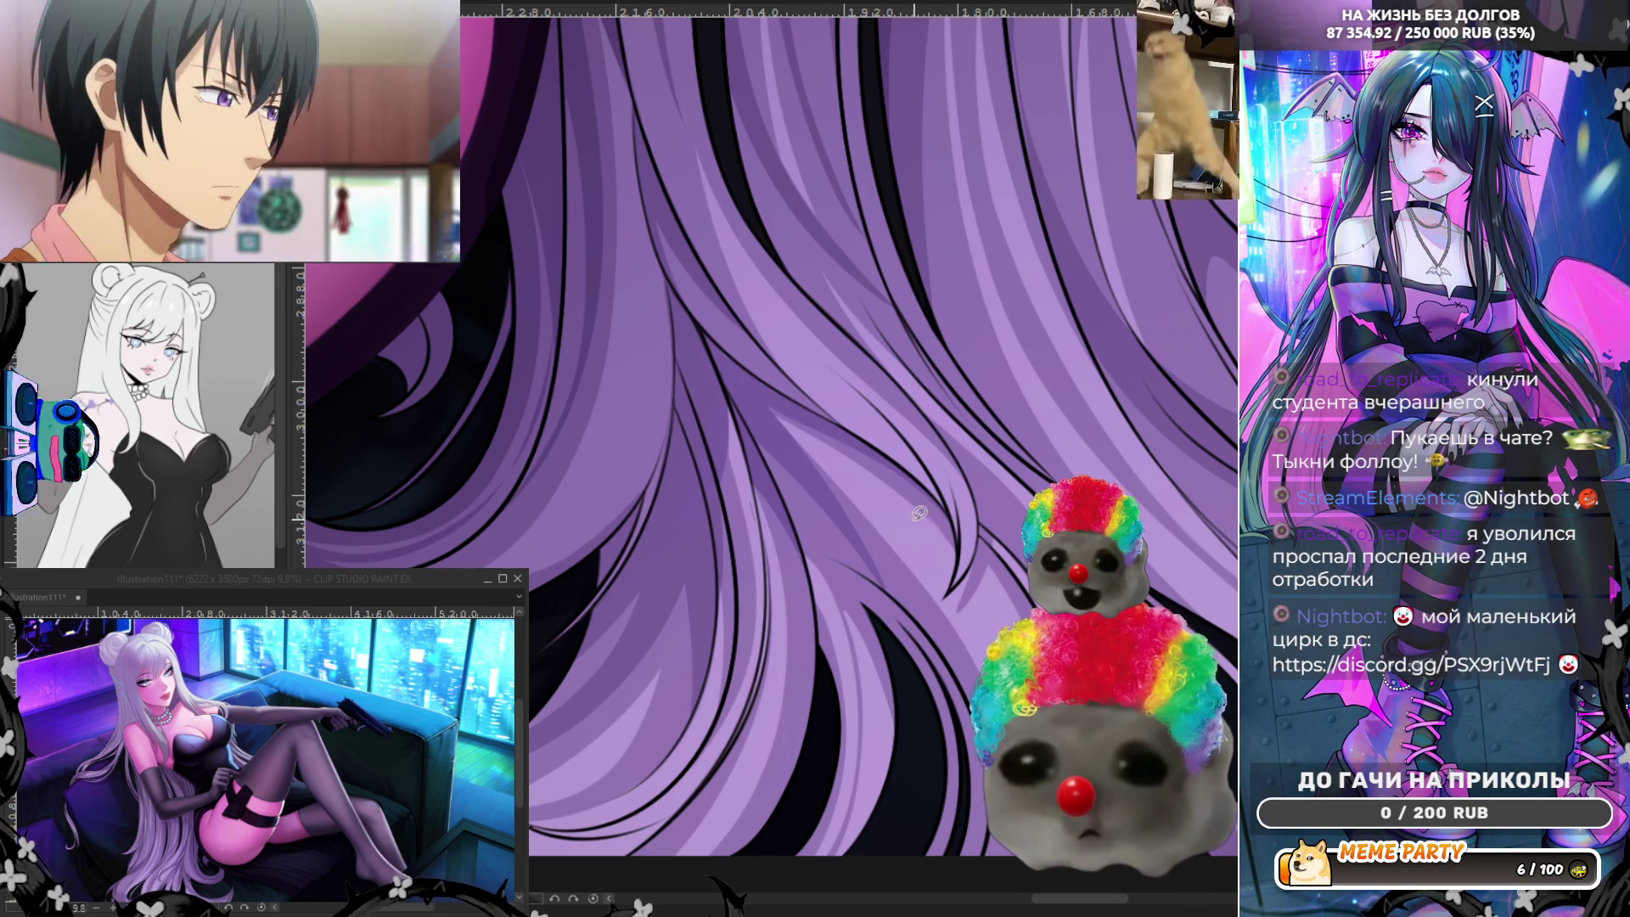
left_click_drag(754, 397, 955, 573)
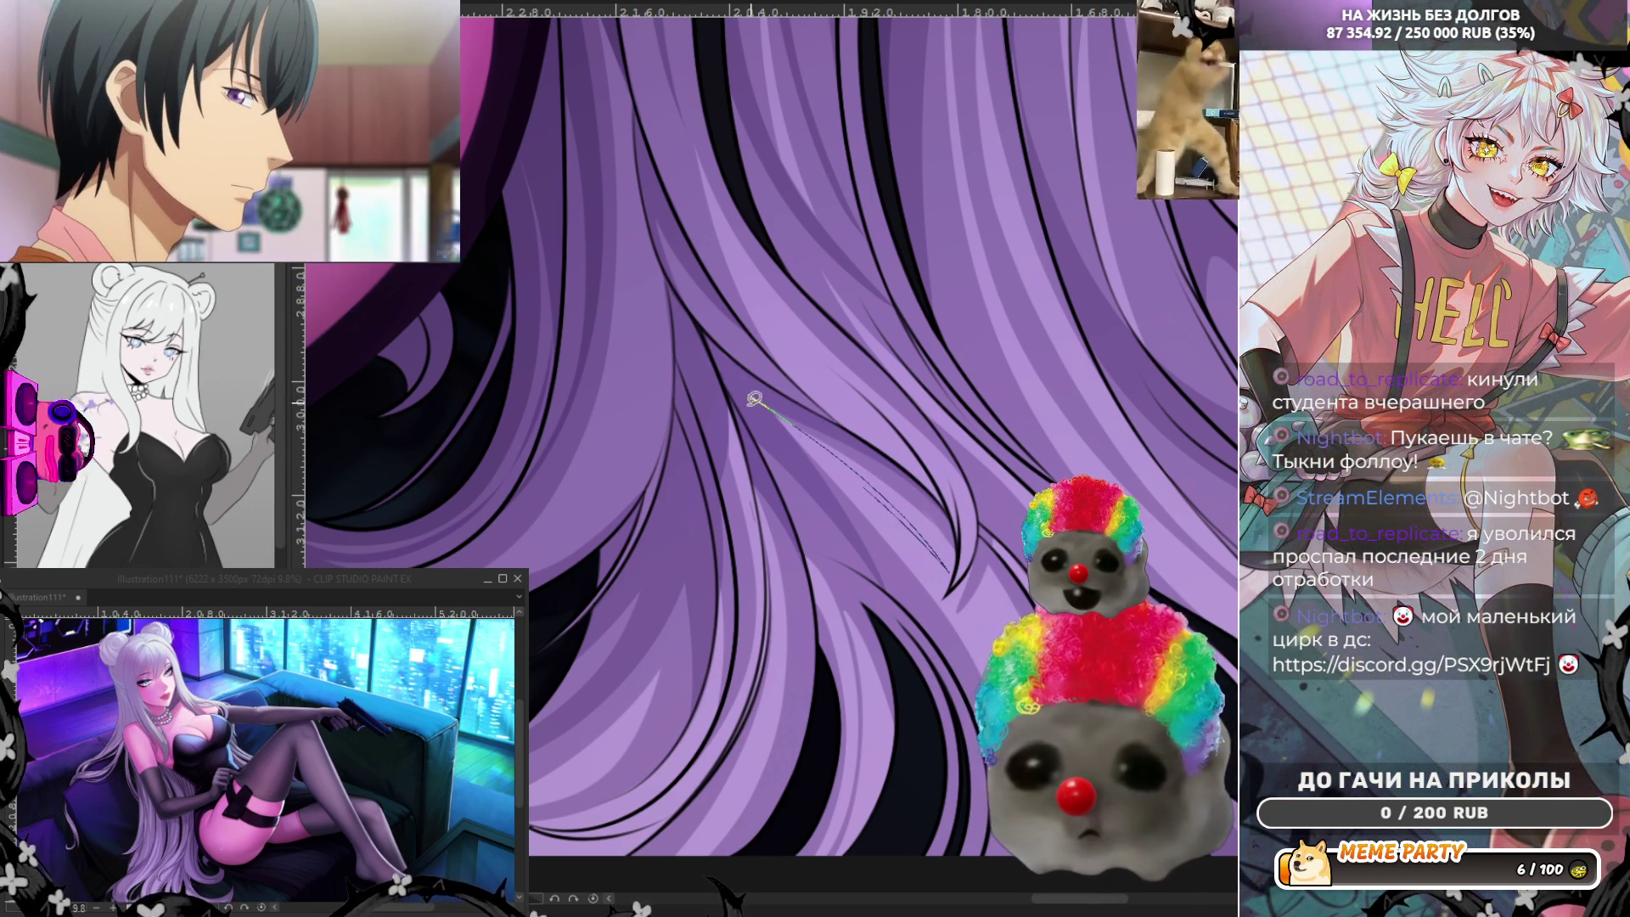
key("ctrl+z")
left_click_drag(743, 396, 955, 550)
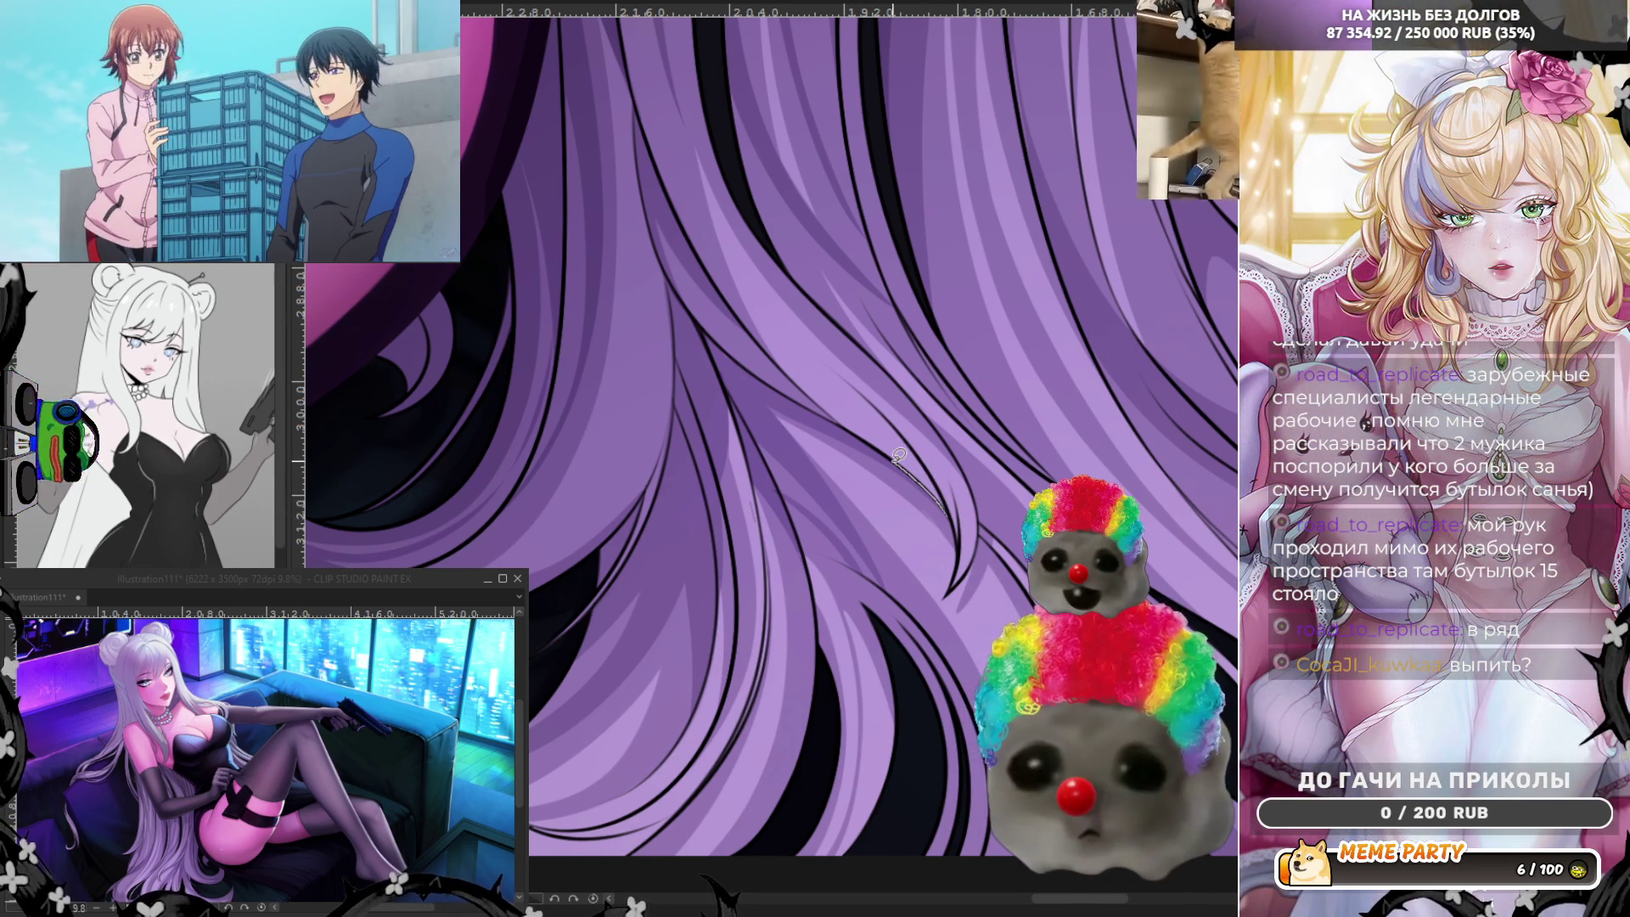
left_click_drag(939, 466, 962, 520)
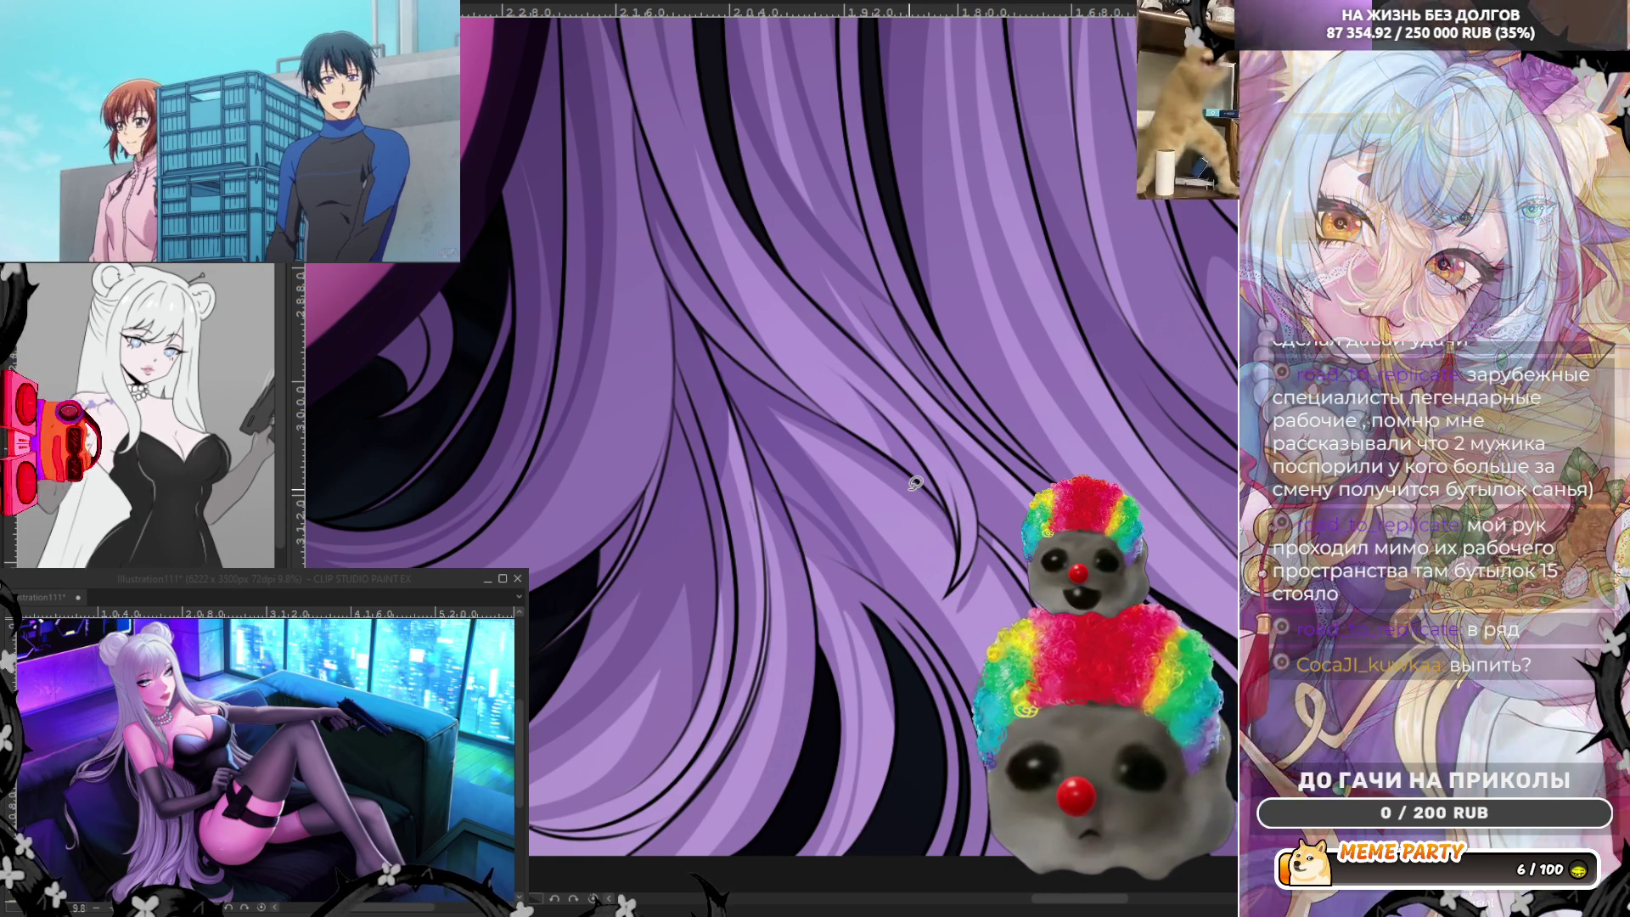
scroll(891, 424, "down", 2)
scroll(816, 427, "down", 3)
scroll(791, 432, "up", 1)
scroll(855, 334, "up", 1)
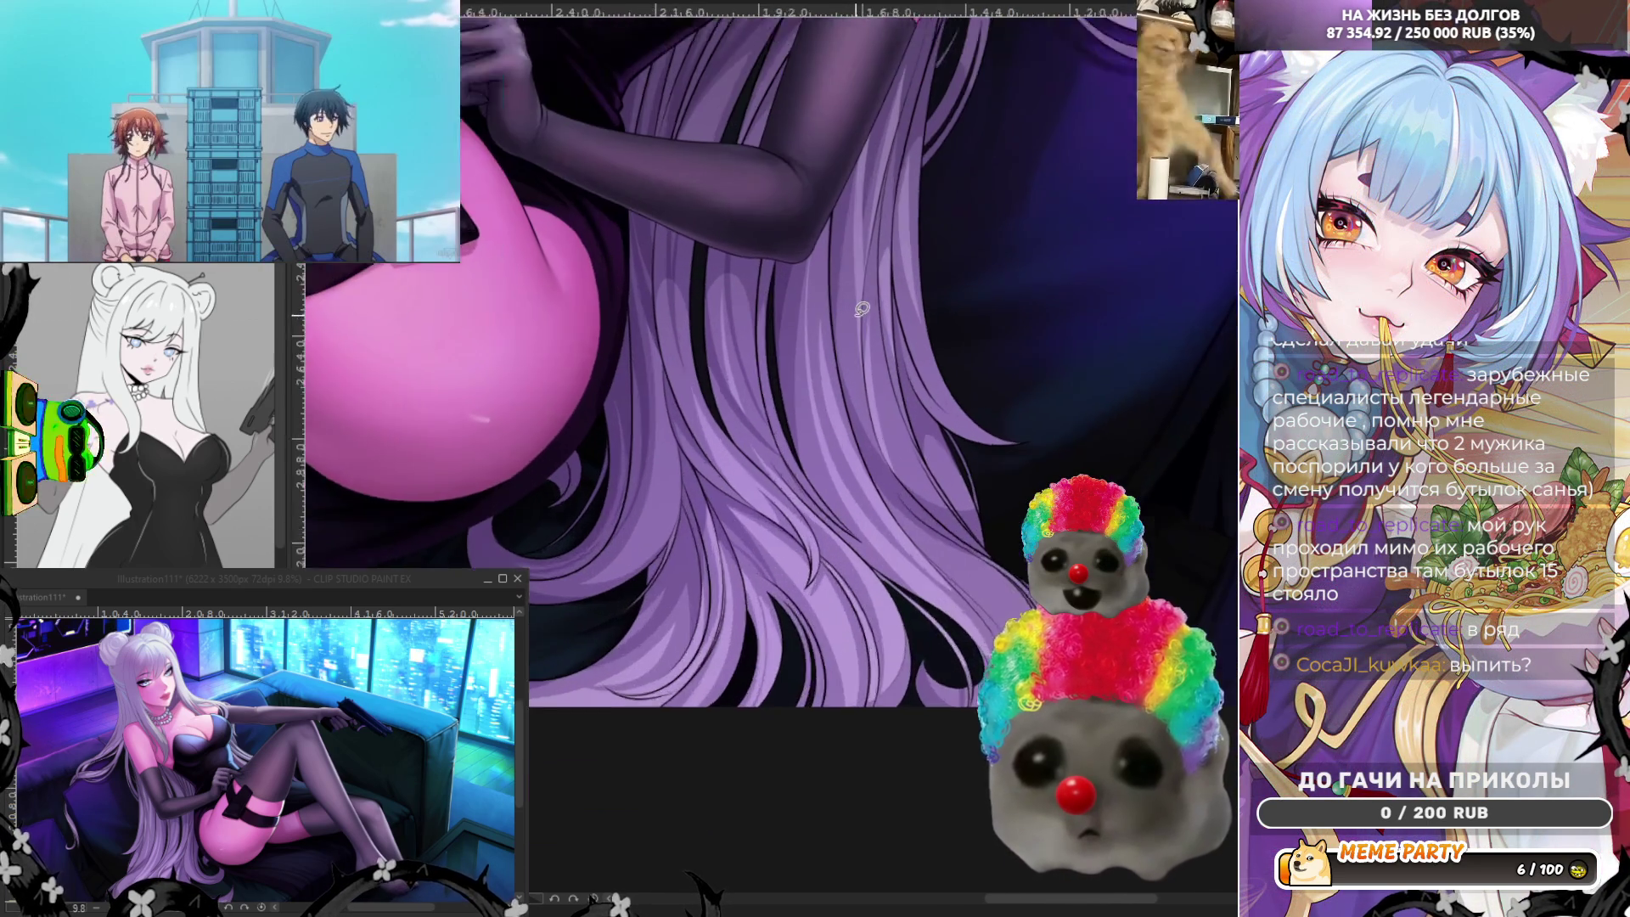
scroll(859, 320, "up", 1)
scroll(863, 298, "up", 1)
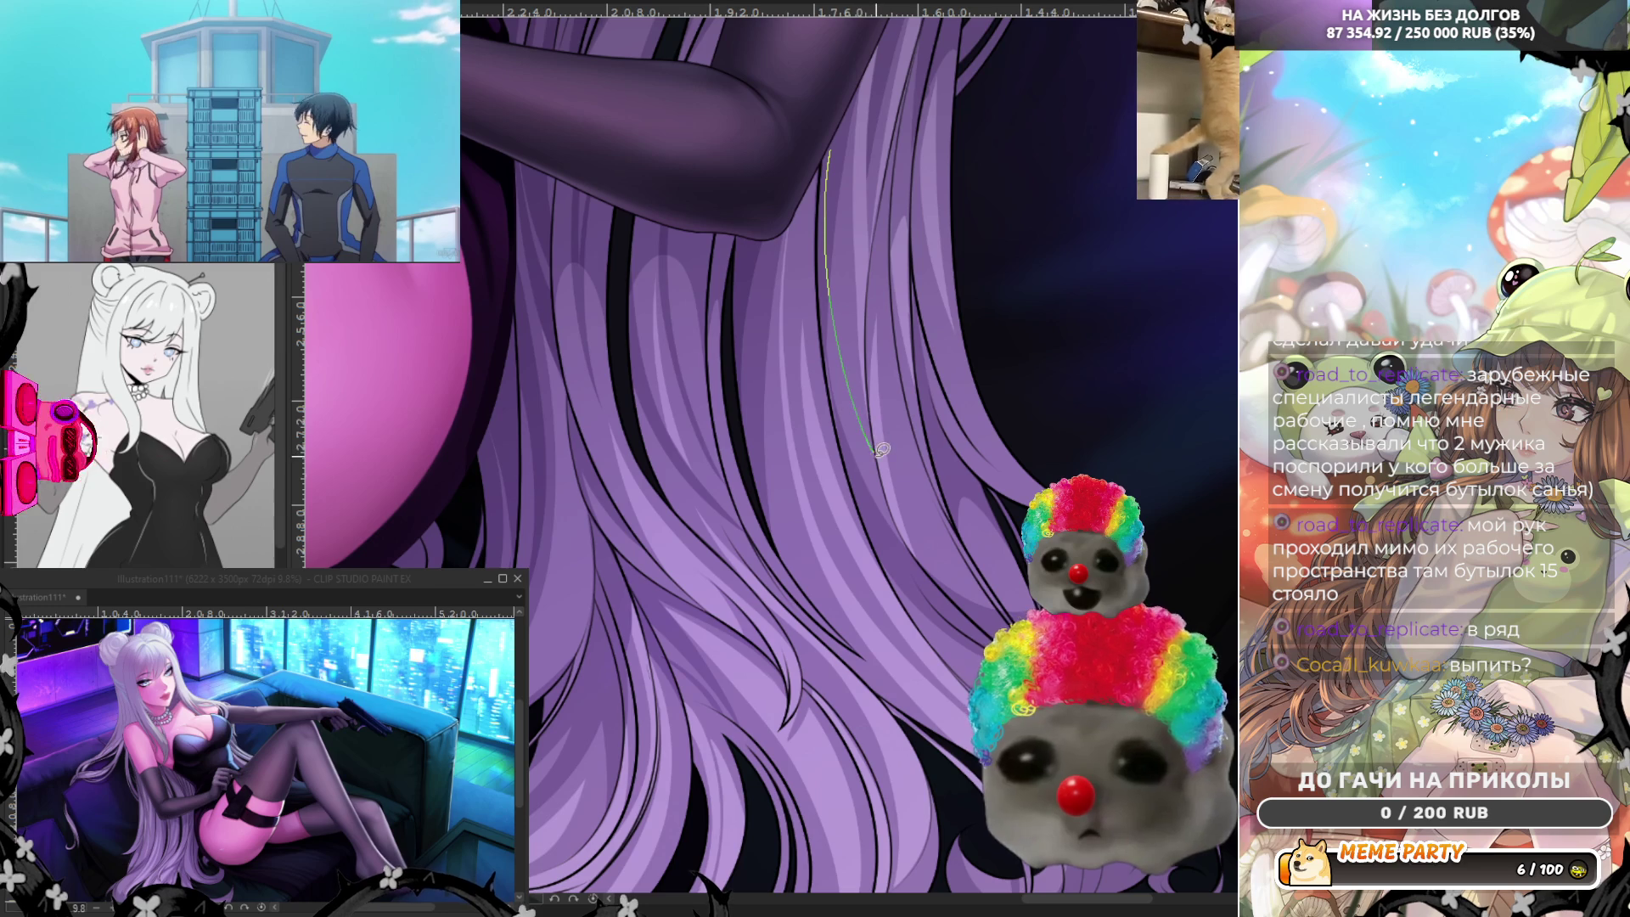
left_click_drag(837, 243, 889, 535)
left_click_drag(828, 273, 824, 174)
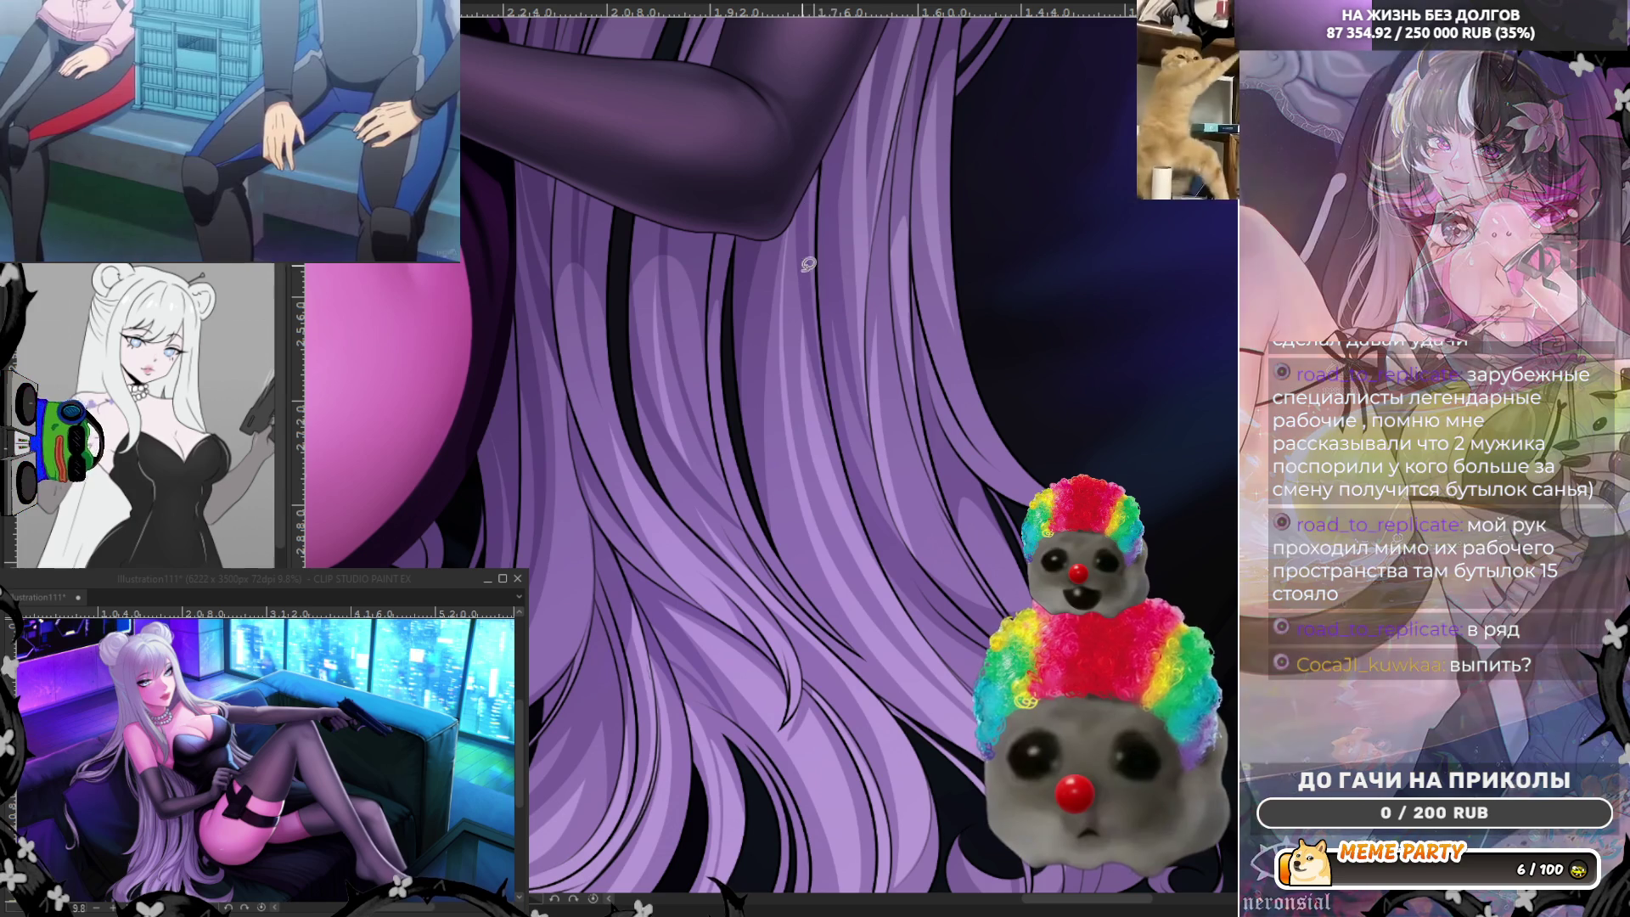
left_click_drag(827, 119, 831, 140)
mouse_move(920, 306)
left_mouse_down()
mouse_move(1027, 507)
mouse_move(1023, 577)
left_mouse_up()
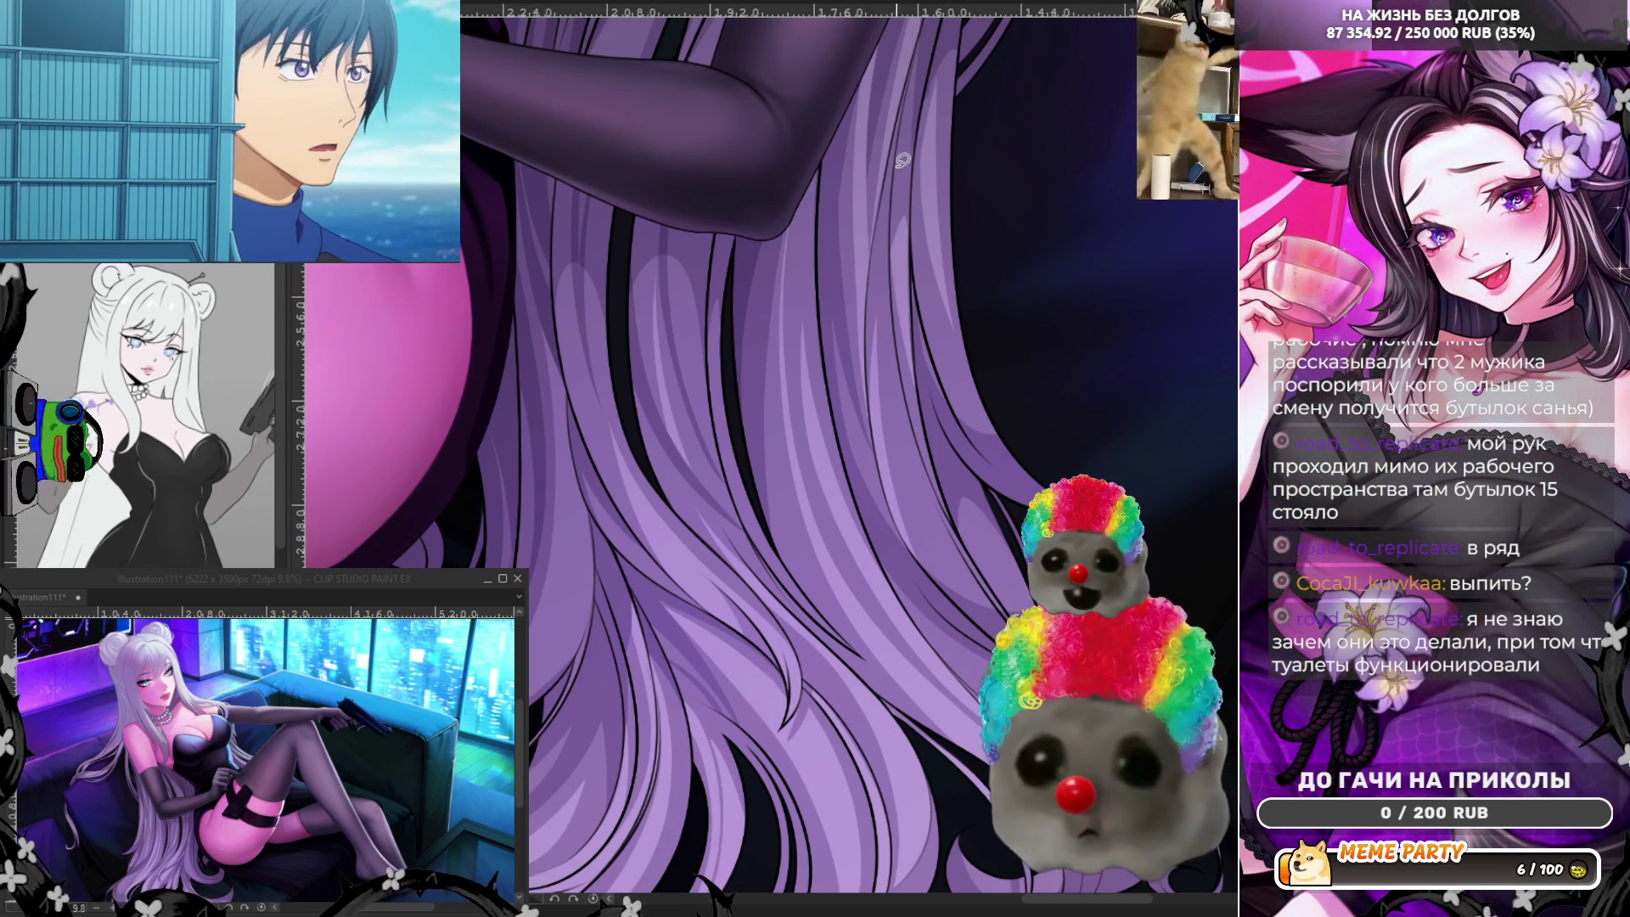
left_click_drag(904, 105, 949, 507)
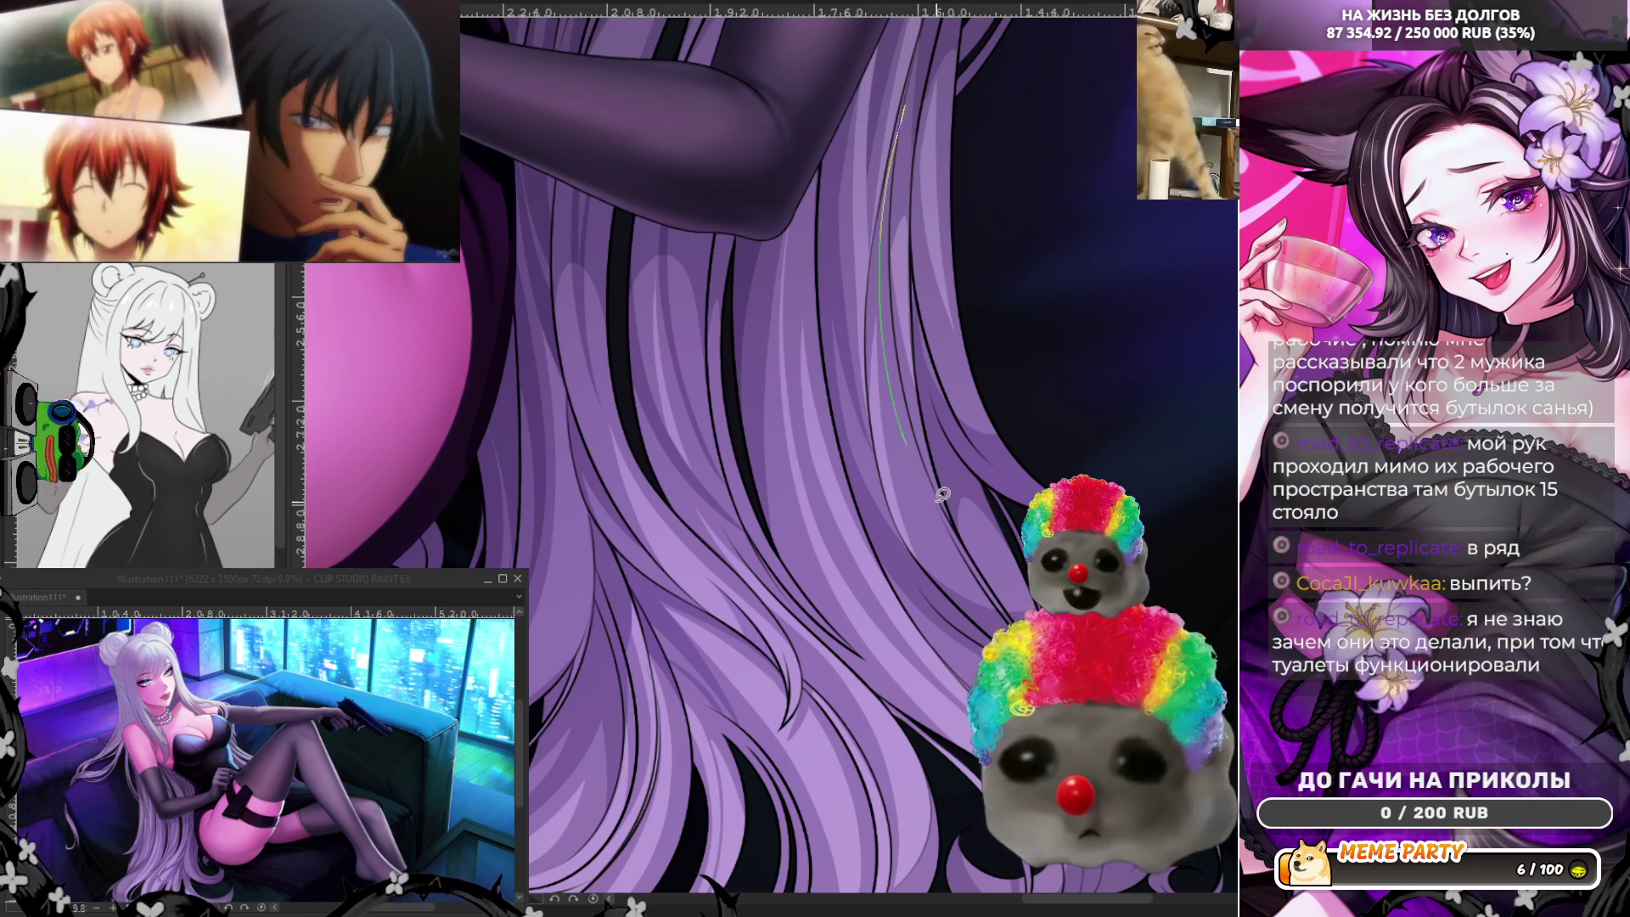
key("ctrl+z")
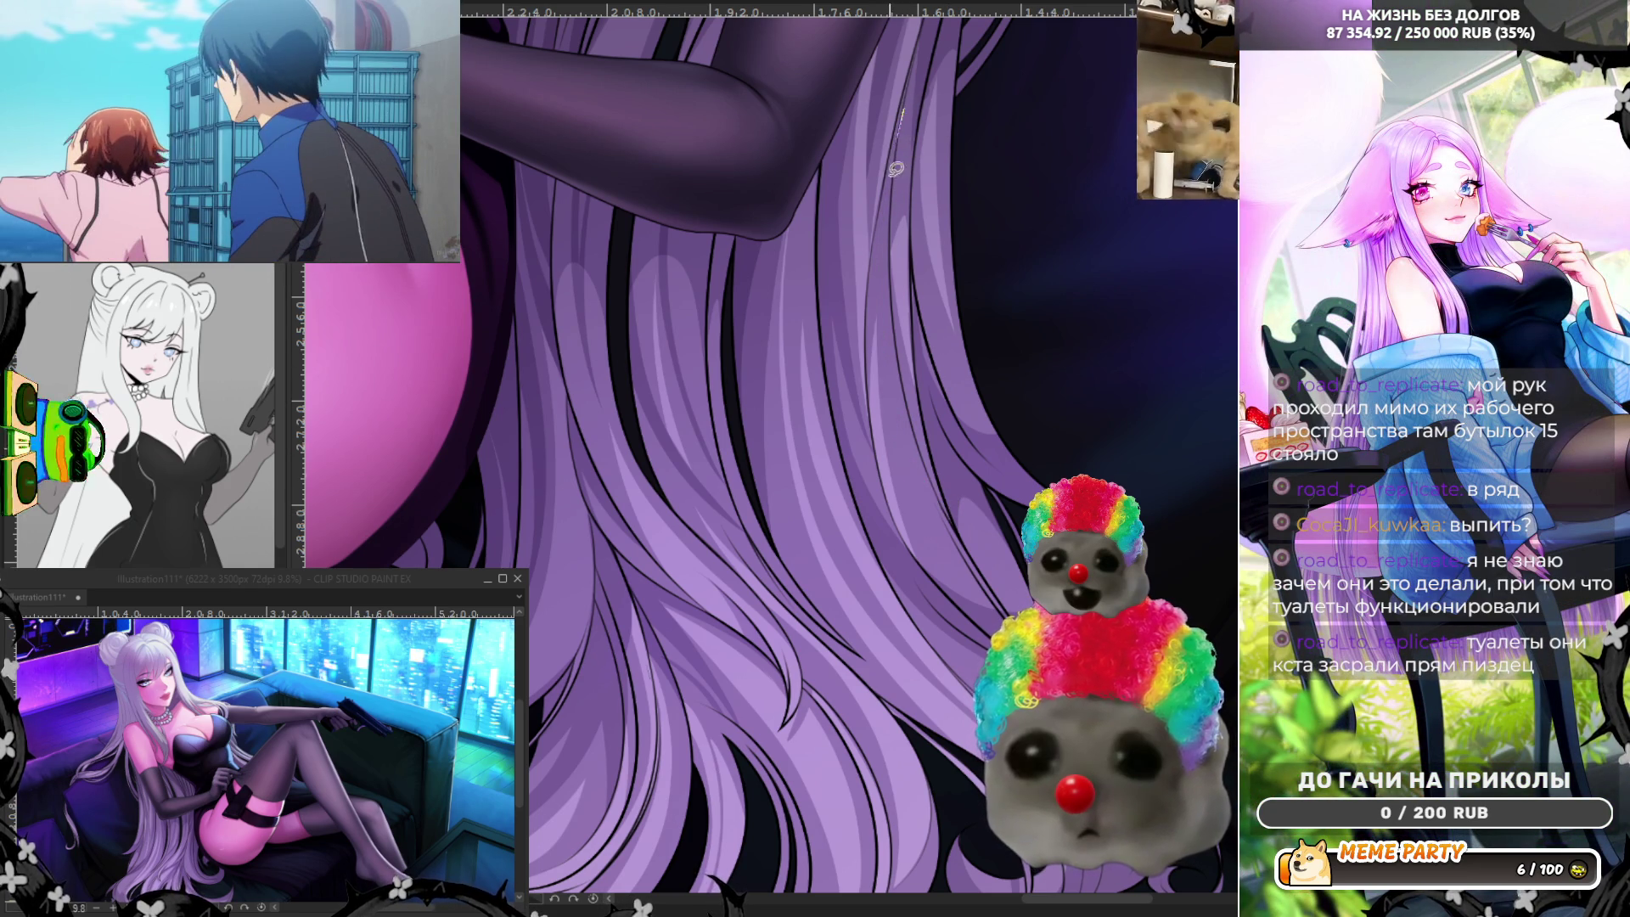
left_click_drag(950, 503, 888, 398)
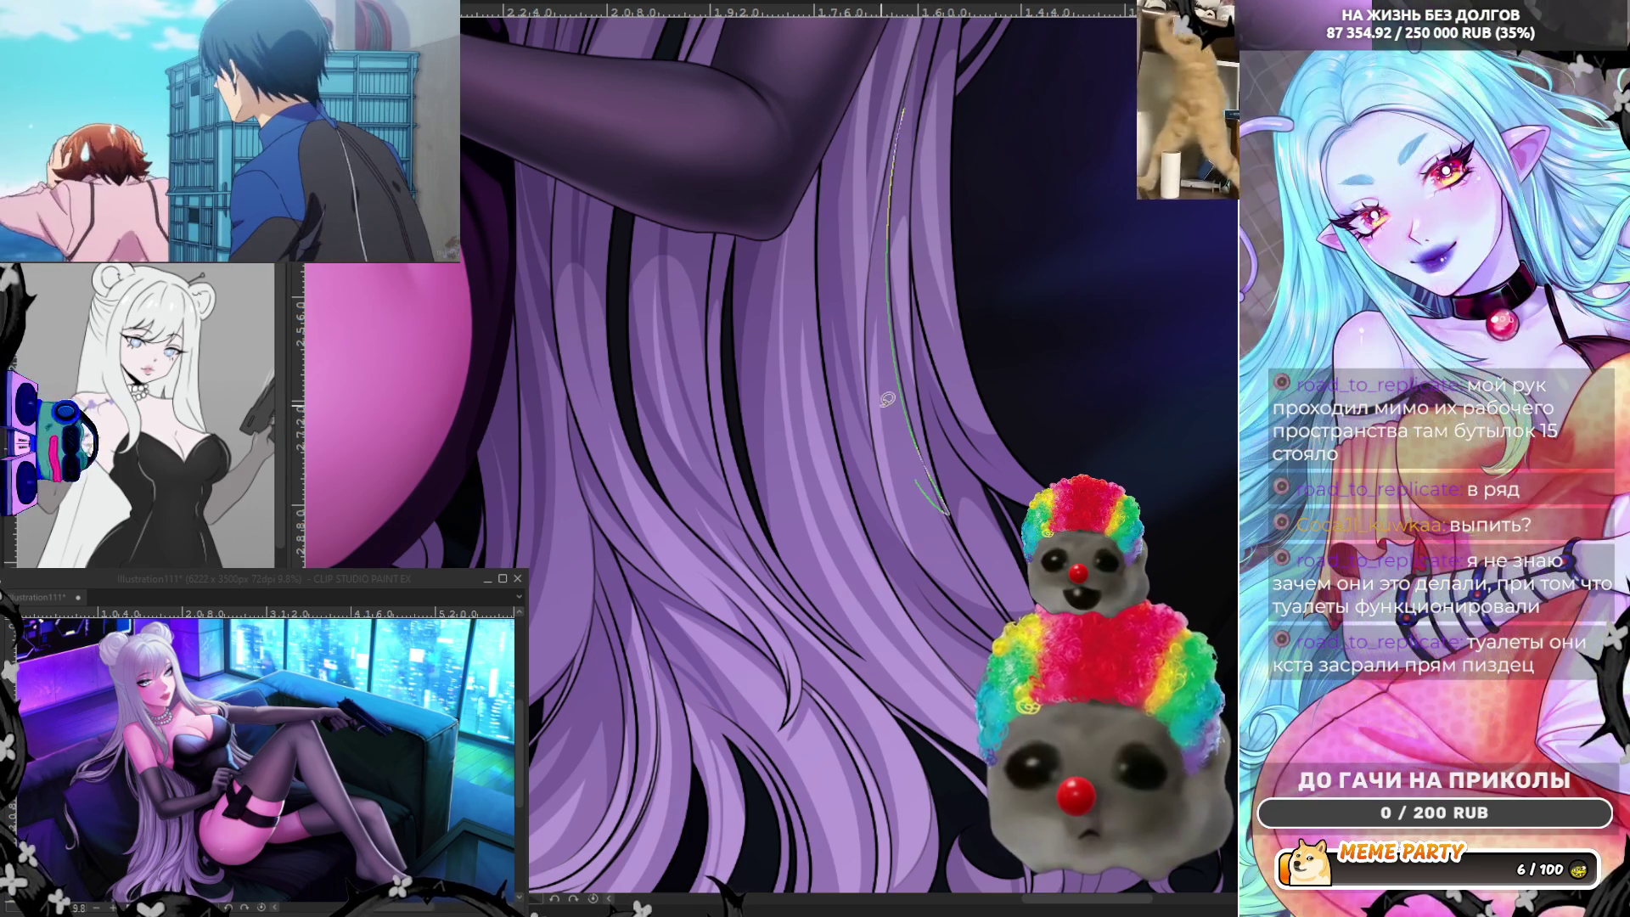
key("ctrl+z")
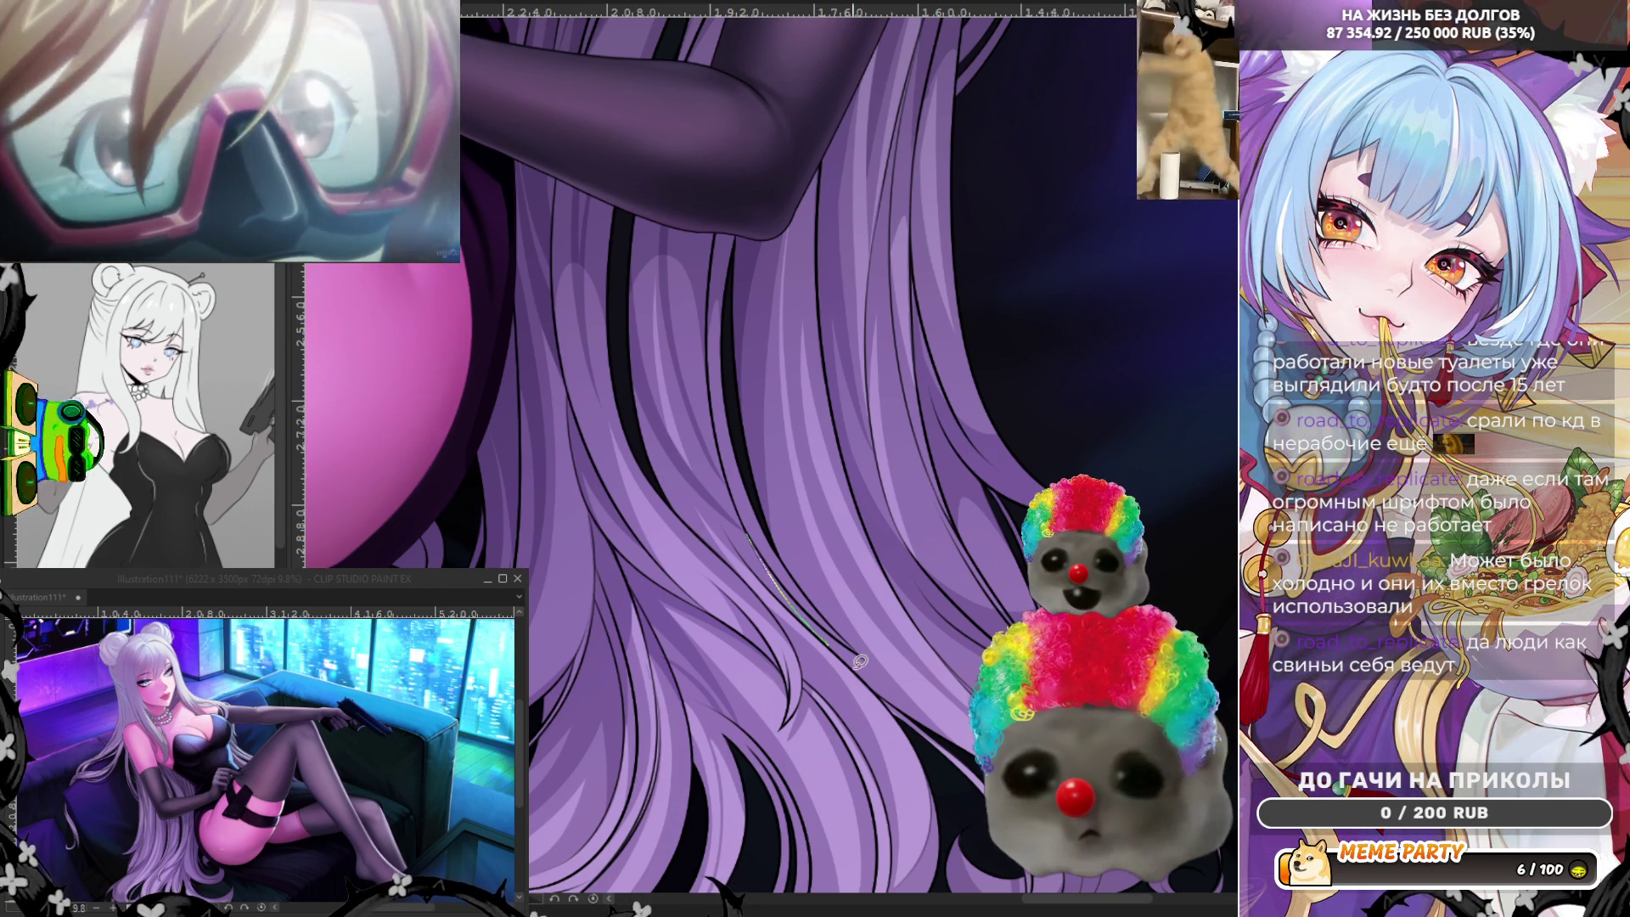
left_click_drag(860, 661, 924, 713)
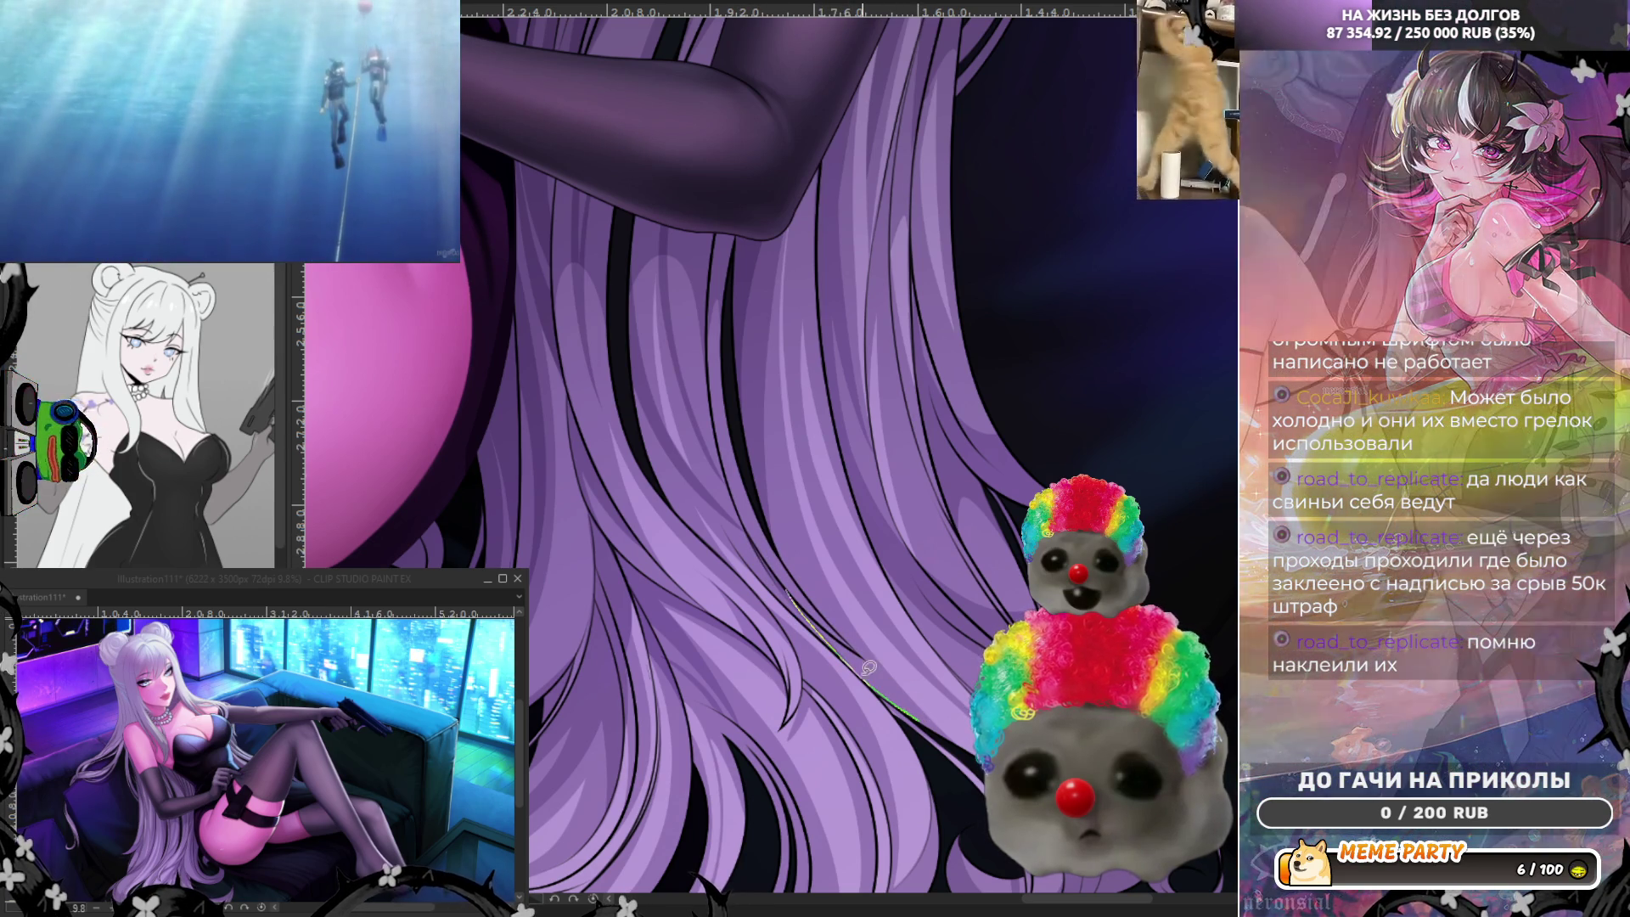
key("ctrl+z")
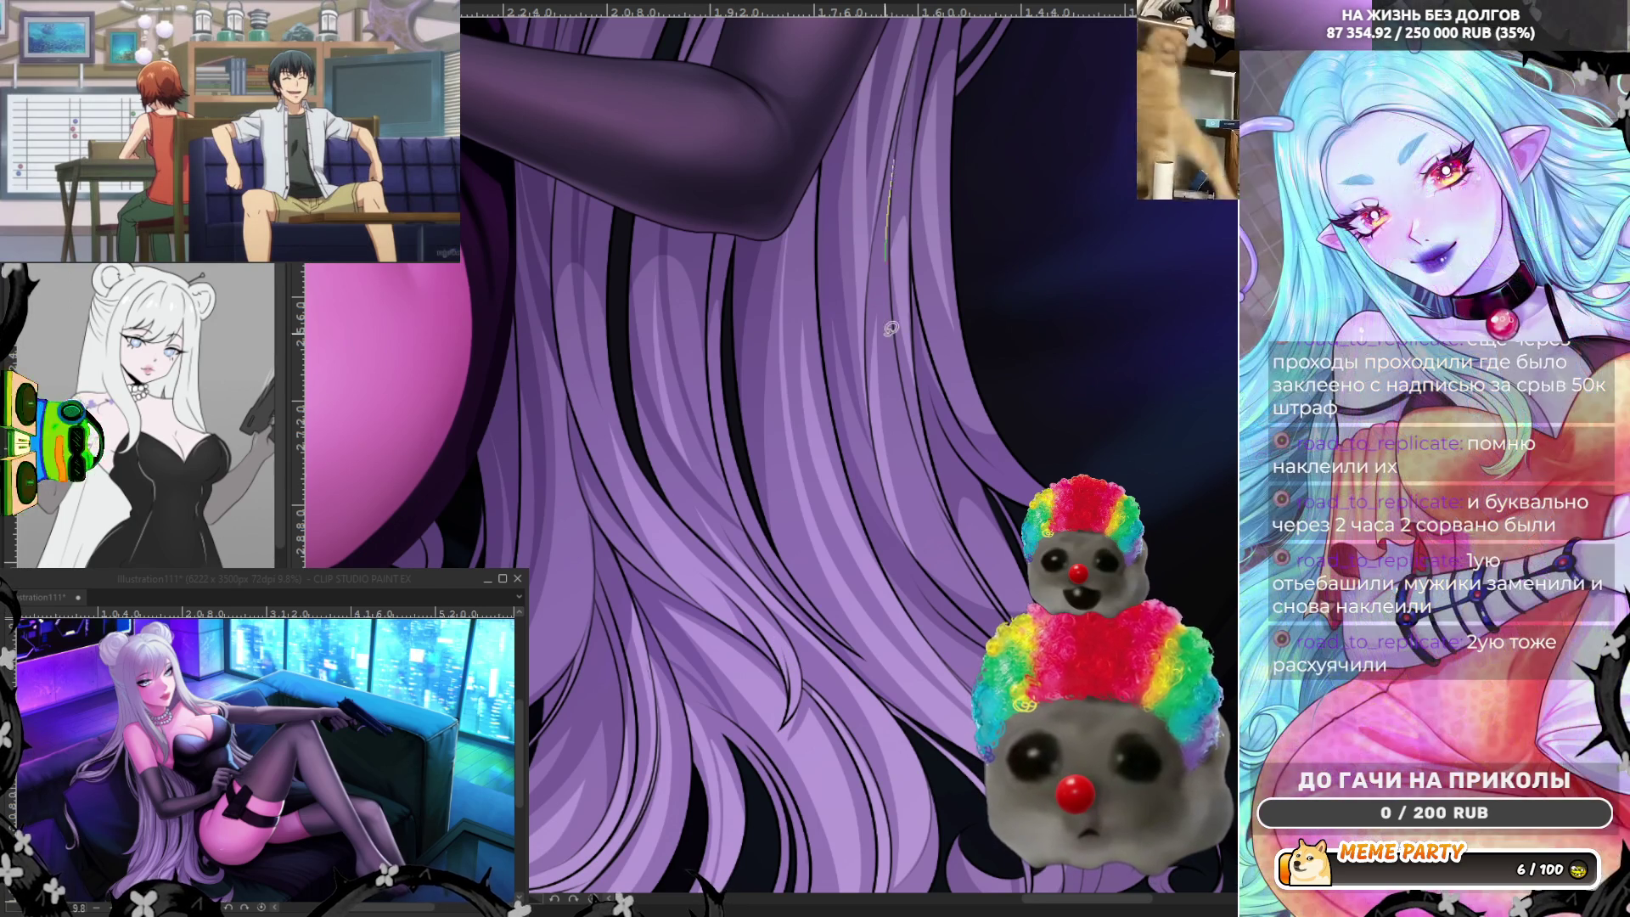
left_click_drag(897, 156, 936, 484)
key("ctrl+z")
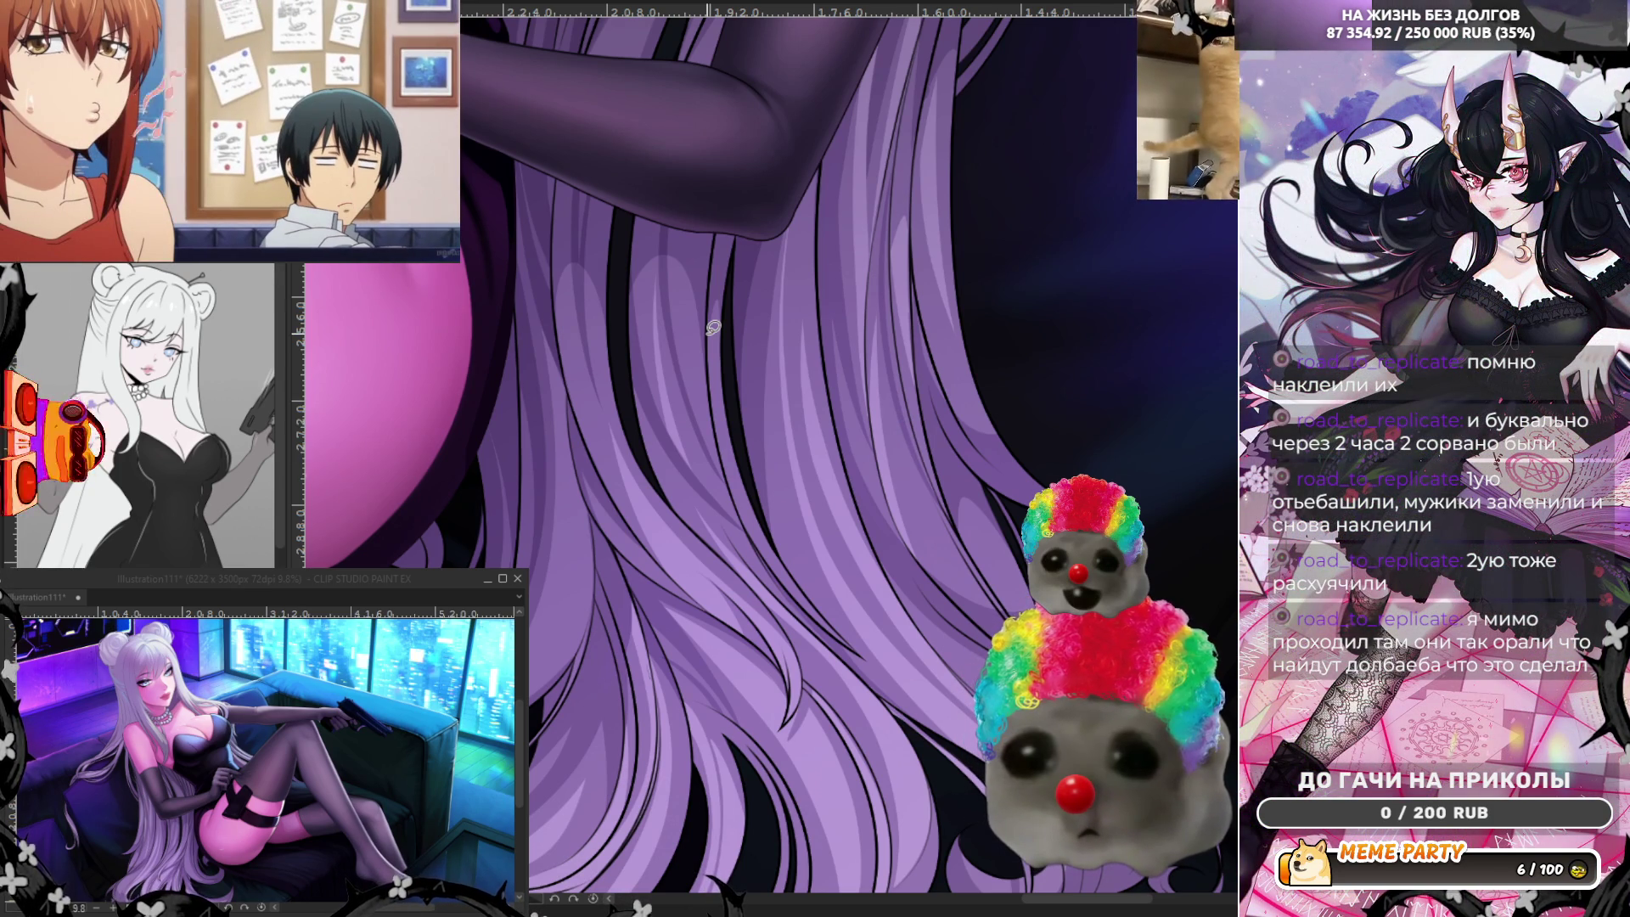
scroll(714, 329, "down", 1)
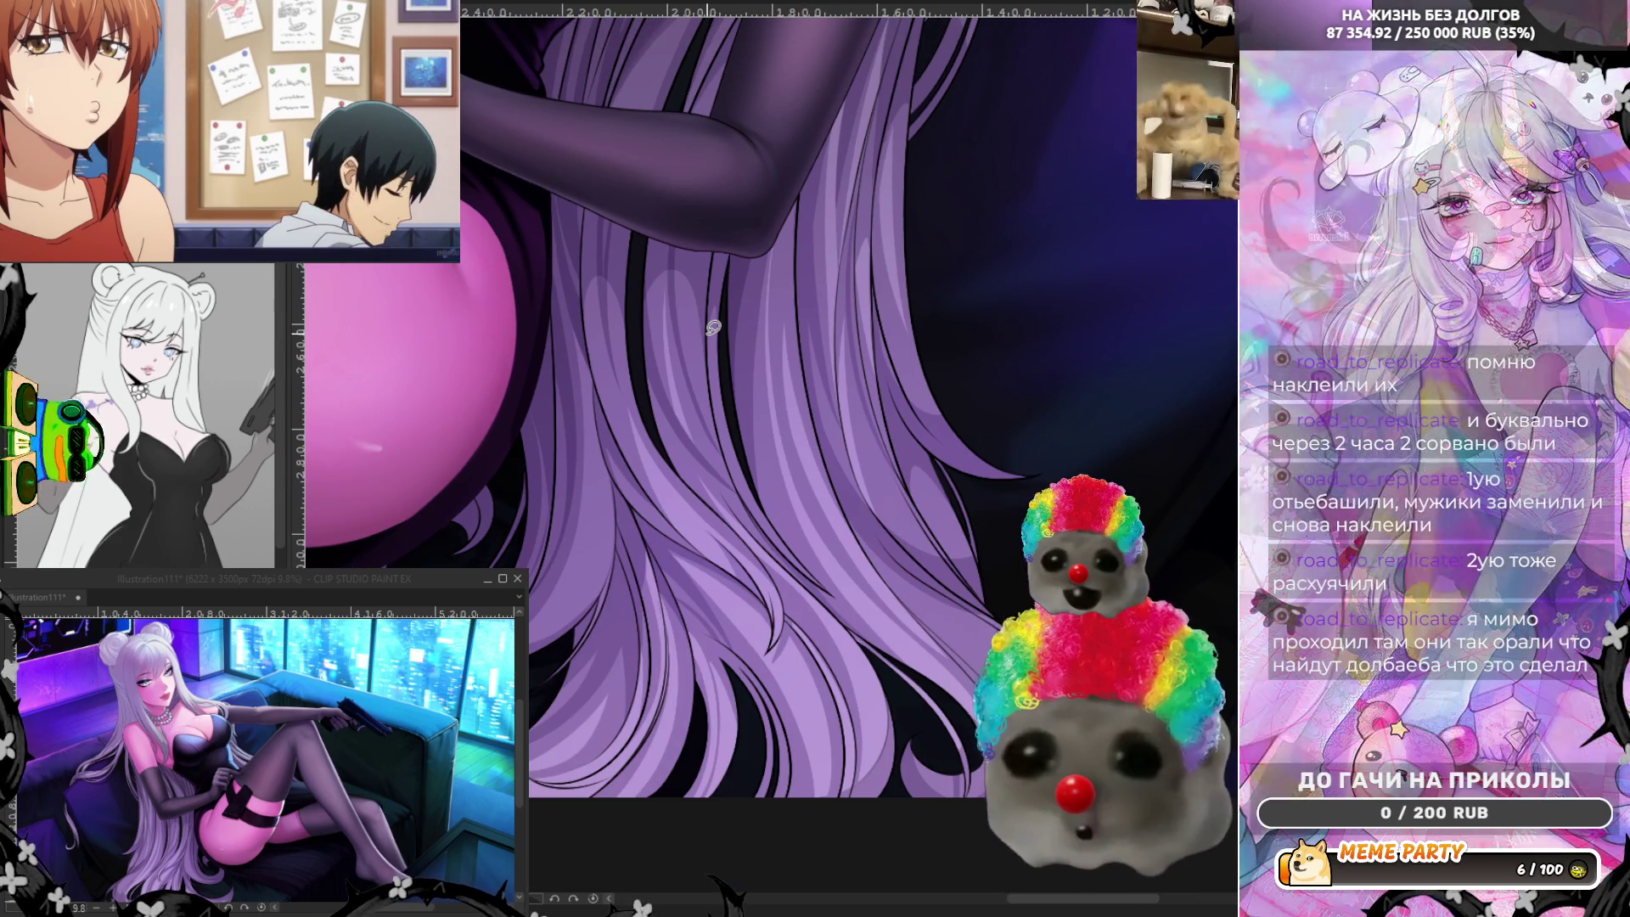
scroll(714, 329, "down", 2)
scroll(739, 275, "up", 1)
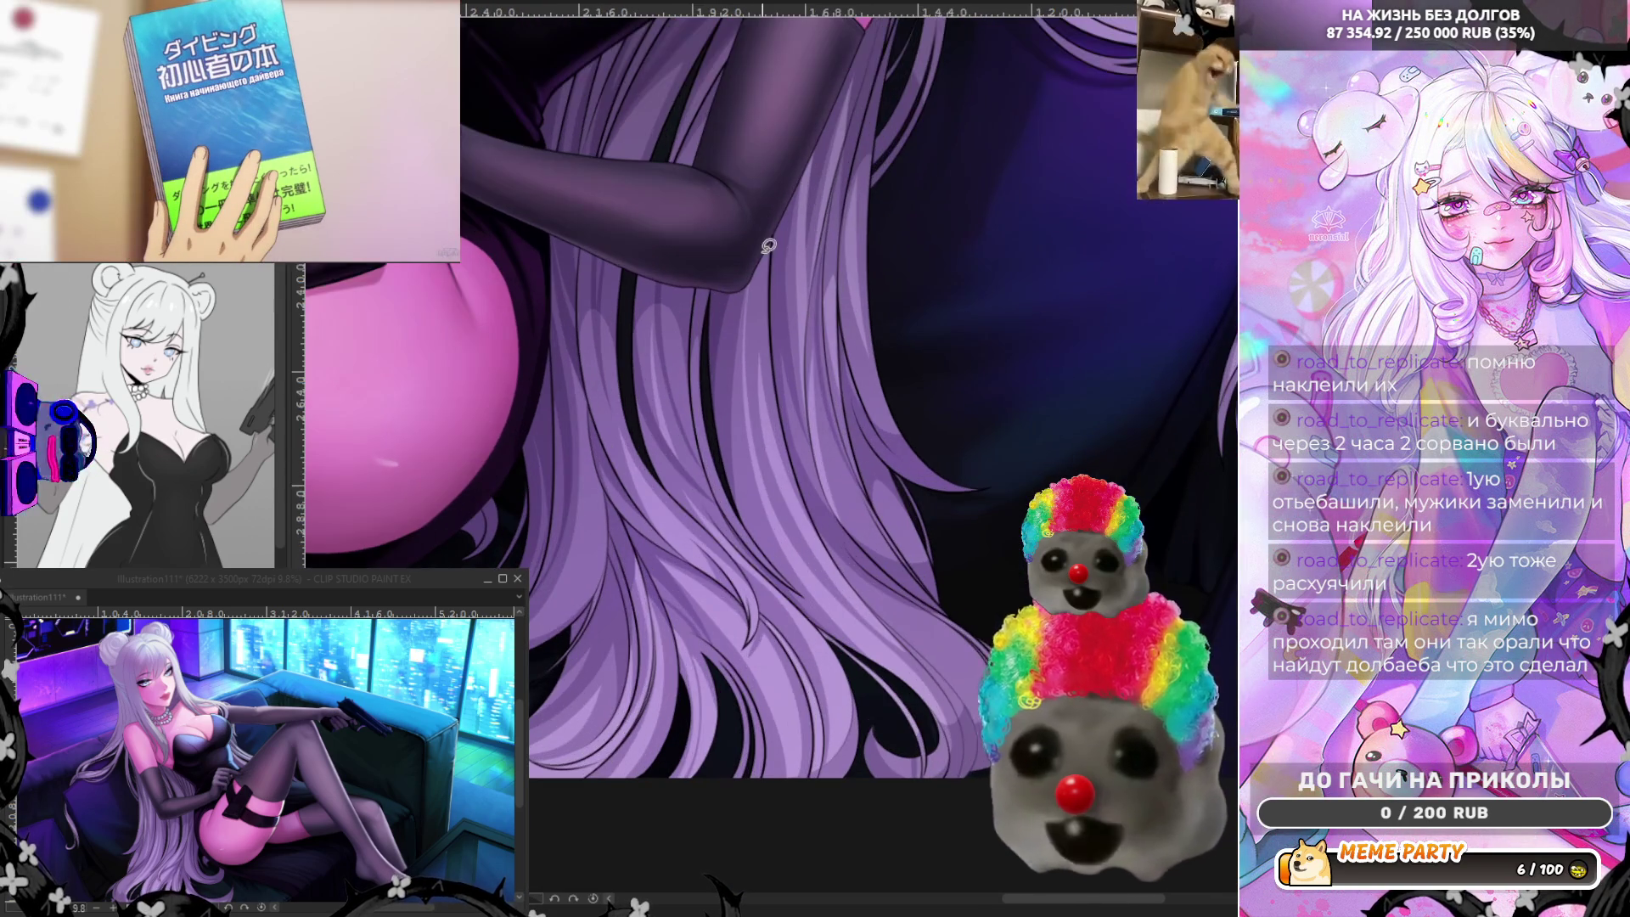
scroll(928, 660, "up", 1)
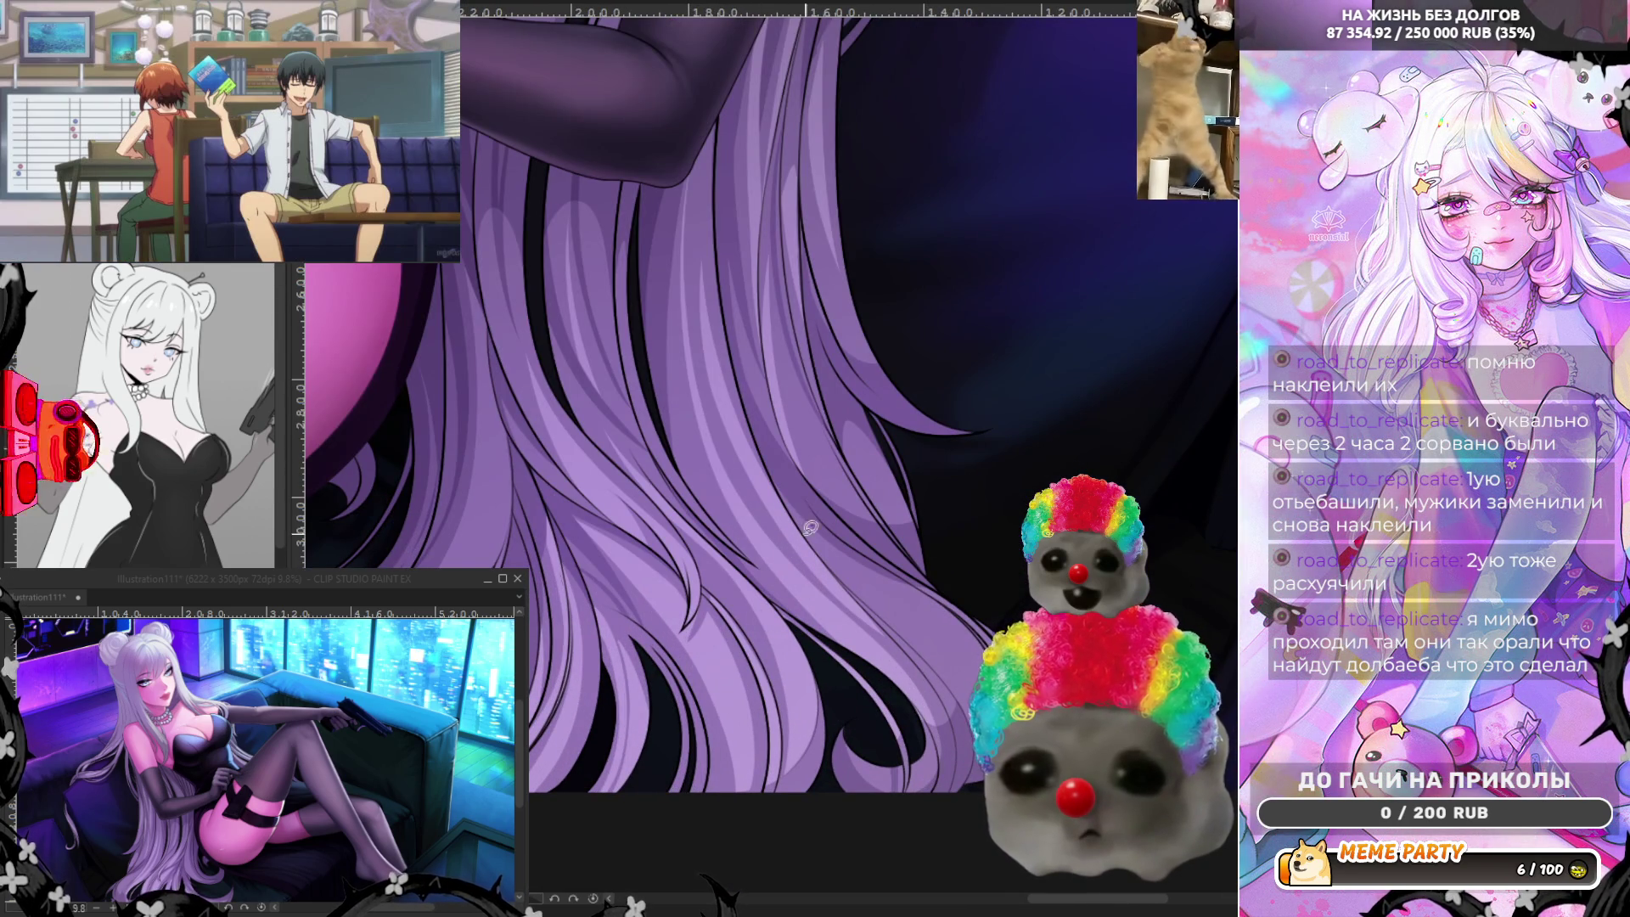
Add short strand lines along the hair edges, discarding the first curved attempts.
left_click_drag(769, 459, 964, 680)
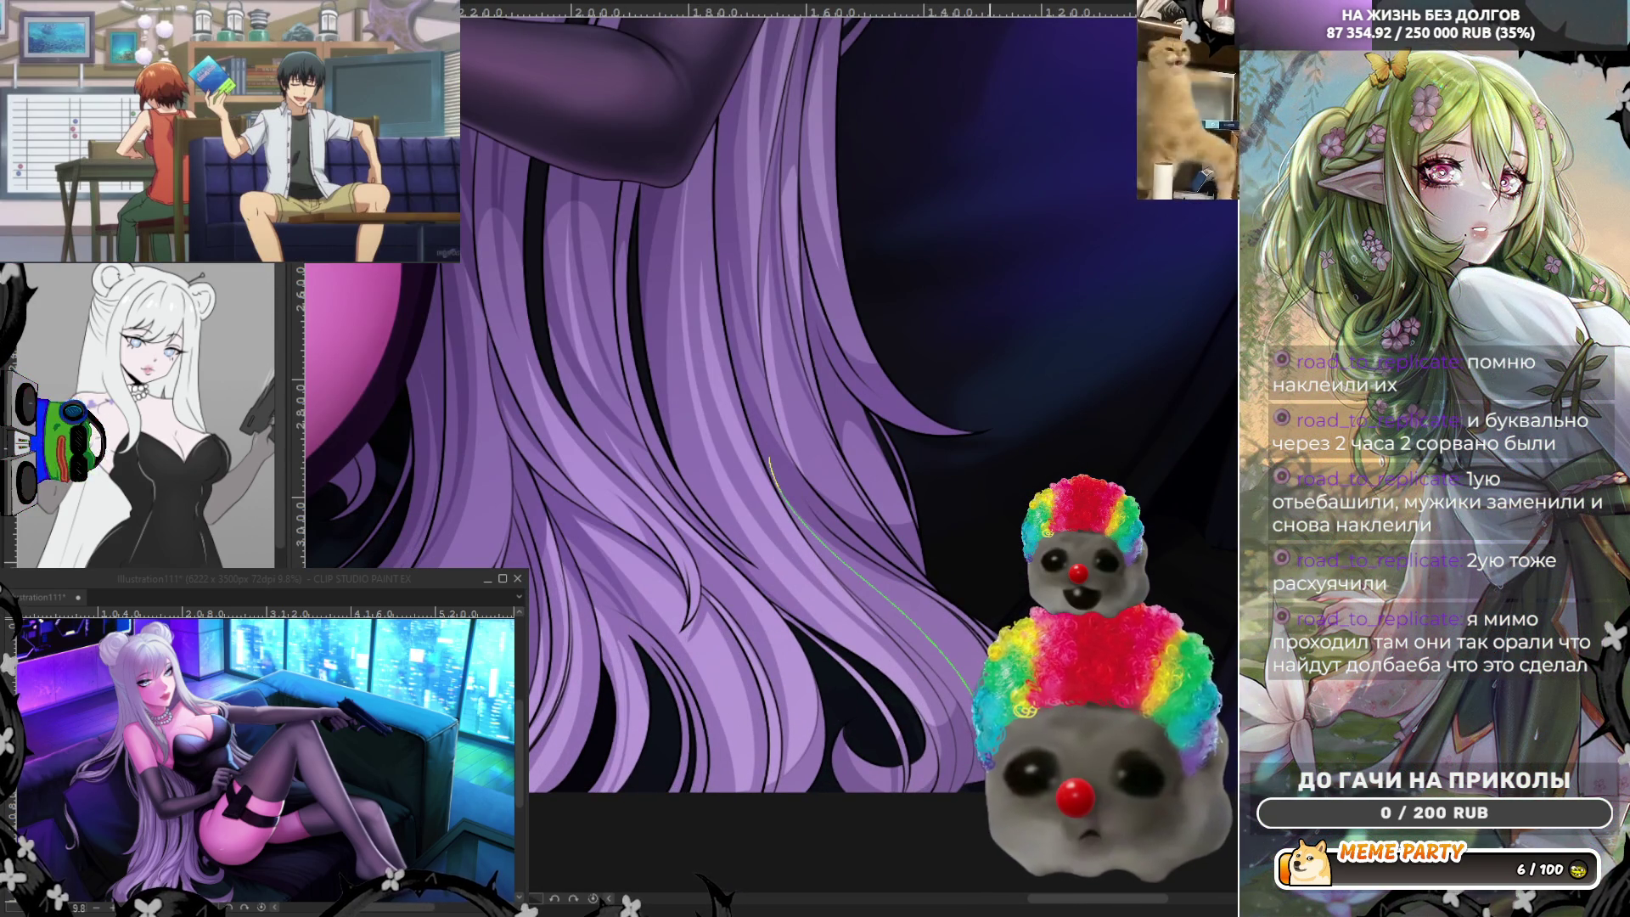
key("ctrl+z")
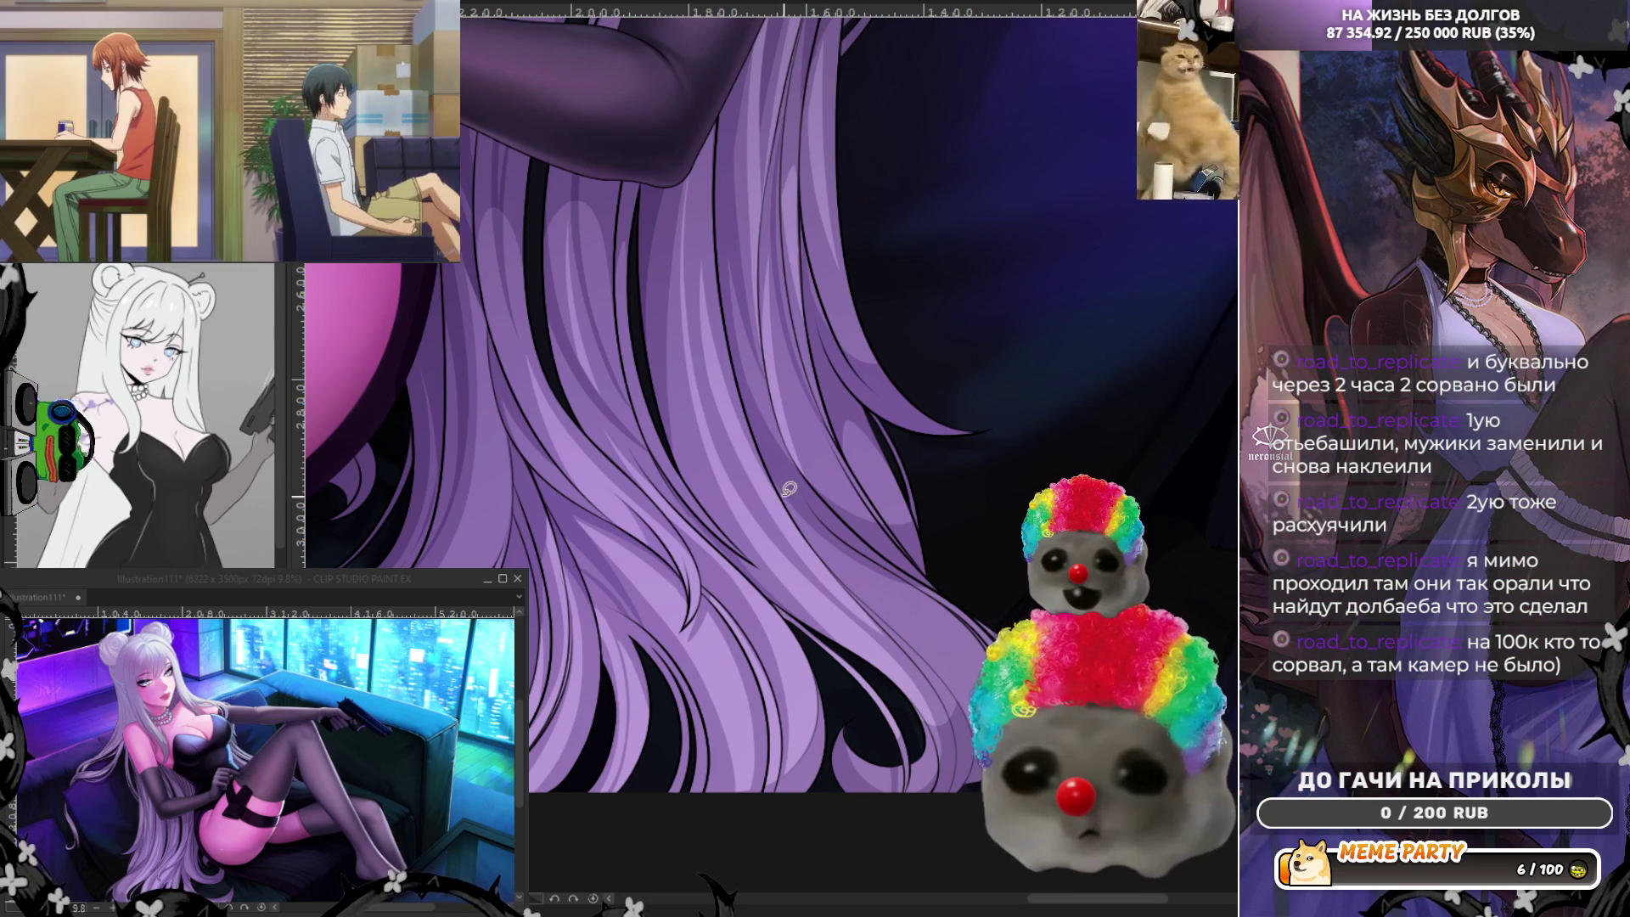
mouse_move(898, 597)
left_mouse_down()
mouse_move(975, 668)
mouse_move(939, 652)
left_mouse_up()
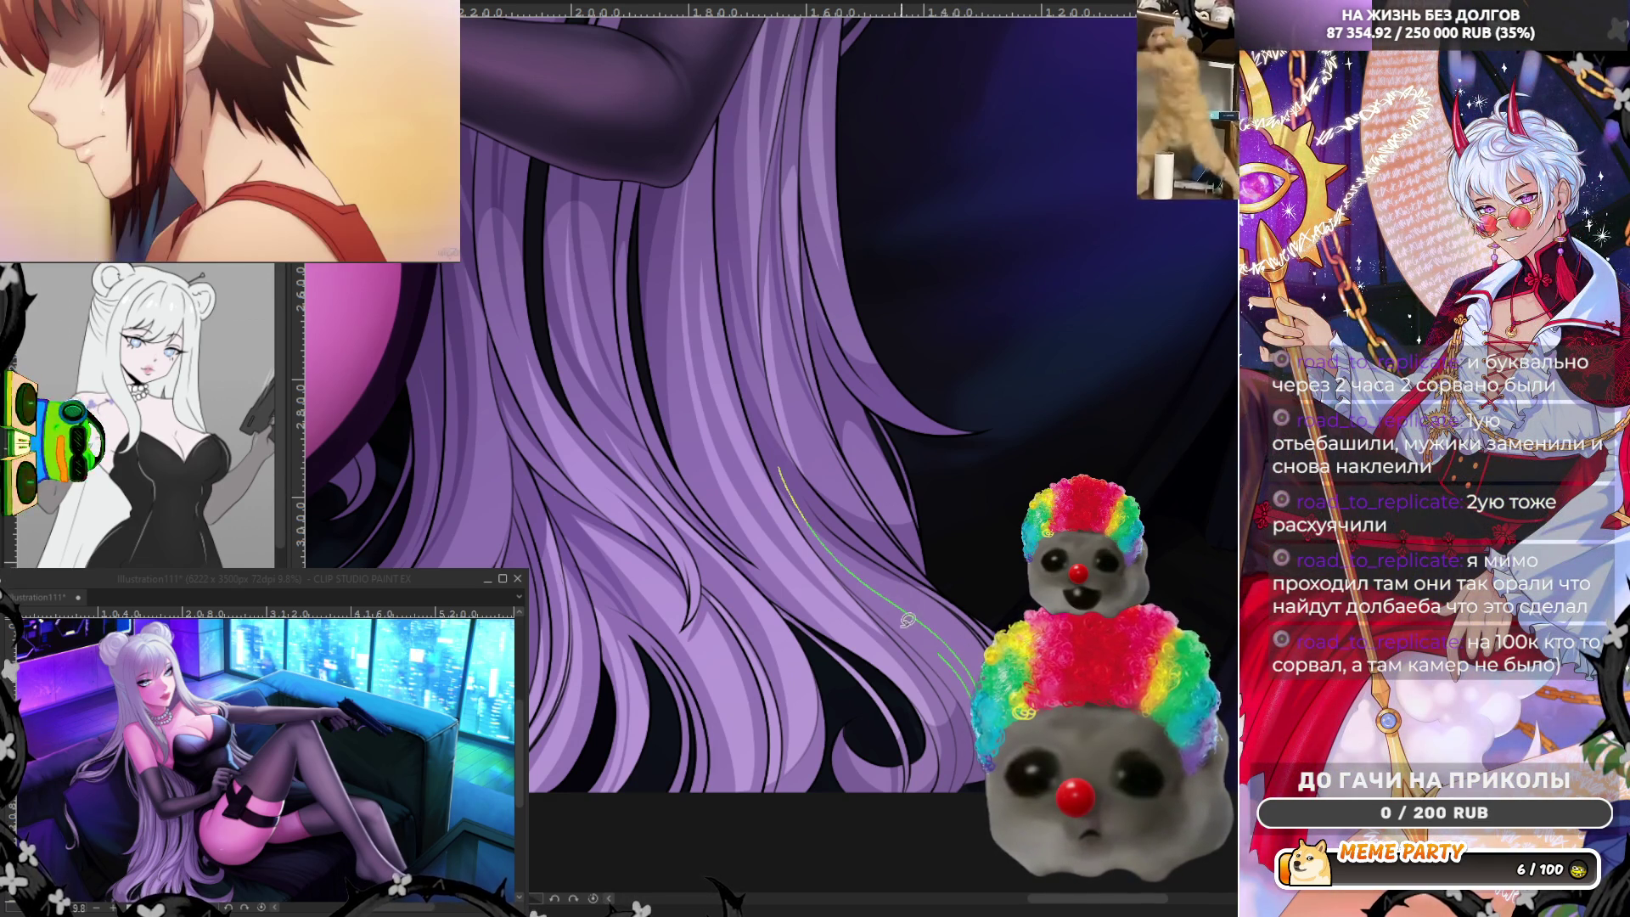
key("ctrl+z")
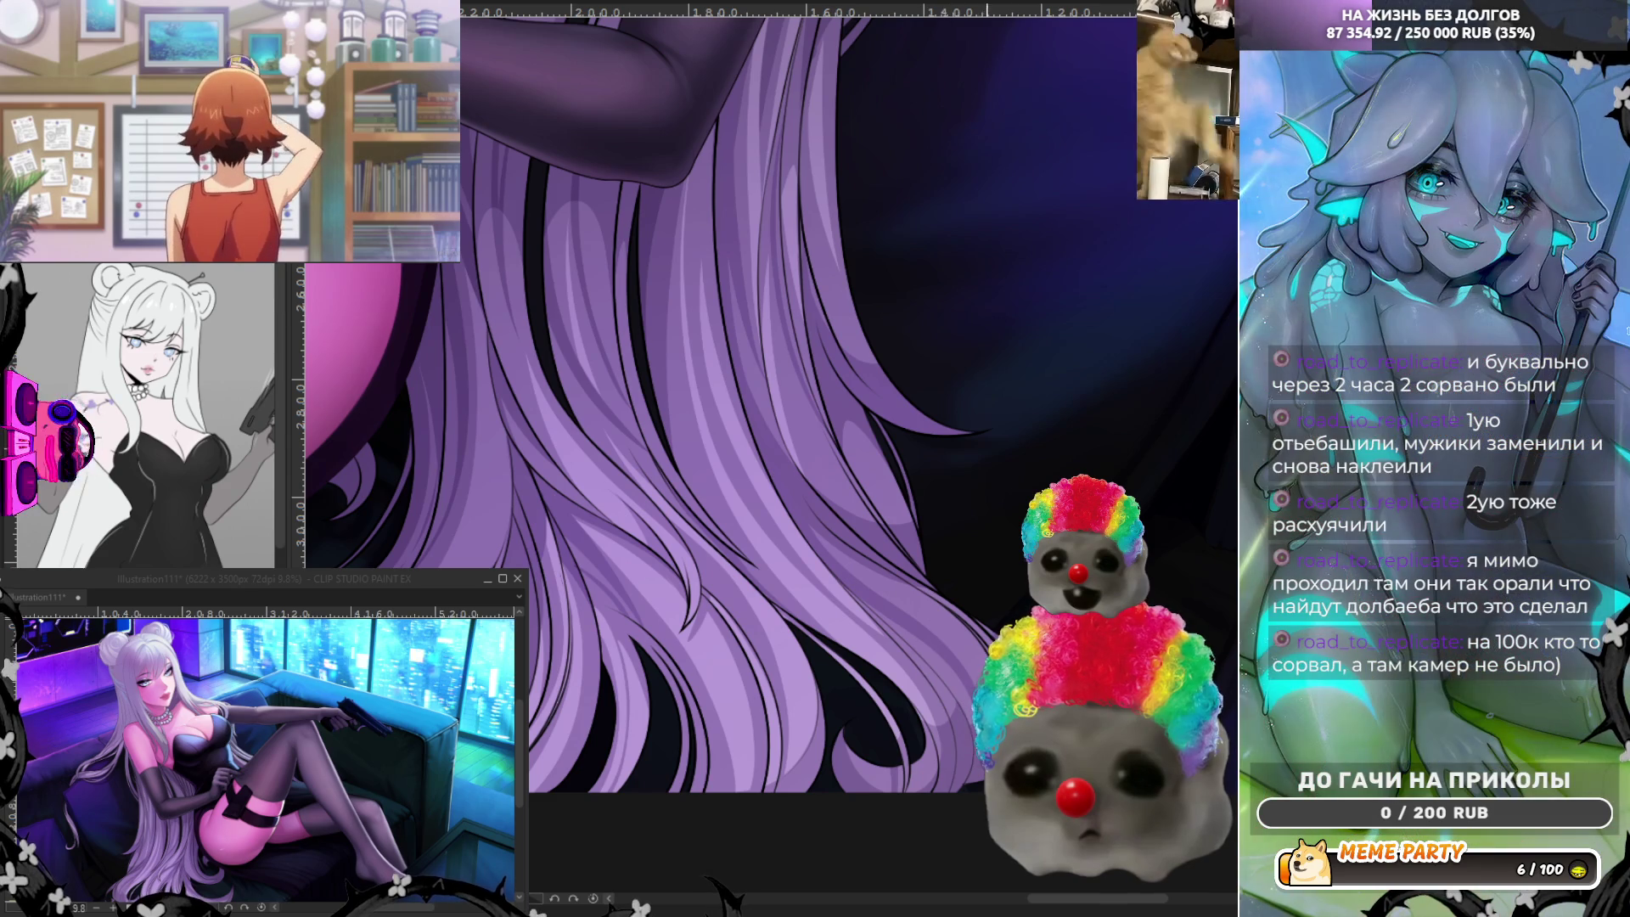
left_click_drag(965, 679, 932, 640)
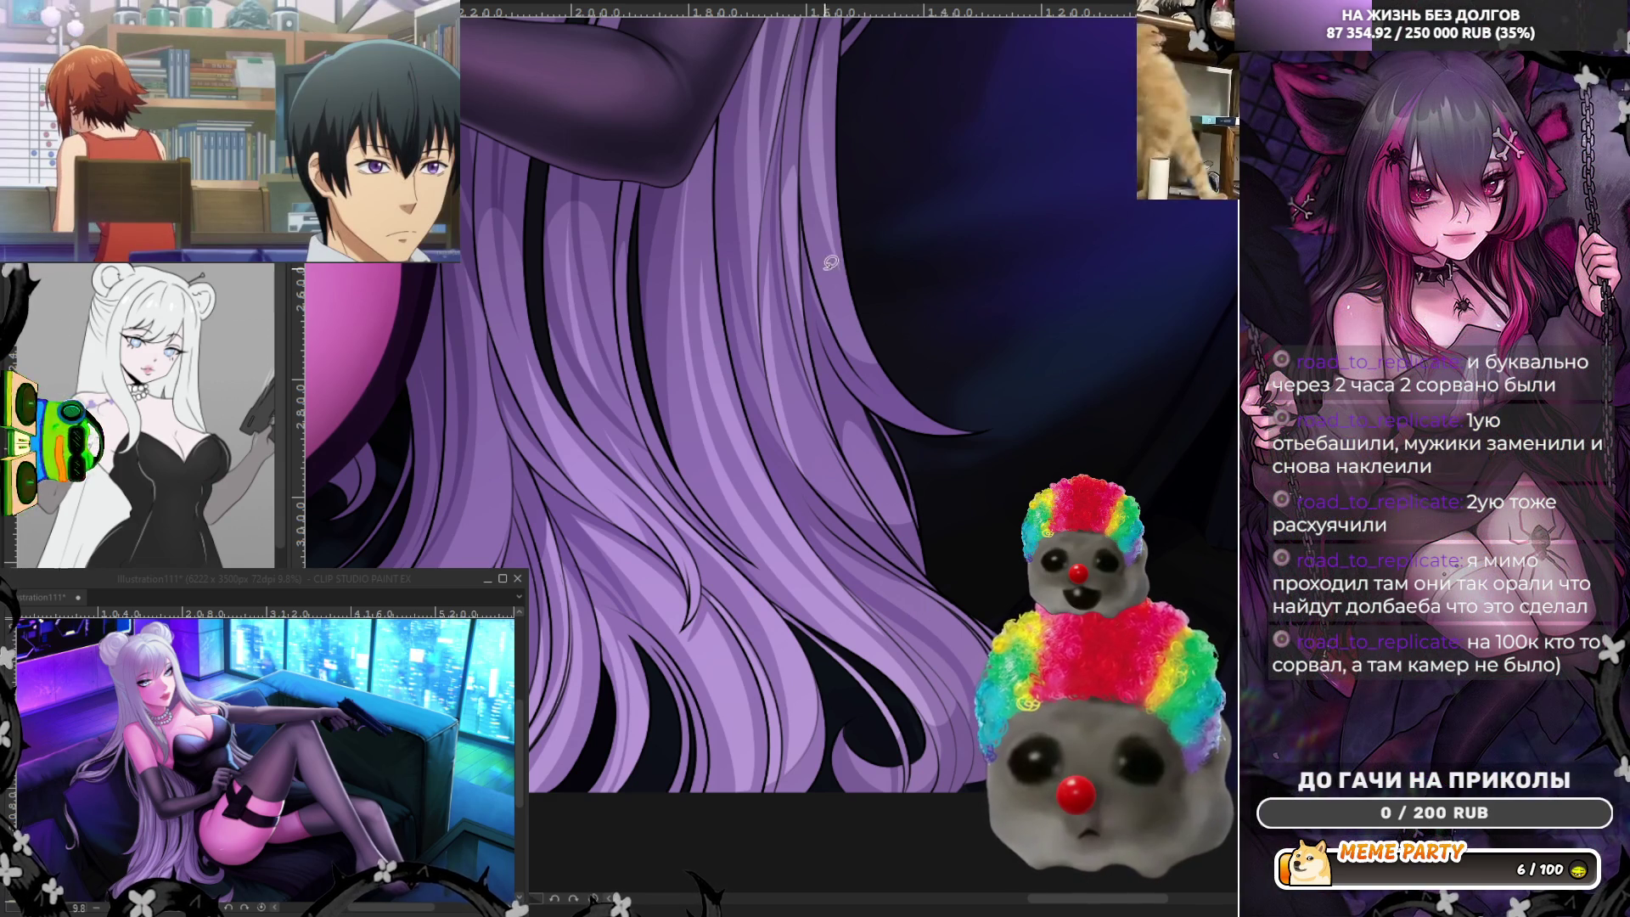
left_click_drag(852, 356, 816, 293)
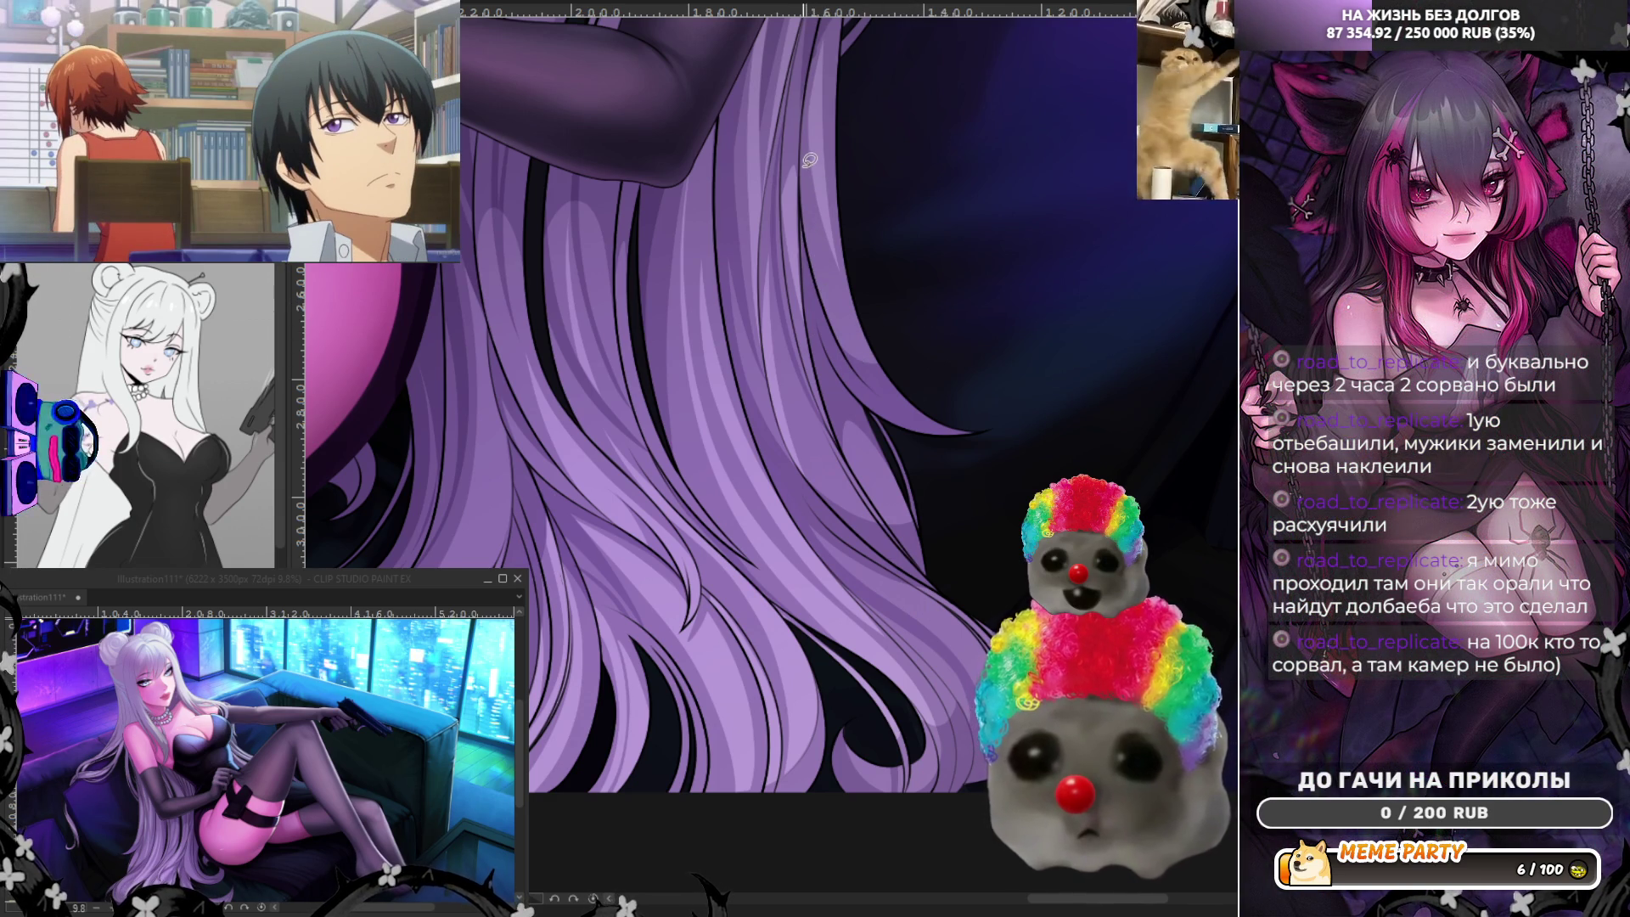
mouse_move(812, 86)
left_mouse_down()
mouse_move(805, 251)
mouse_move(869, 297)
left_mouse_up()
left_click_drag(811, 220, 821, 309)
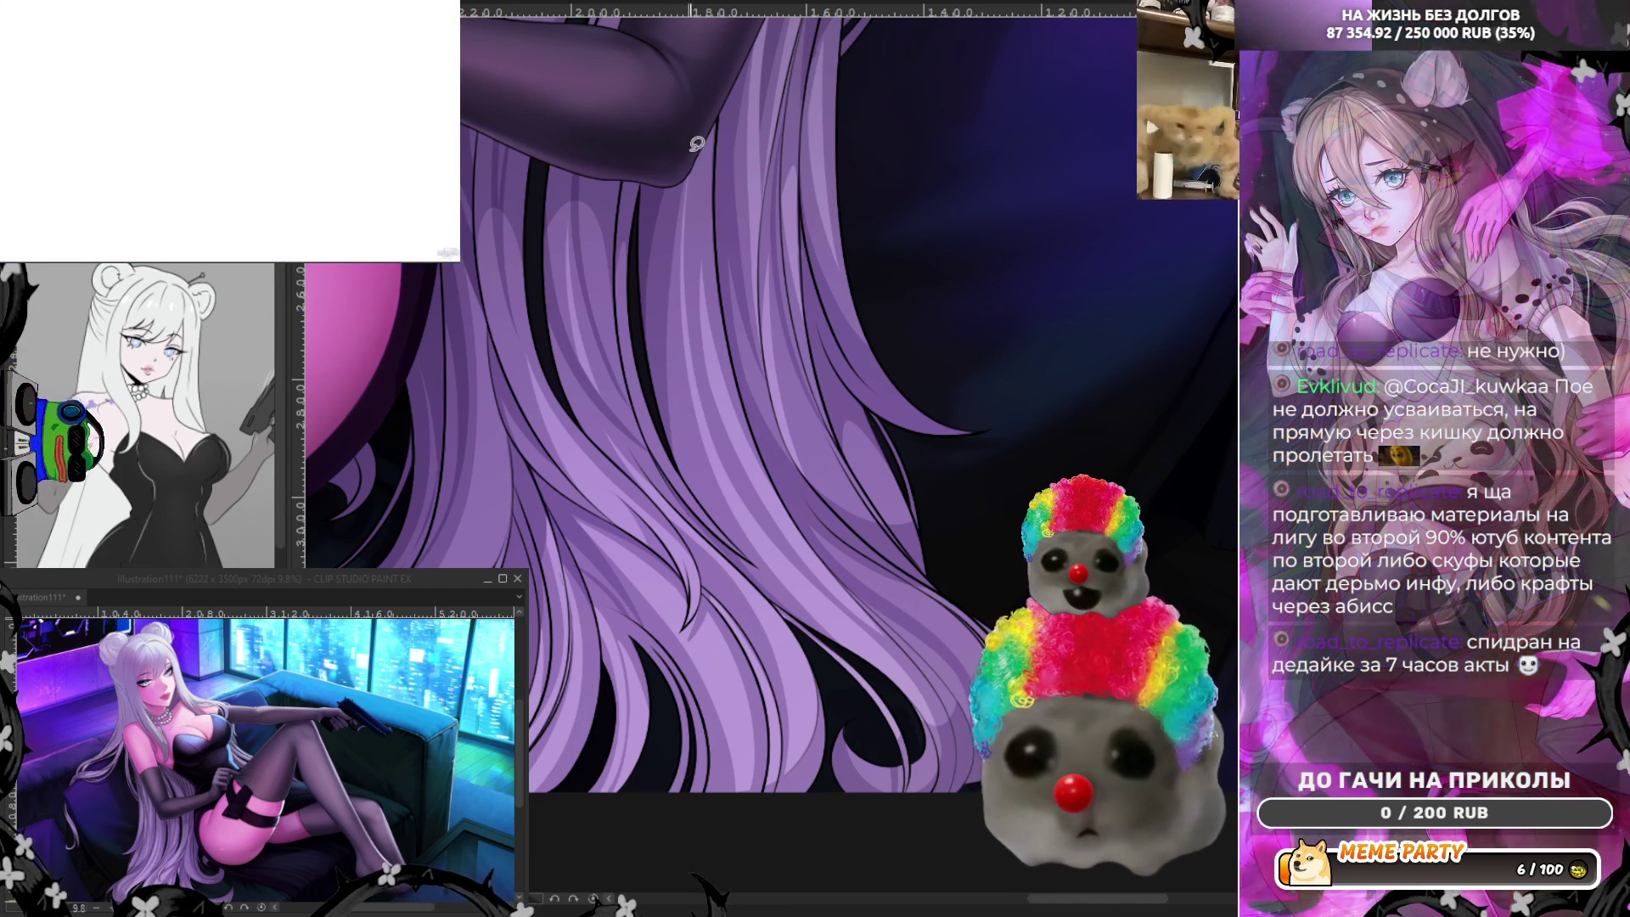
Try long strands down the hair, undo them all, and pause the overlay video.
left_click_drag(697, 143, 703, 478)
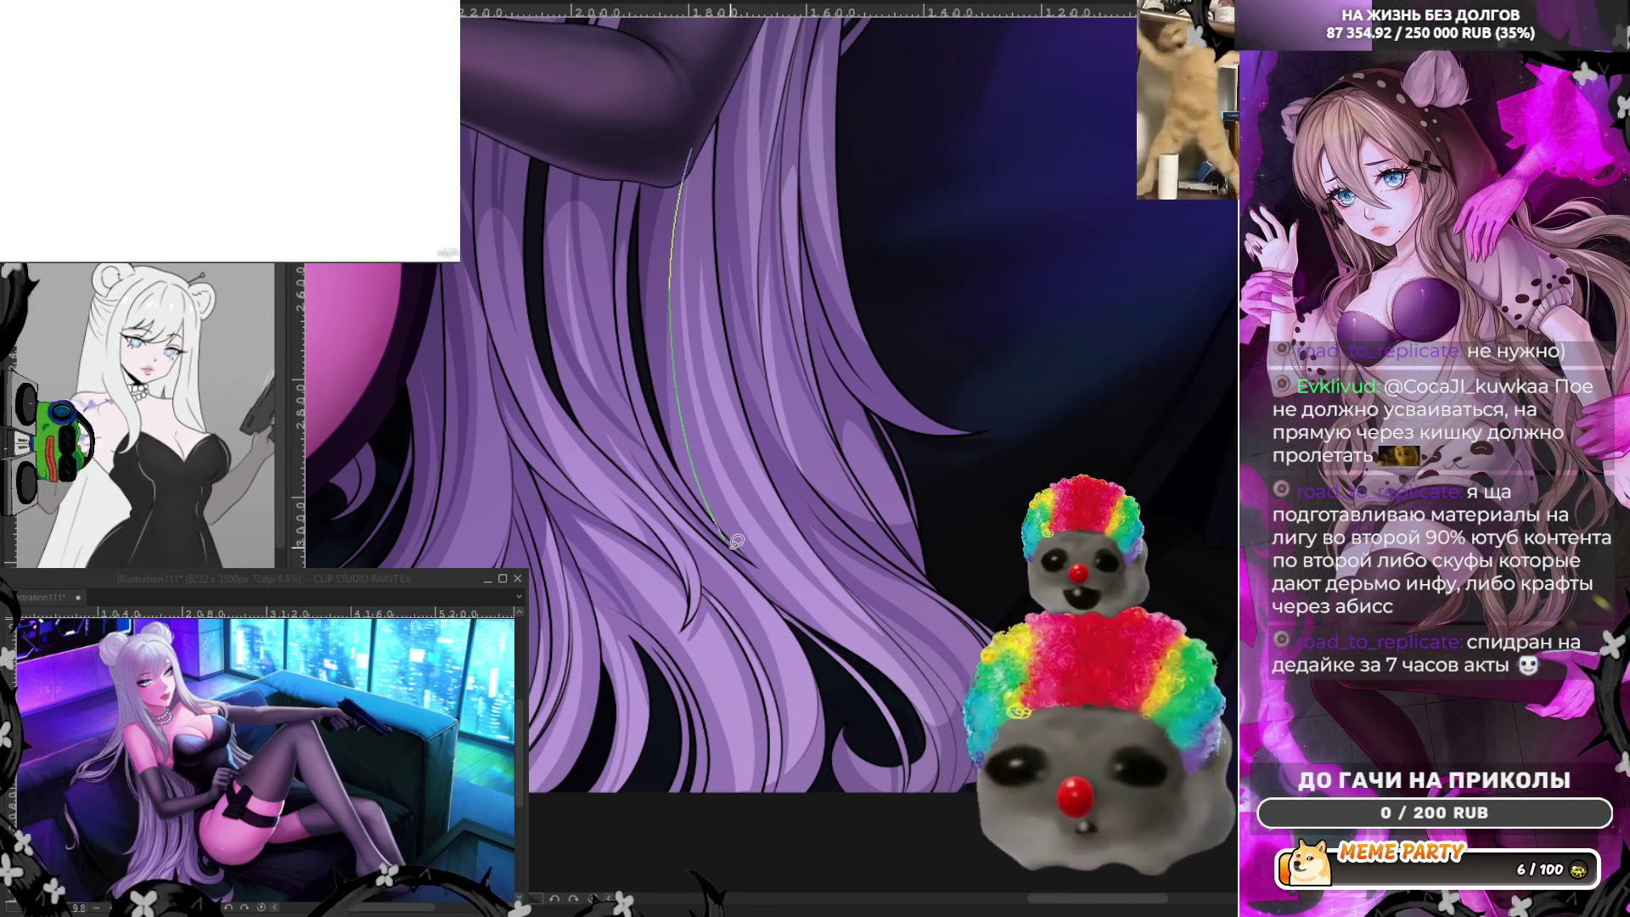
key("ctrl+z")
left_click_drag(724, 535, 692, 440)
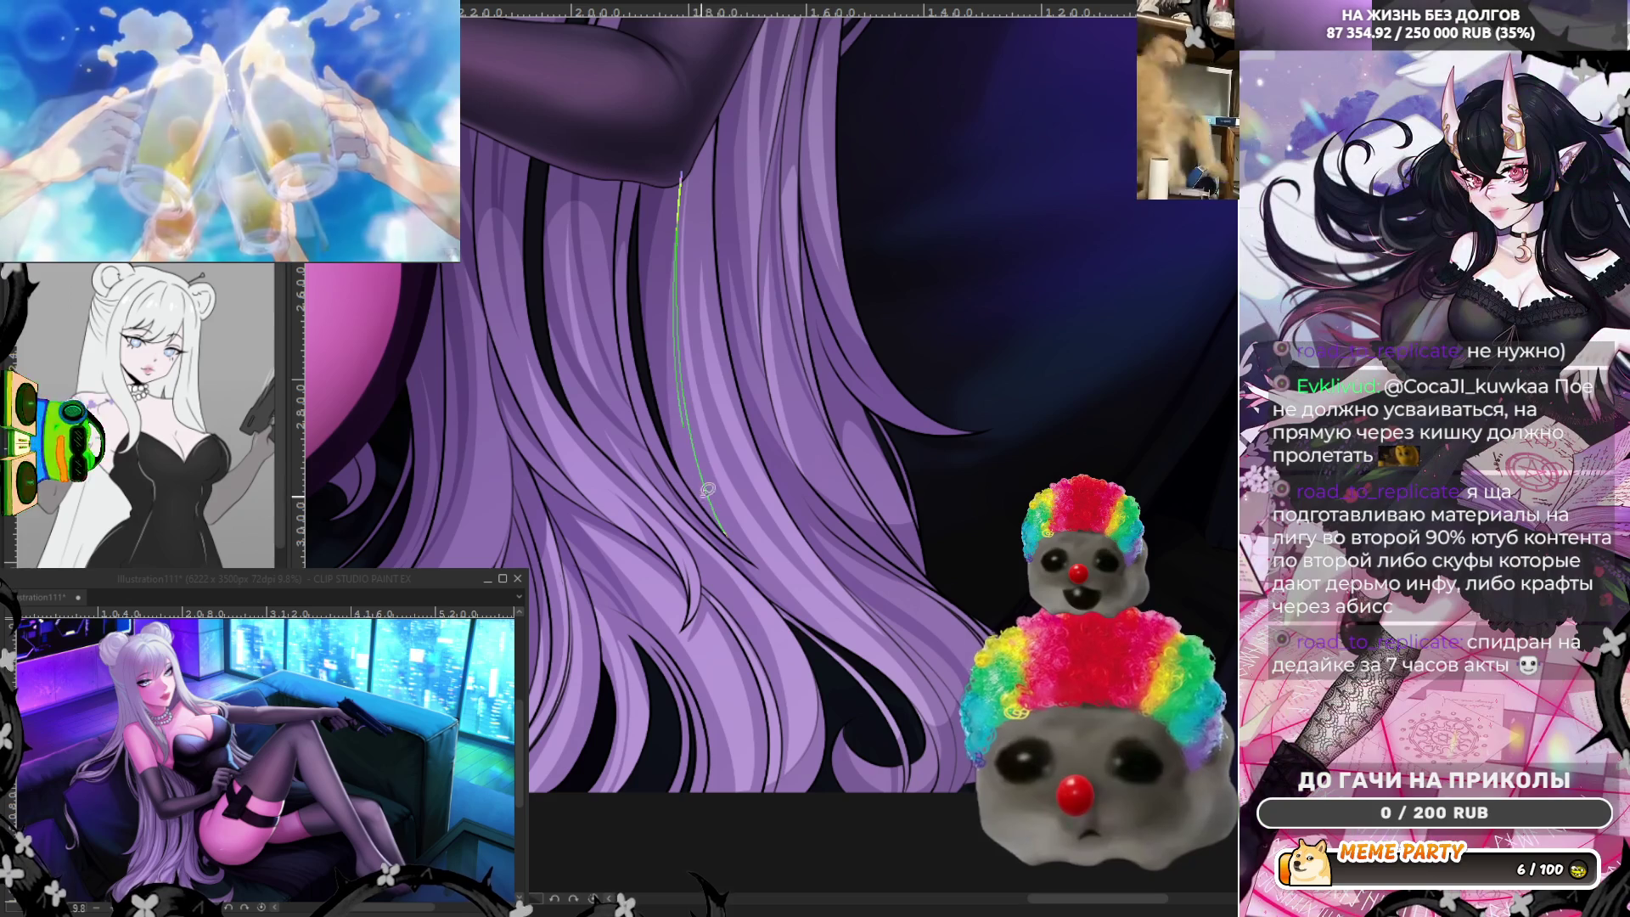
key("ctrl+z")
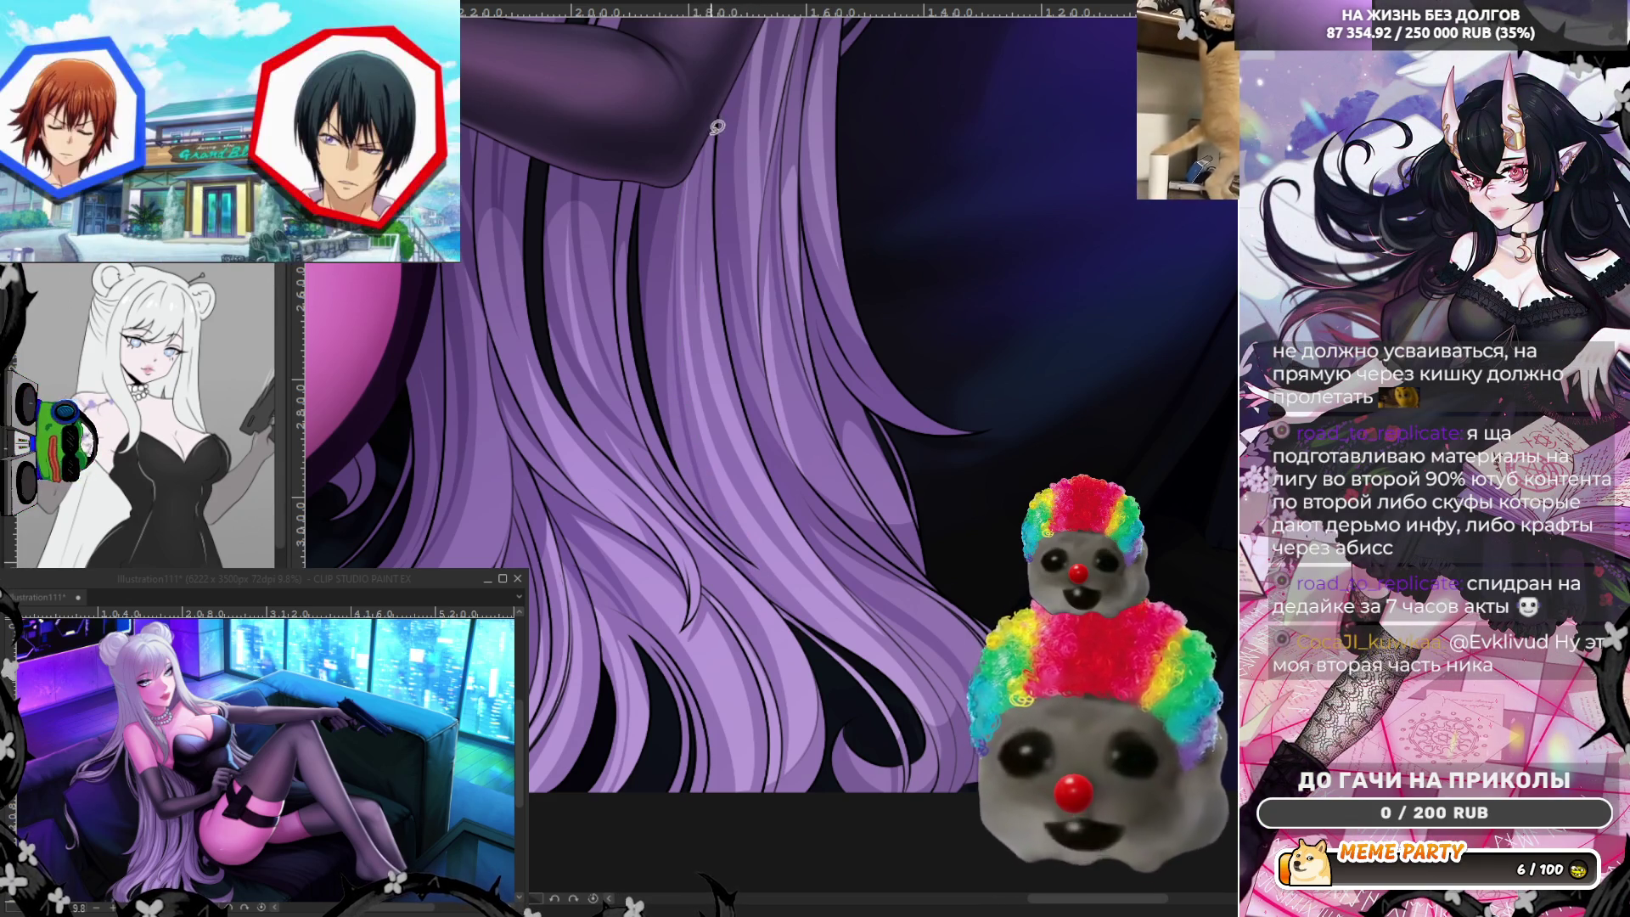
left_click_drag(704, 140, 723, 370)
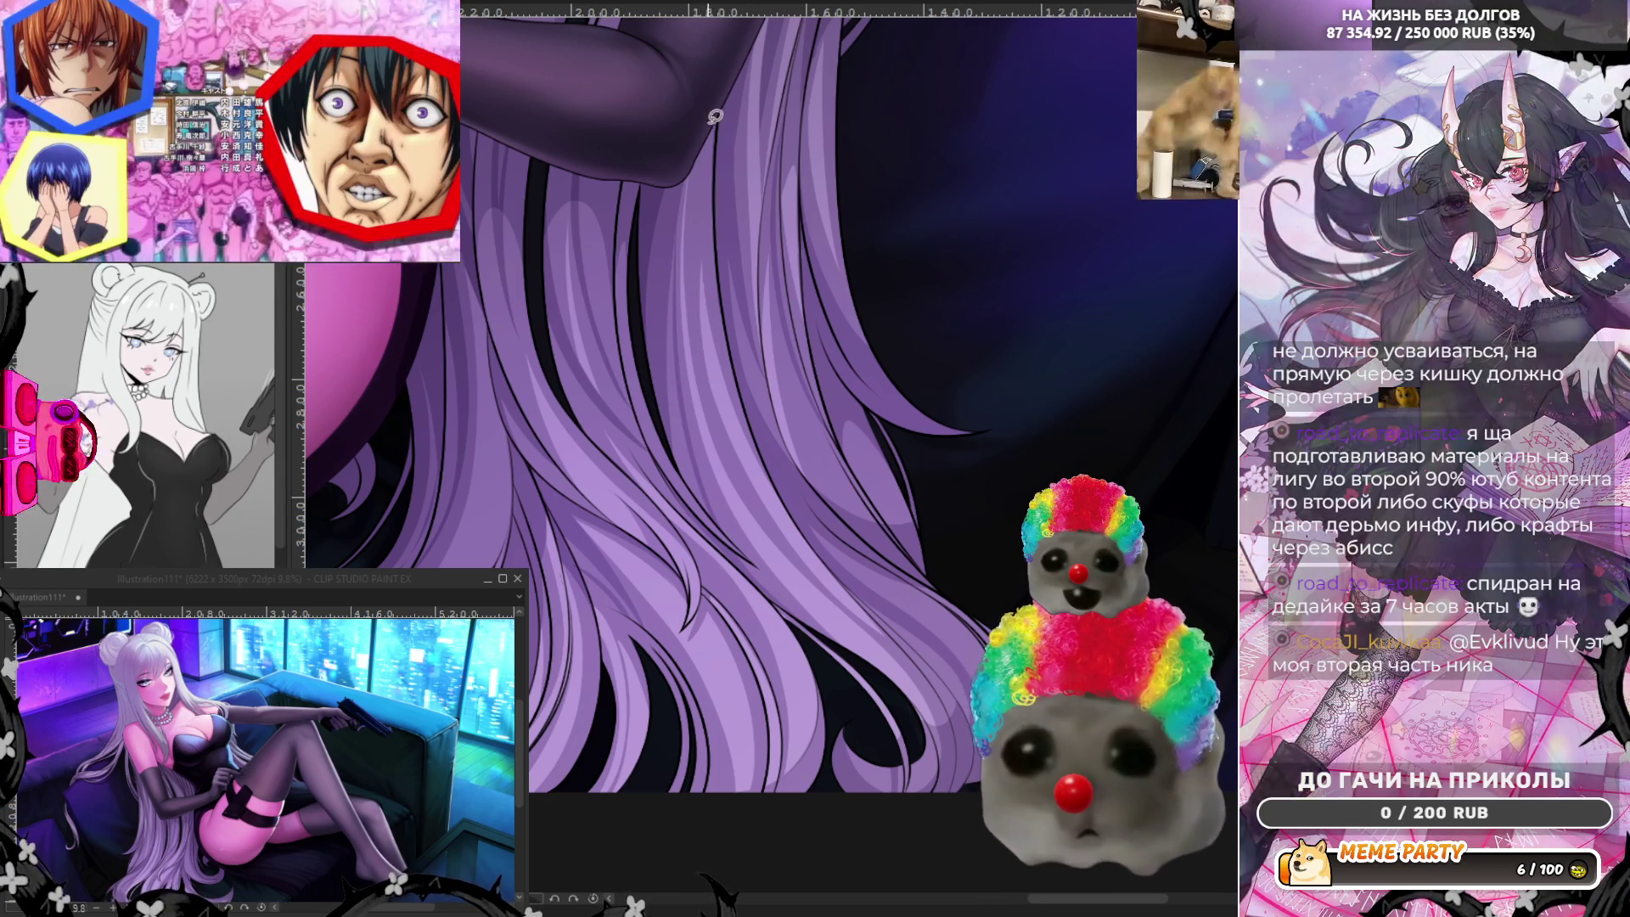
key("ctrl+z")
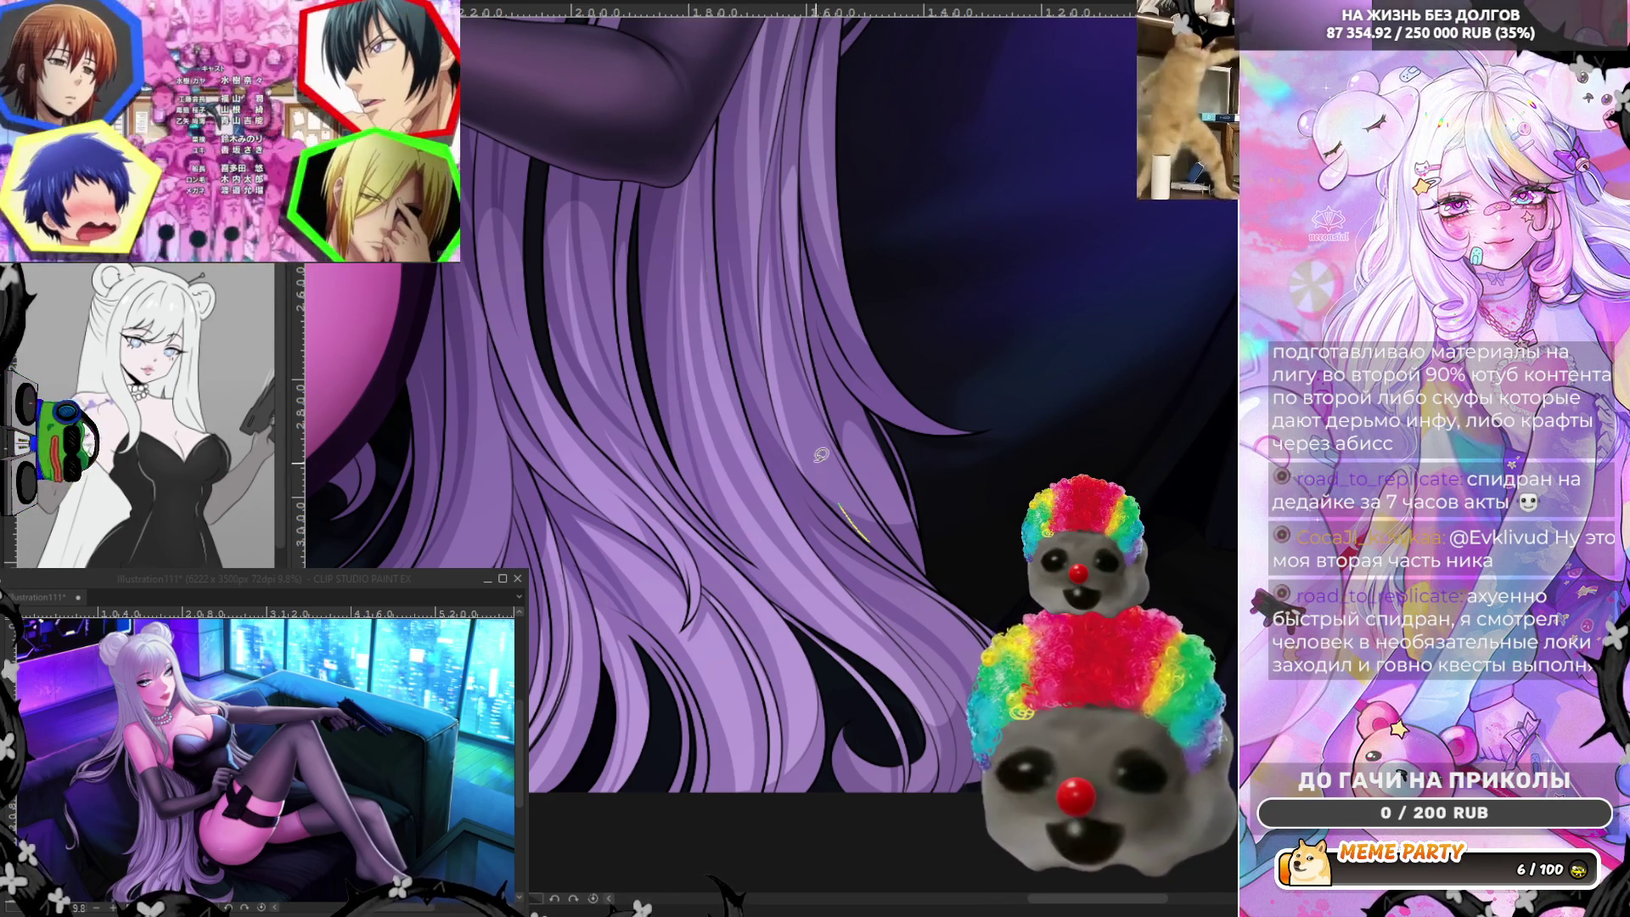
key("ctrl+z")
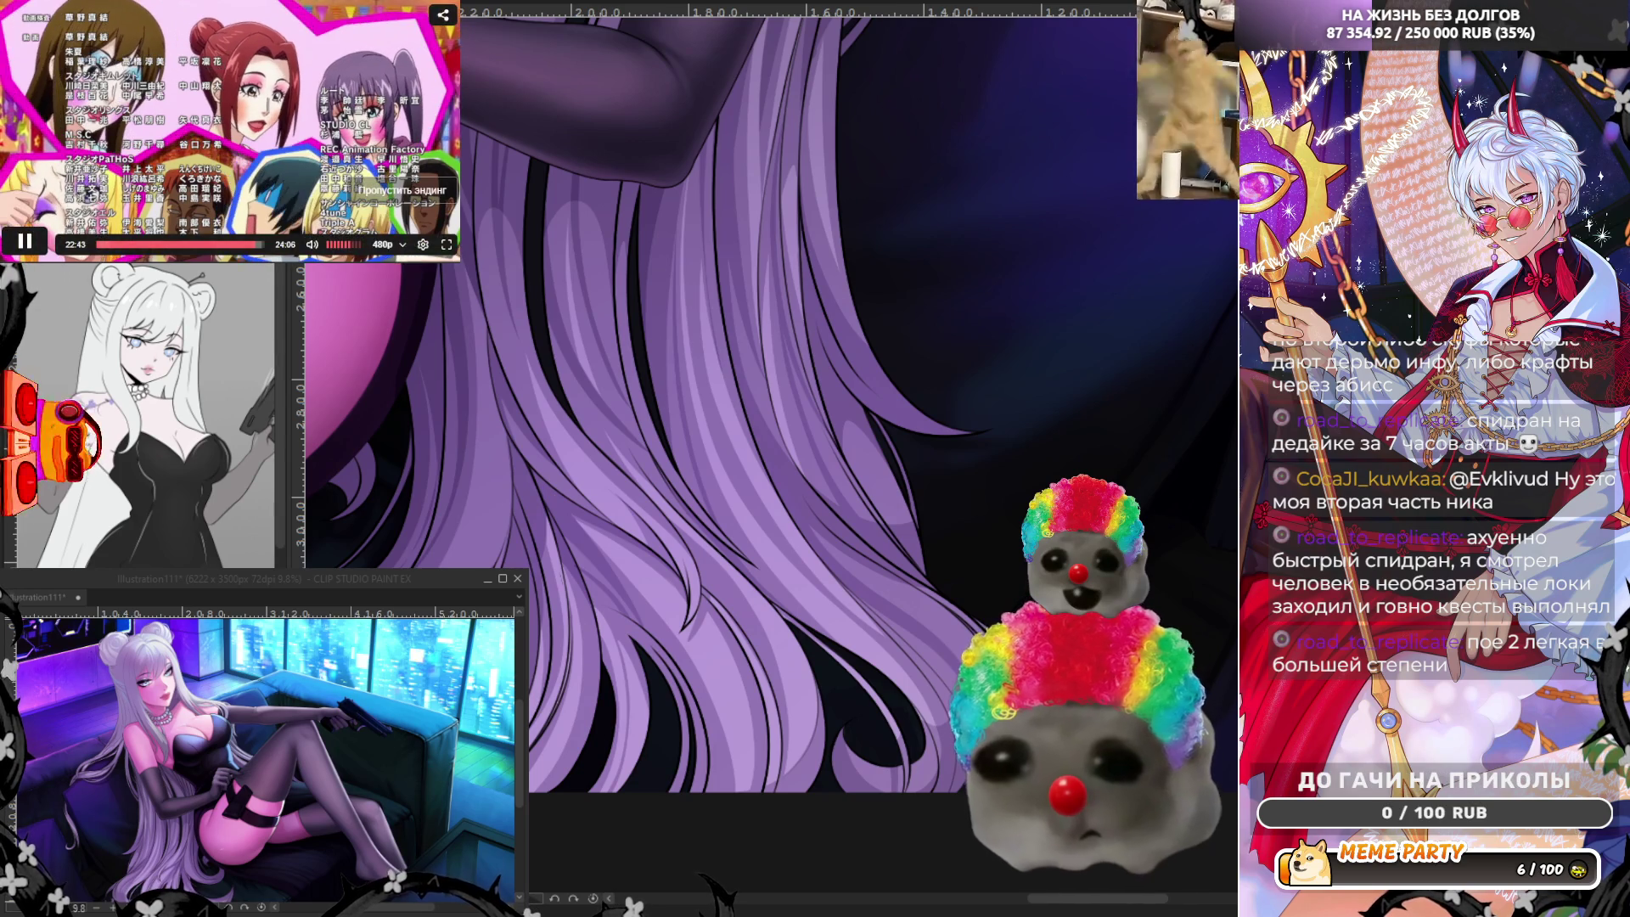
left_click(23, 239)
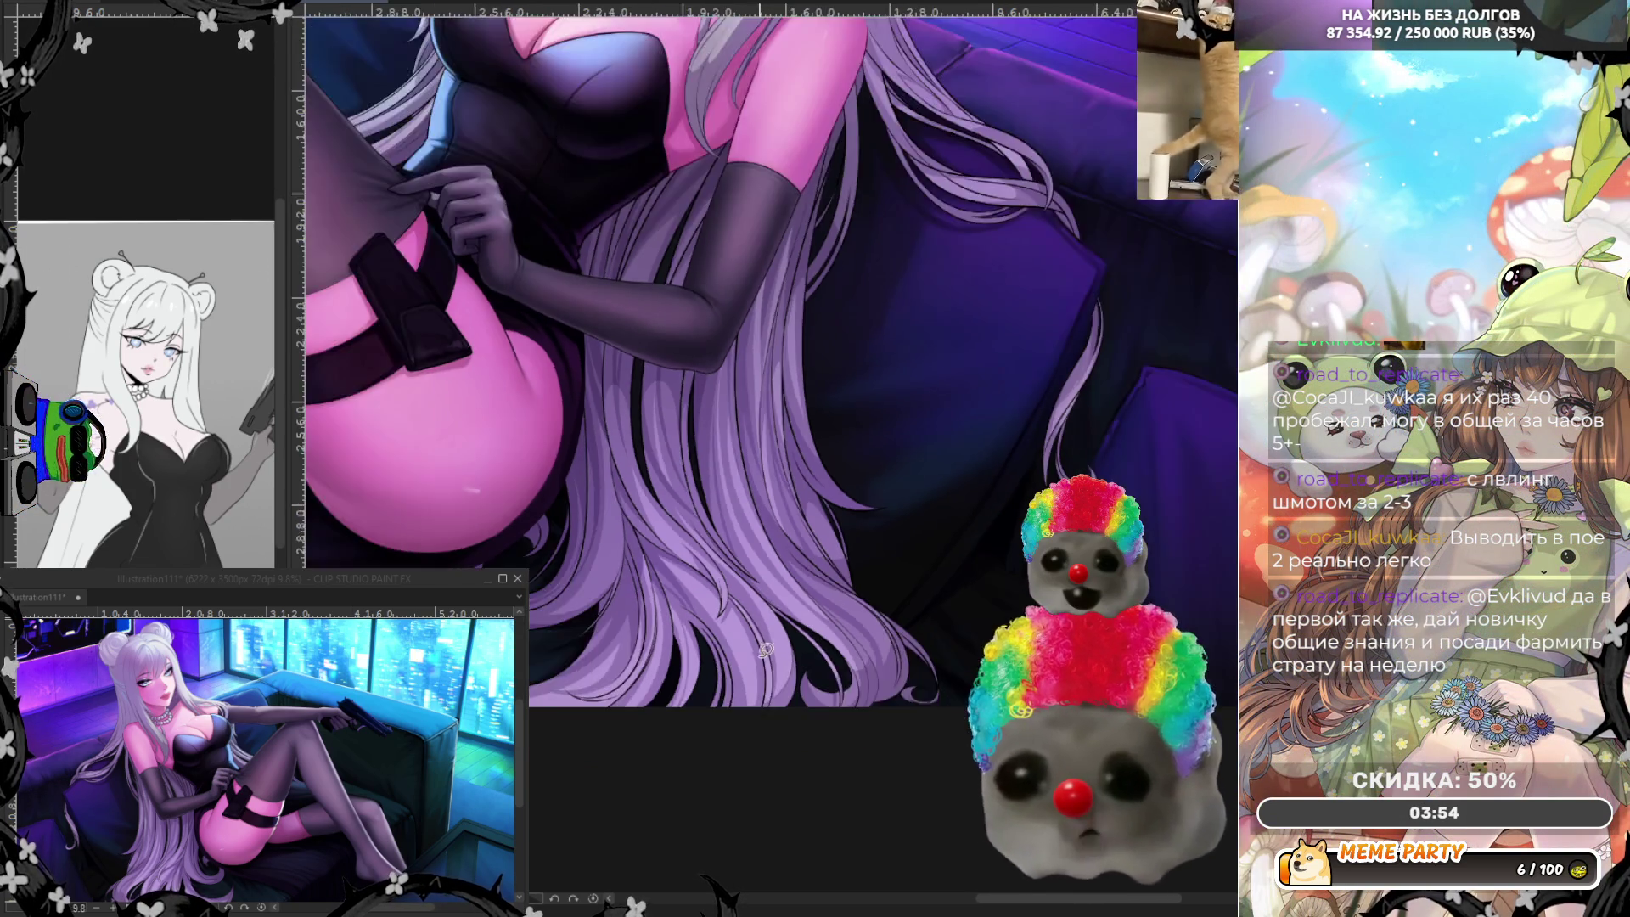
scroll(731, 608, "up", 2)
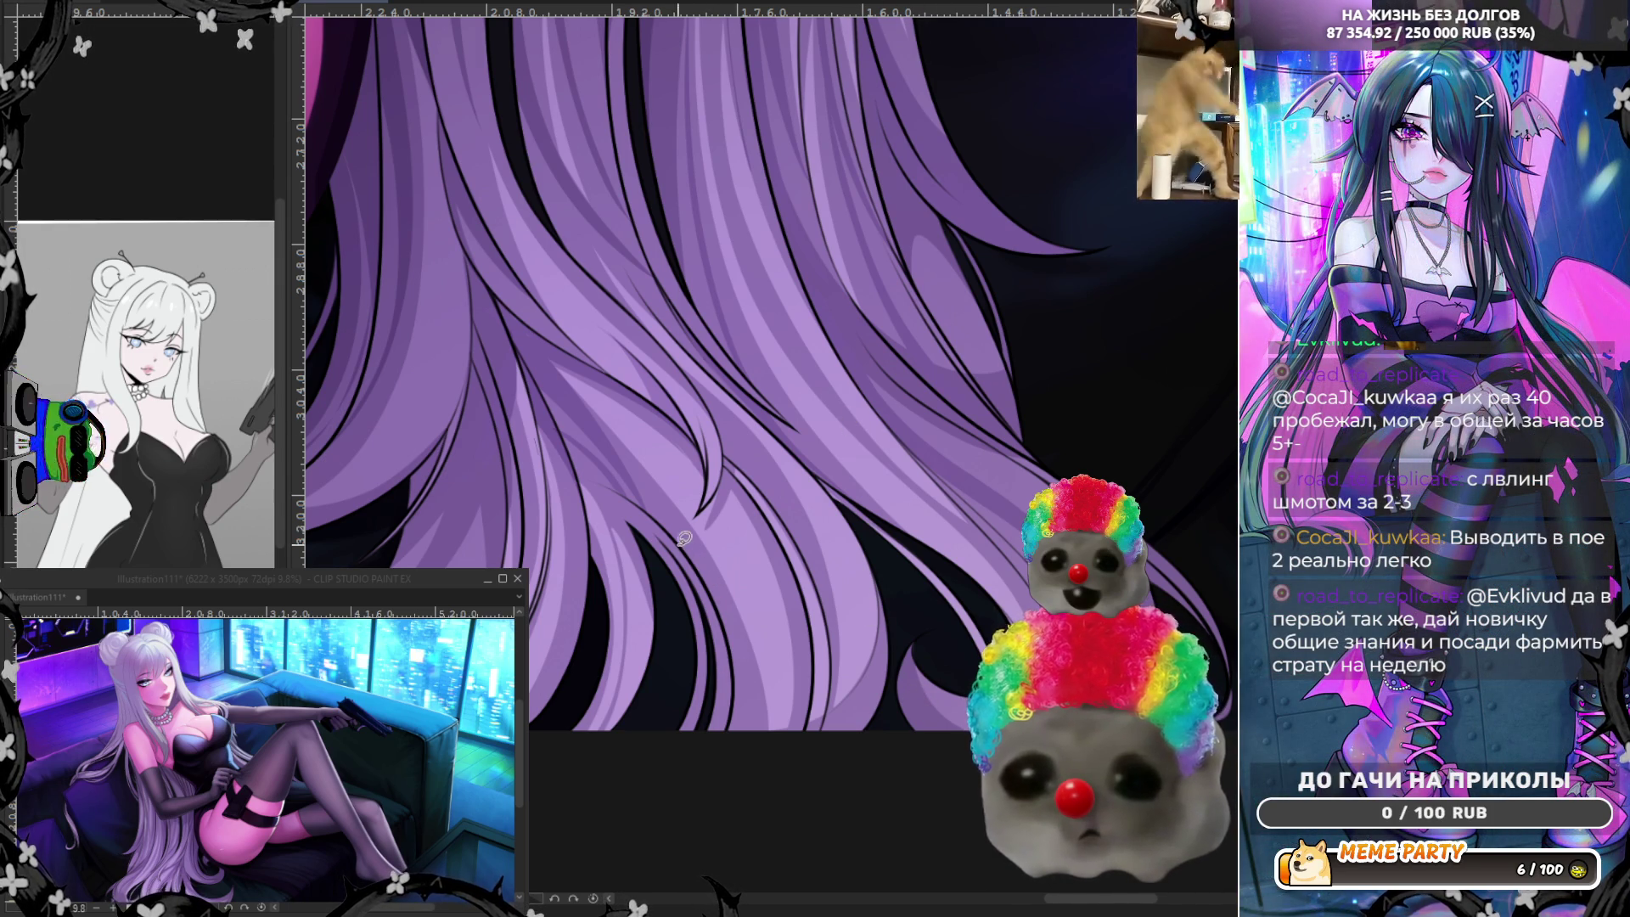
Lasso-fill small strand shapes along the lower hair tips, then mirror the canvas view.
mouse_move(750, 792)
left_mouse_down()
mouse_move(721, 775)
mouse_move(728, 615)
left_mouse_up()
mouse_move(689, 548)
left_mouse_down()
mouse_move(742, 778)
mouse_move(742, 735)
mouse_move(689, 626)
left_mouse_up()
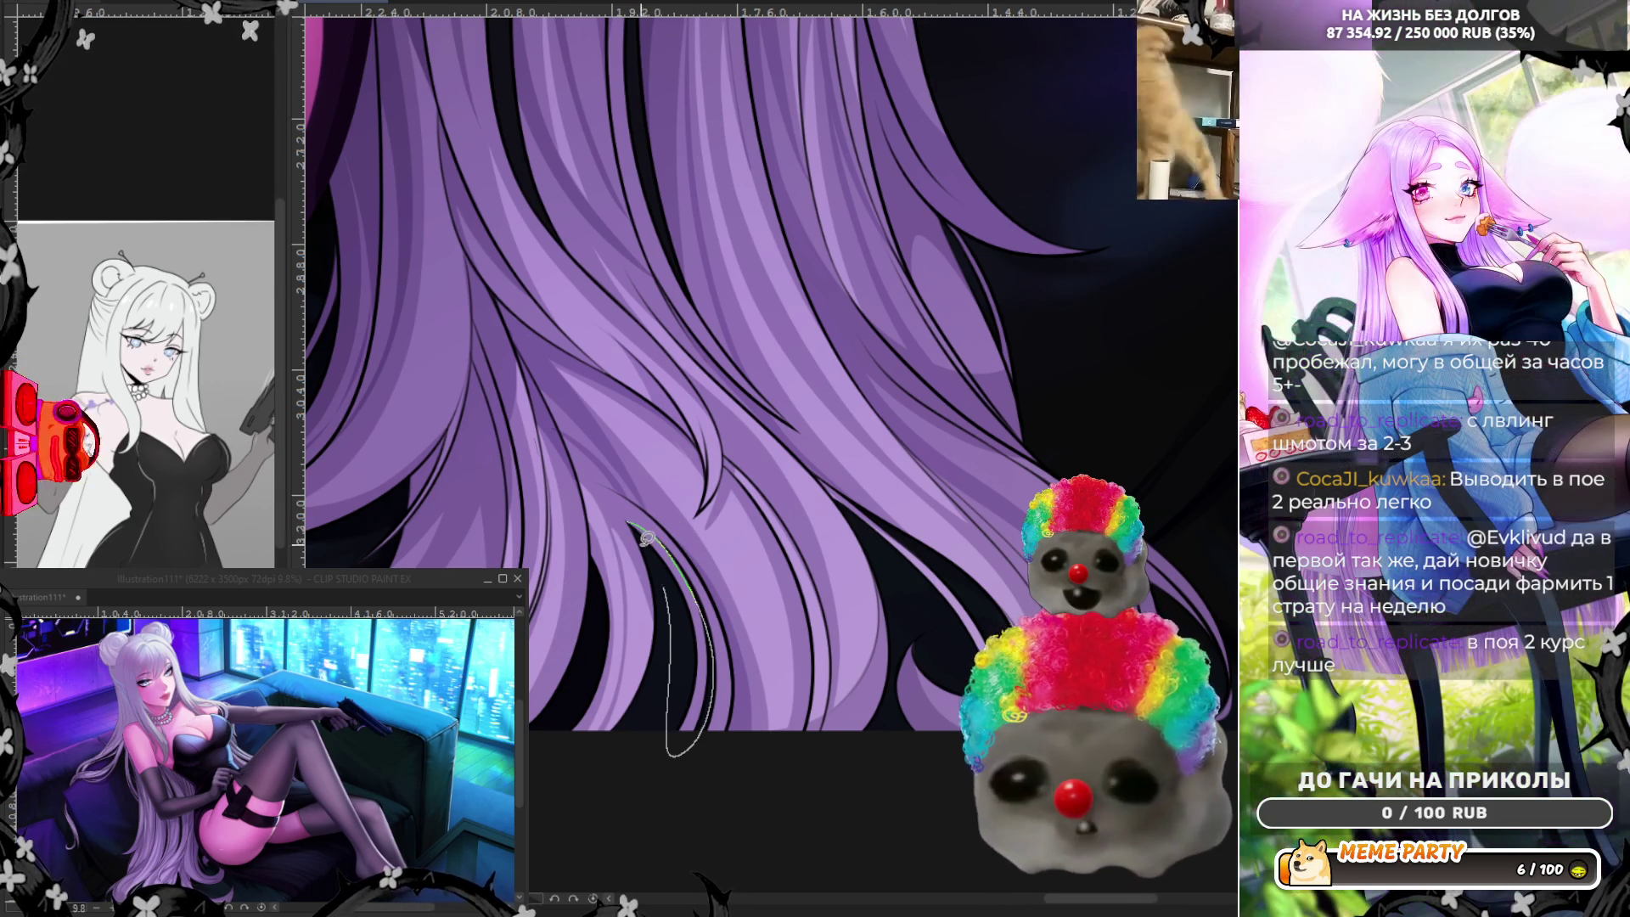
left_click_drag(701, 744, 709, 617)
mouse_move(662, 548)
left_mouse_down()
mouse_move(644, 514)
mouse_move(723, 635)
left_mouse_up()
mouse_move(702, 746)
left_mouse_down()
mouse_move(687, 624)
mouse_move(724, 733)
left_mouse_up()
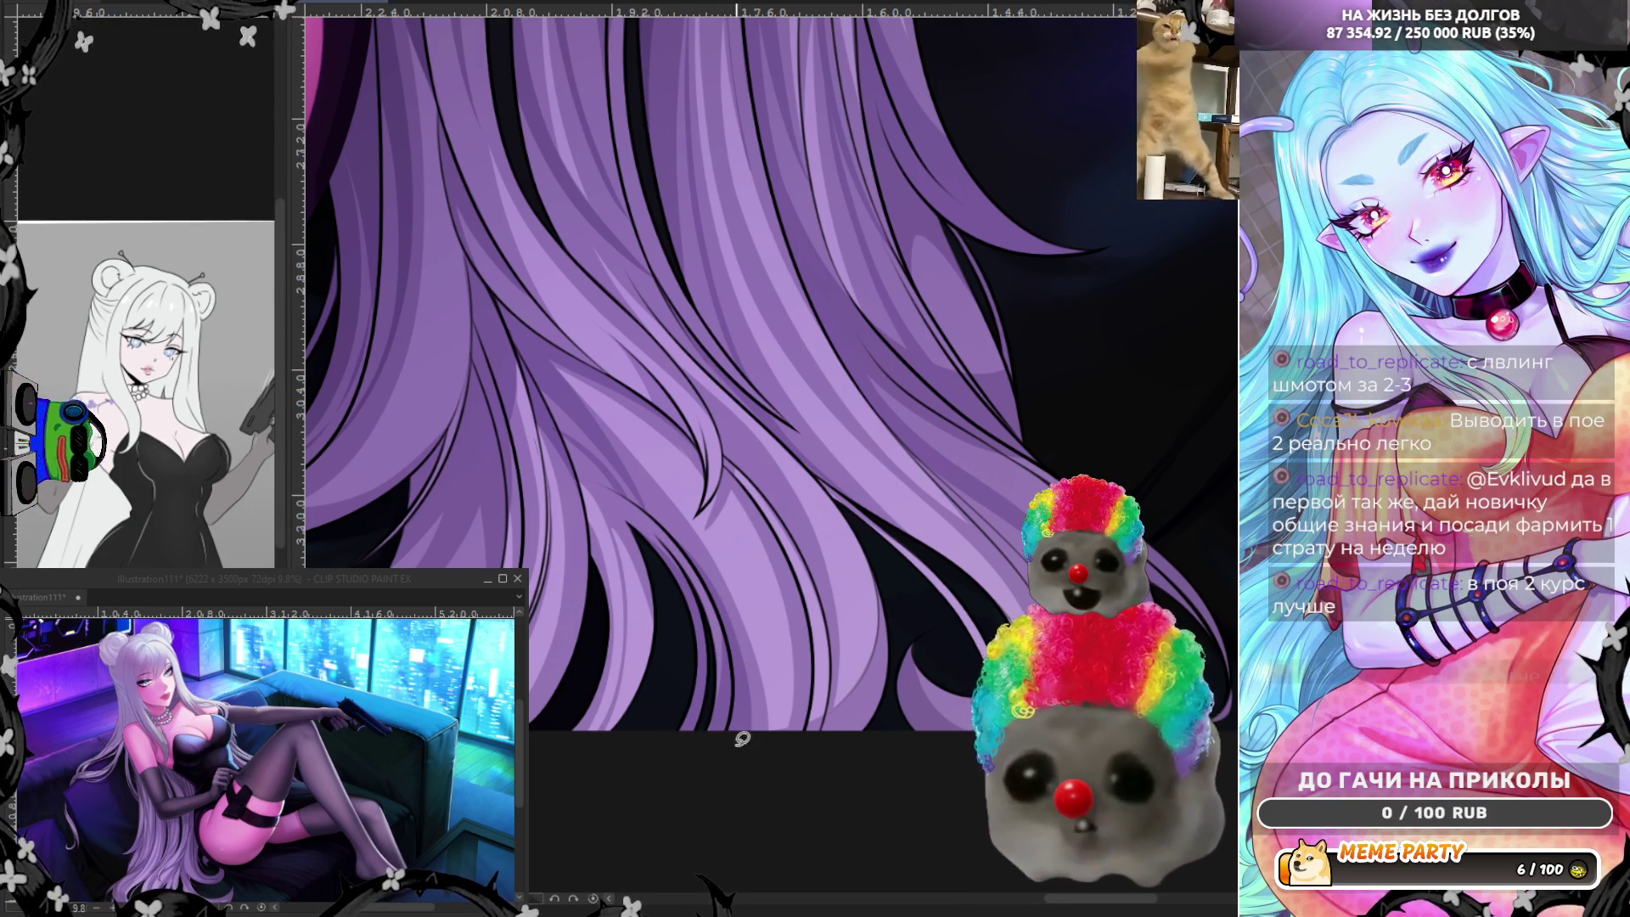
left_click_drag(724, 733, 965, 709)
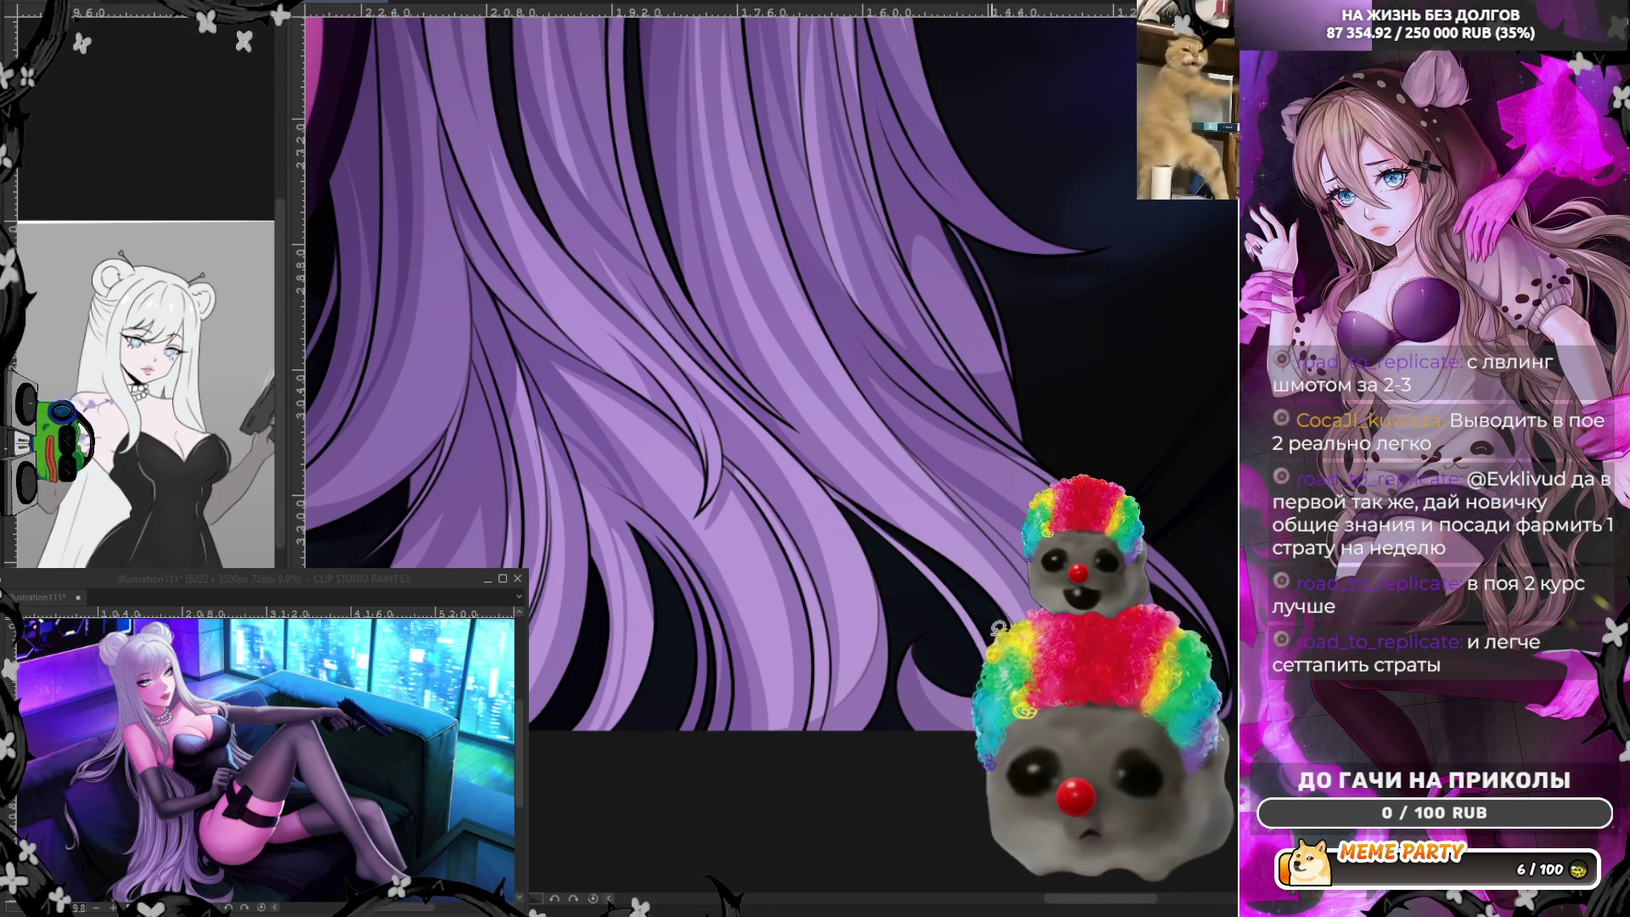
key("h")
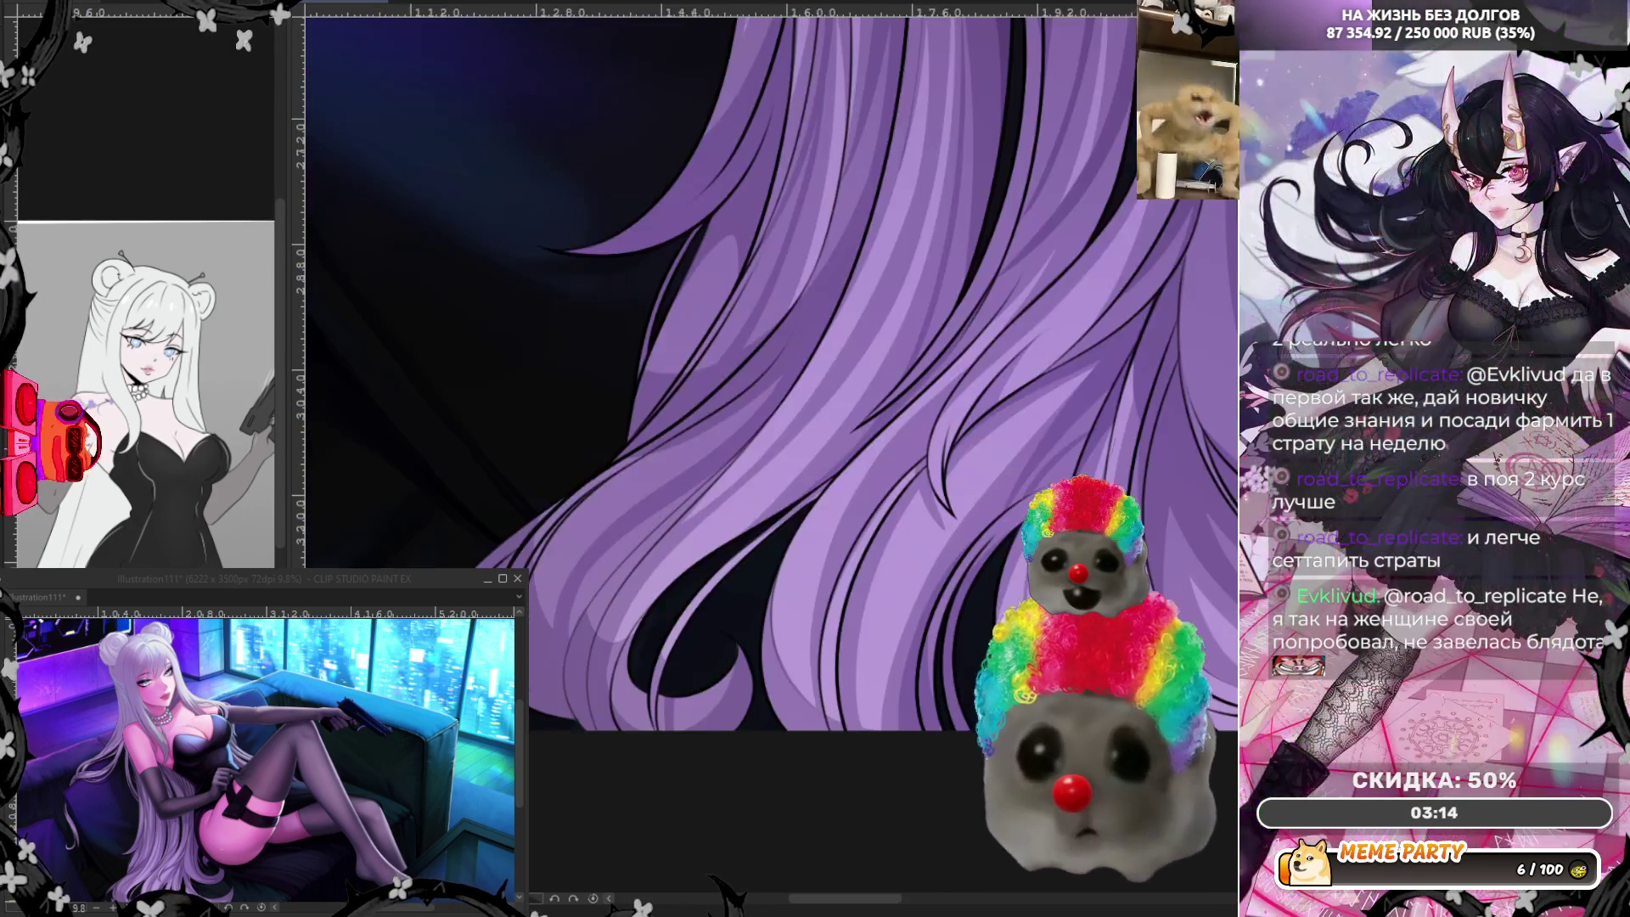
Sketch a strand along the hair's lower edge and up through it, undoing one lock stroke.
mouse_move(545, 632)
left_mouse_down()
mouse_move(659, 472)
mouse_move(554, 538)
left_mouse_up()
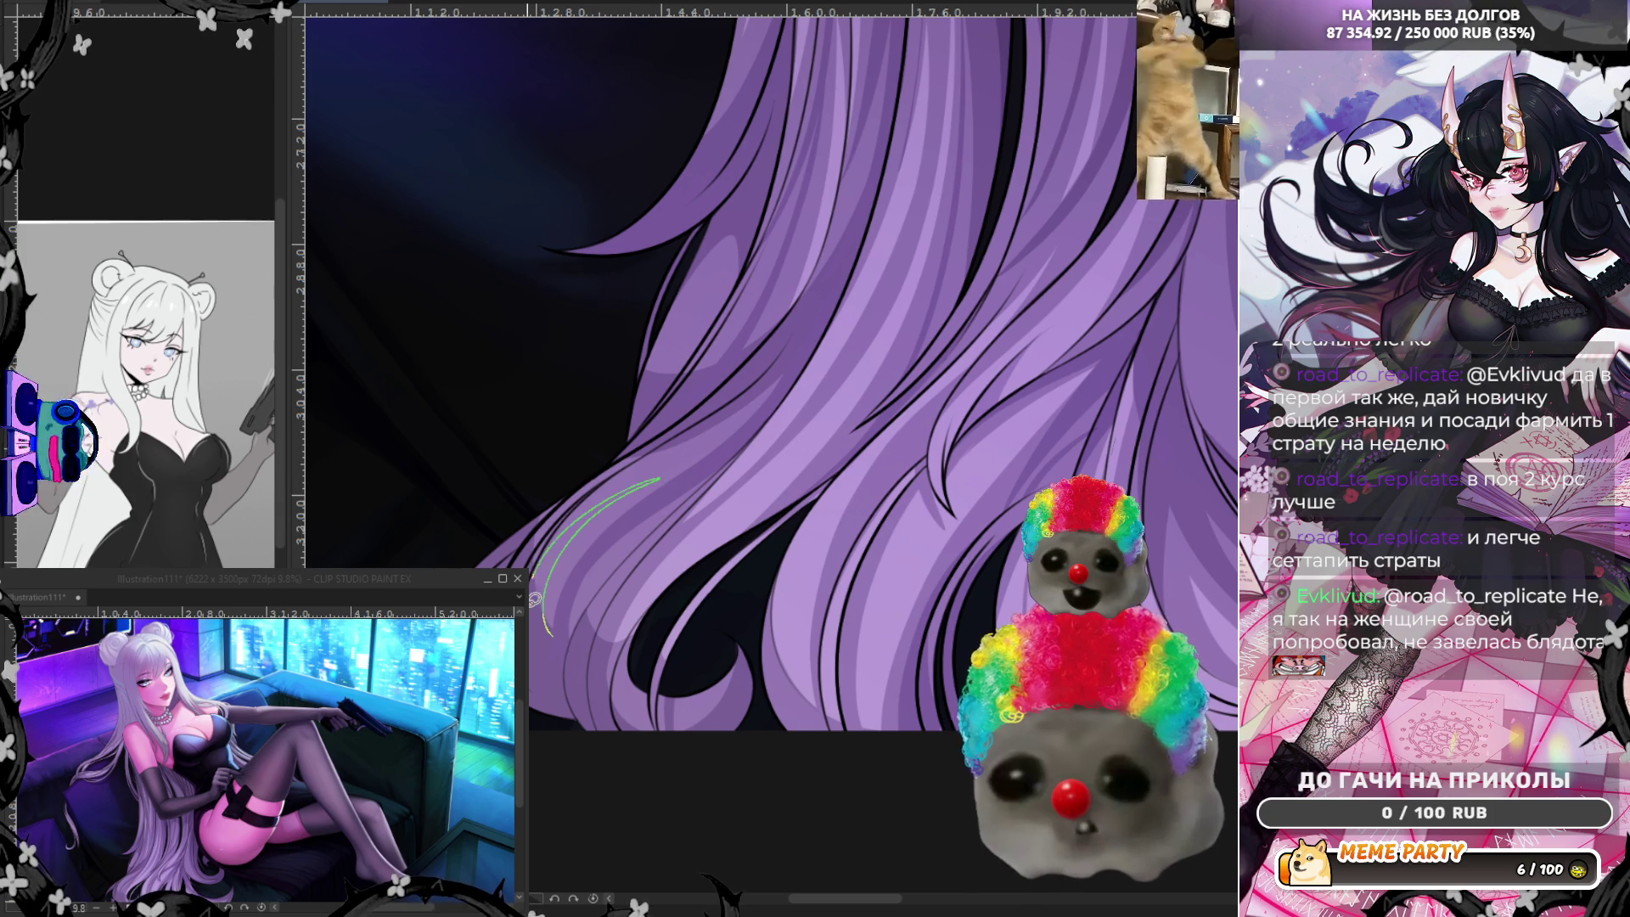
left_click_drag(534, 599, 562, 631)
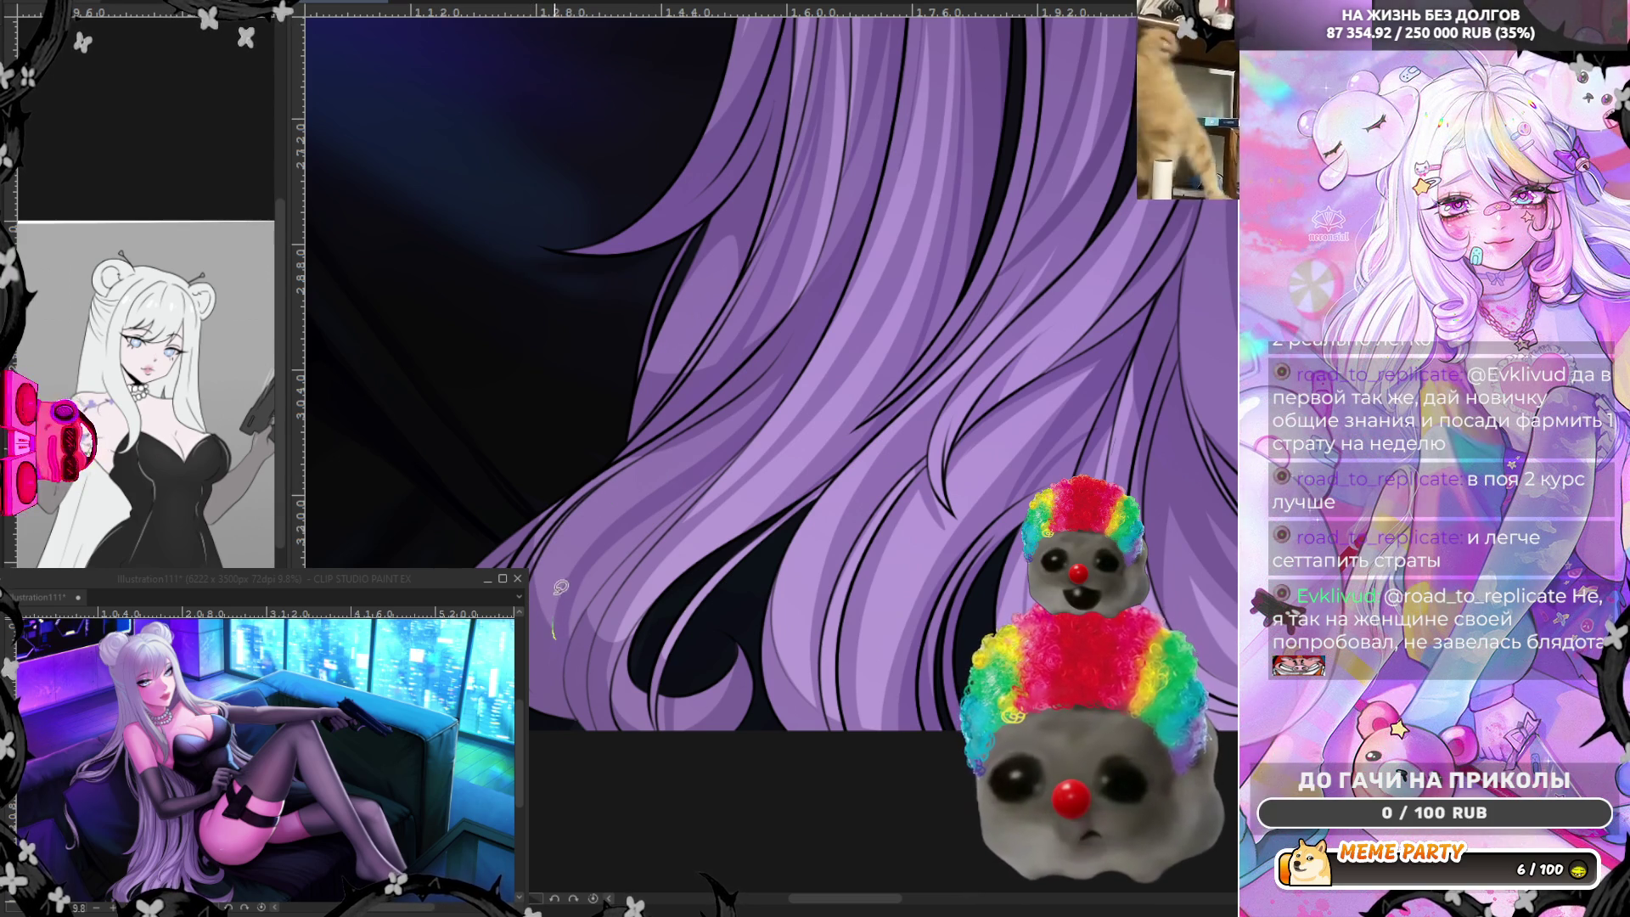
mouse_move(678, 467)
left_mouse_down()
mouse_move(798, 361)
mouse_move(537, 630)
mouse_move(572, 655)
left_mouse_up()
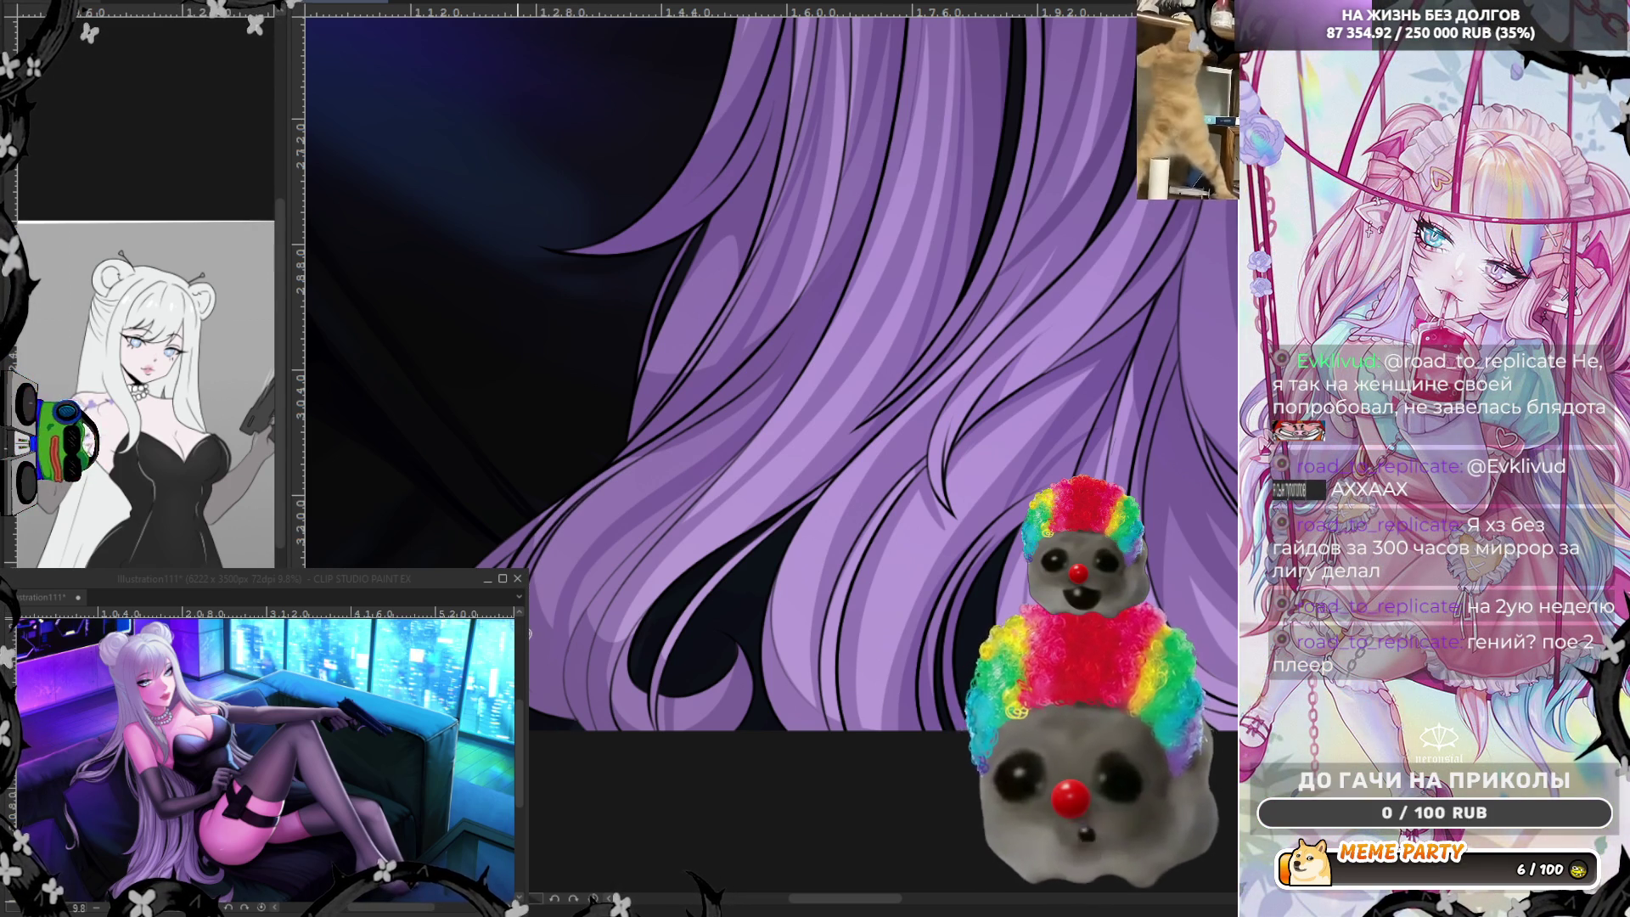
left_click_drag(650, 415, 684, 294)
key("ctrl+z")
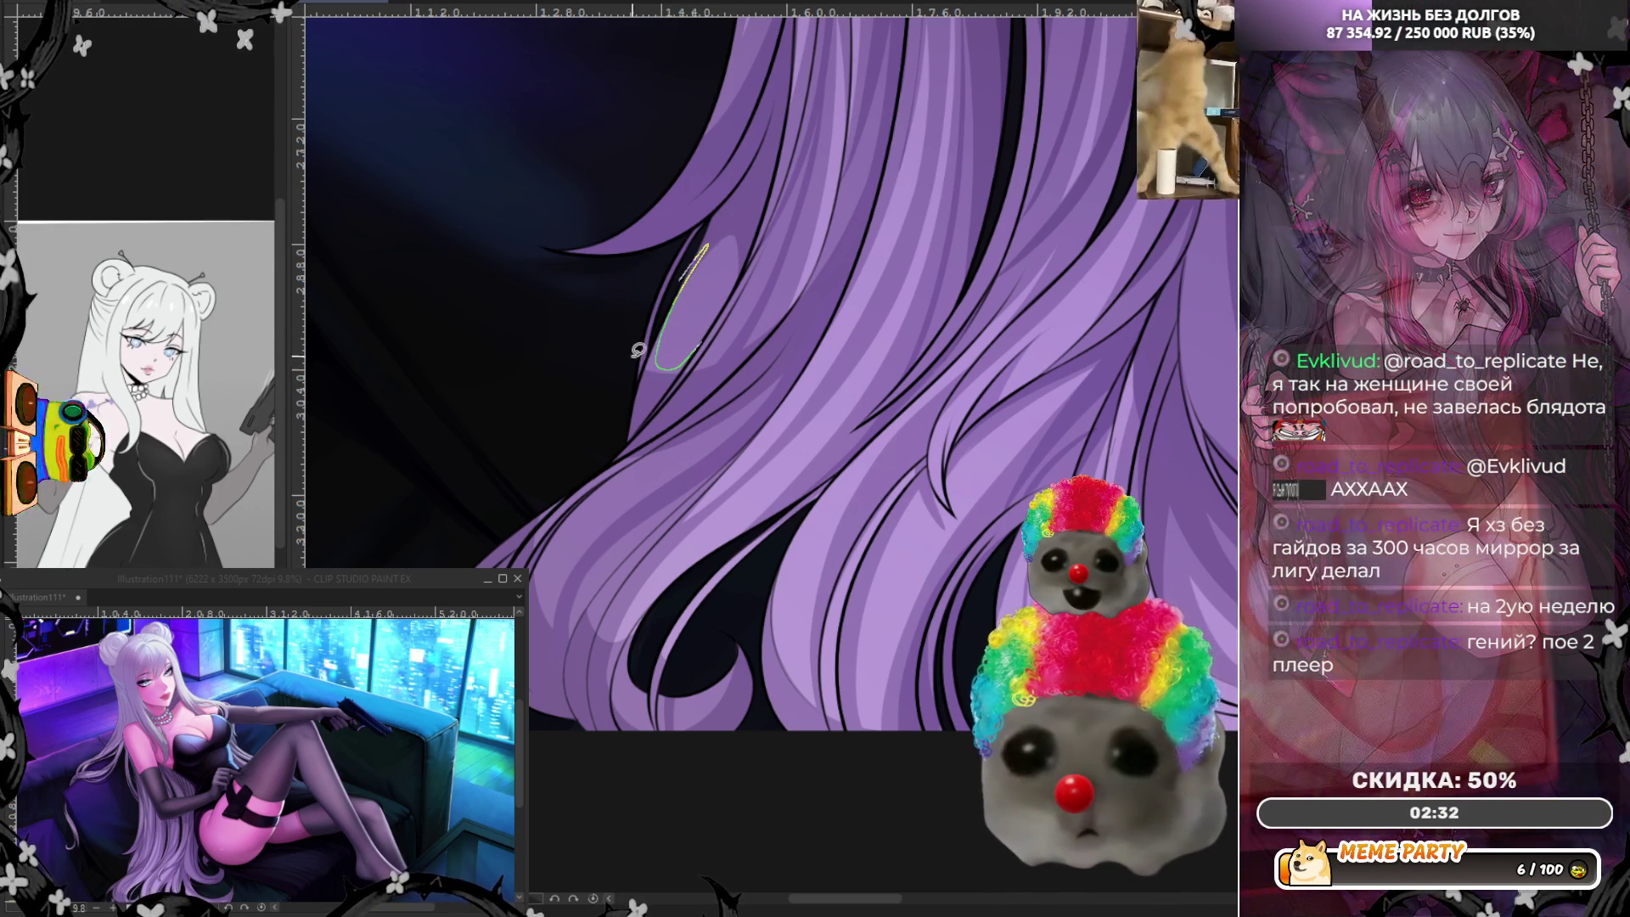
Draw dark and light strand lines along the hair edge.
left_click_drag(655, 383, 726, 295)
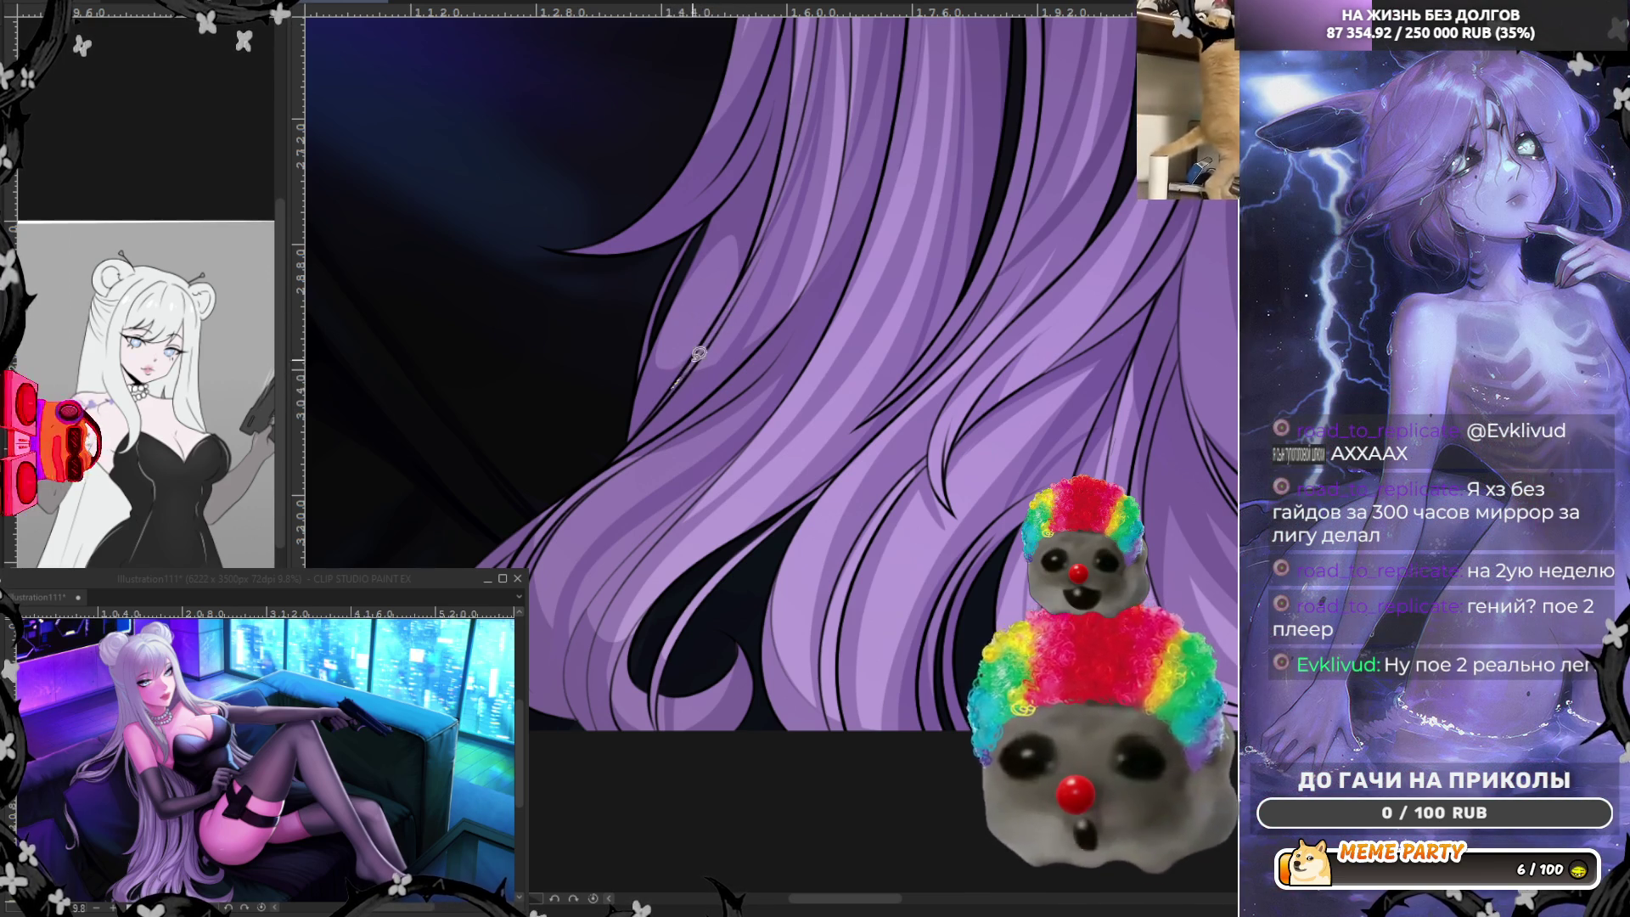
left_click_drag(674, 389, 745, 291)
left_click_drag(658, 412, 660, 408)
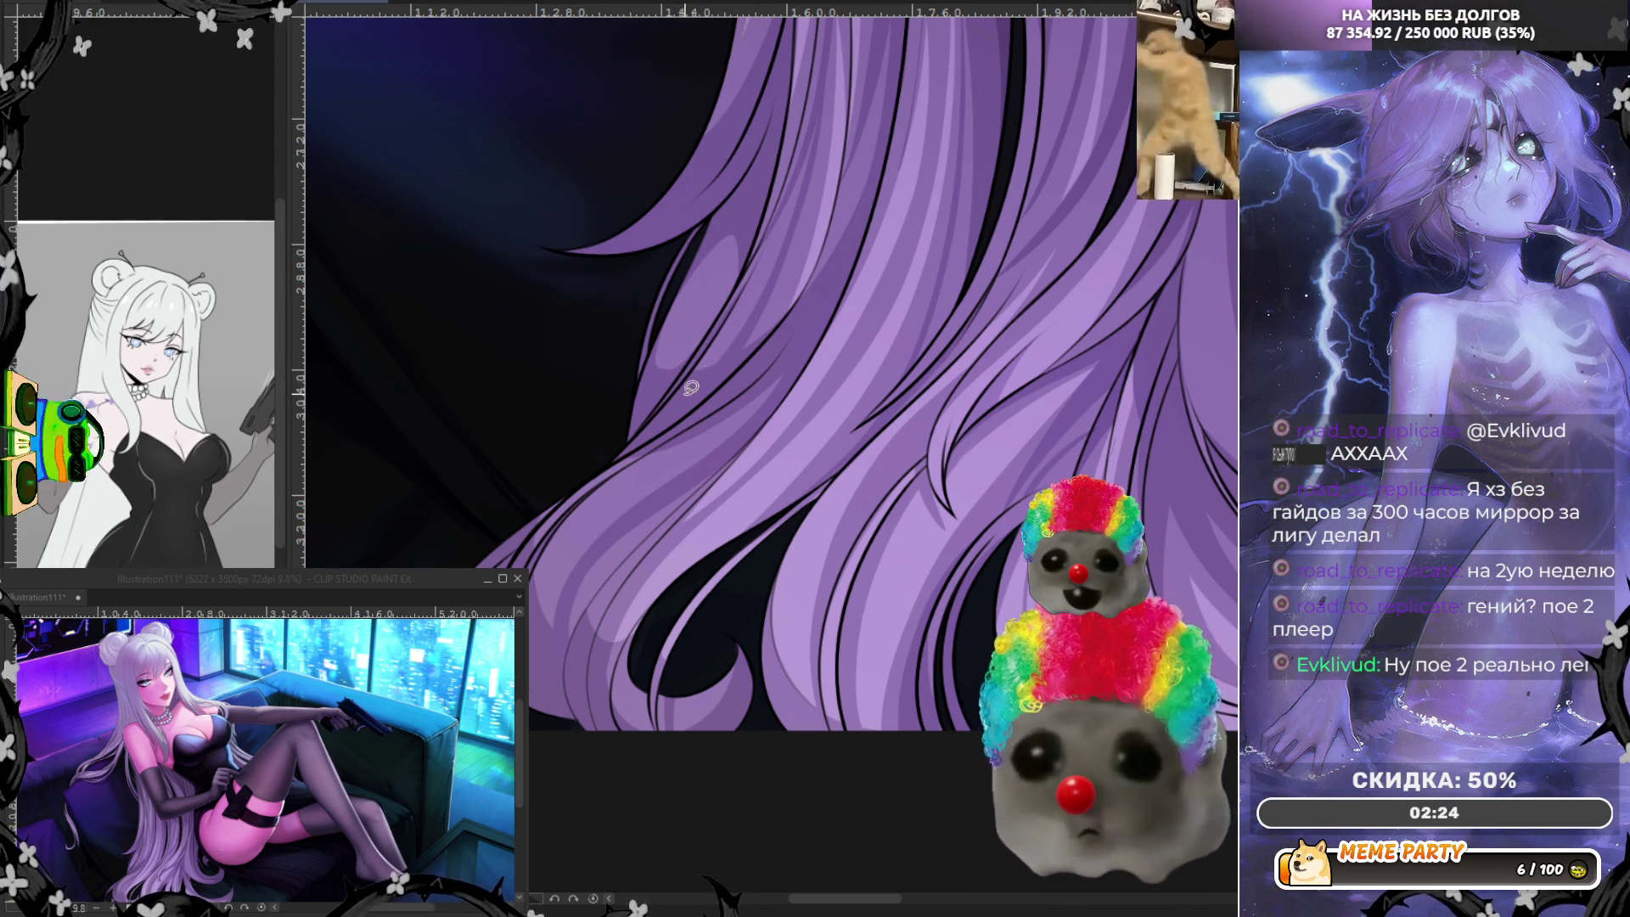
mouse_move(671, 385)
left_mouse_down()
mouse_move(758, 260)
mouse_move(708, 386)
mouse_move(670, 410)
left_mouse_up()
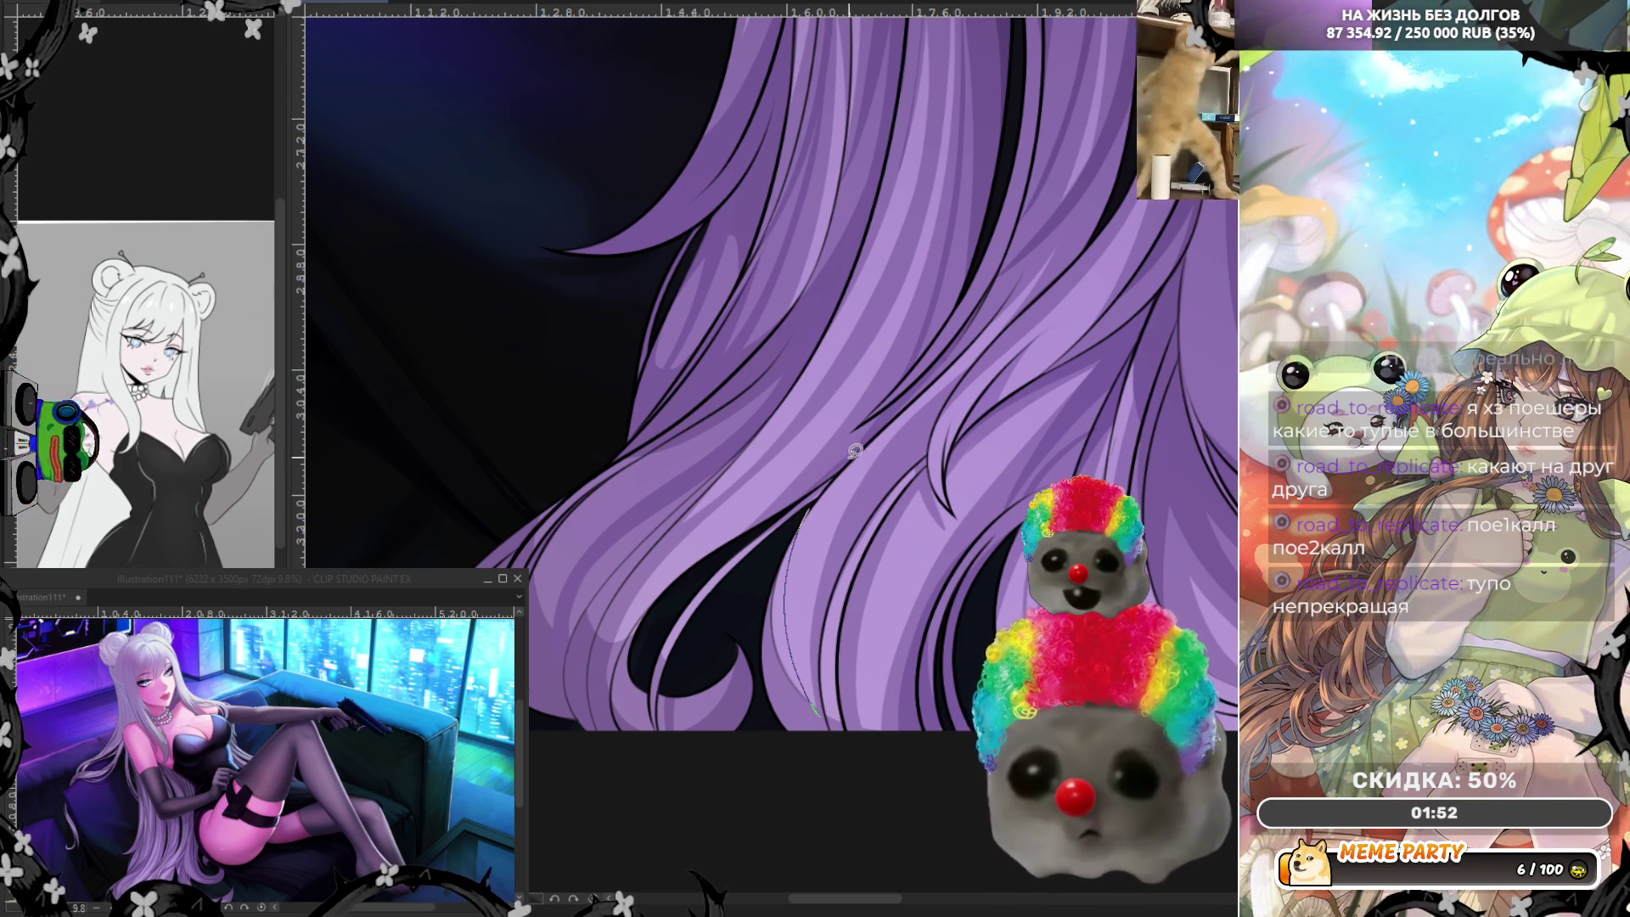
Try a long curved strand twice, undo both, and keep a dark strand on the lower lock.
left_click_drag(916, 423, 816, 652)
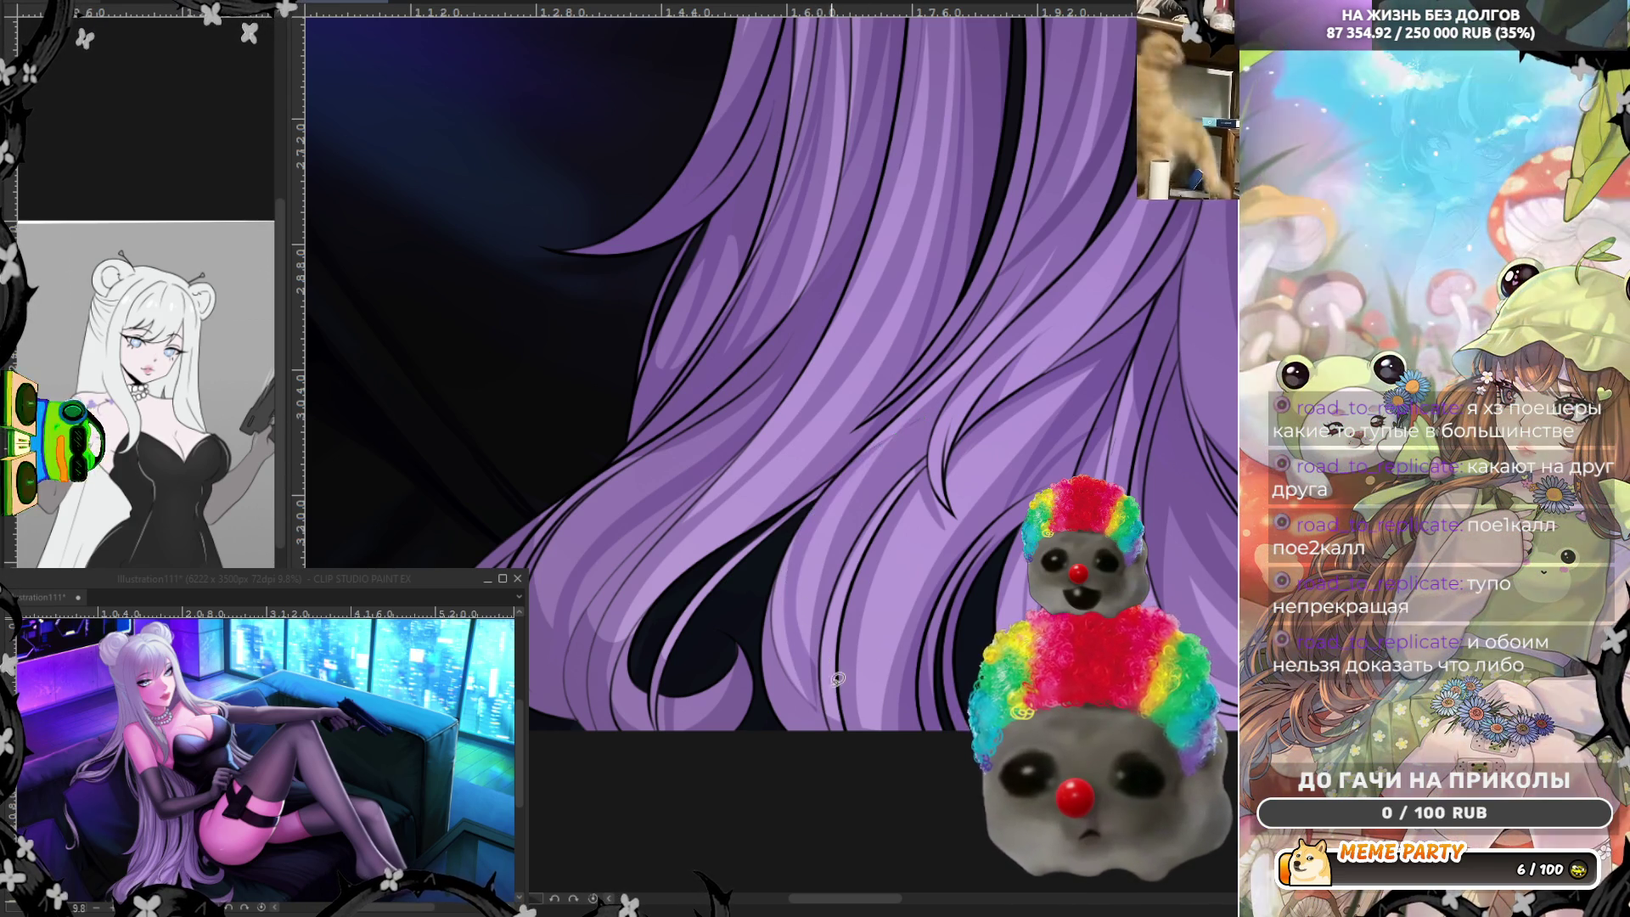
key("ctrl+z")
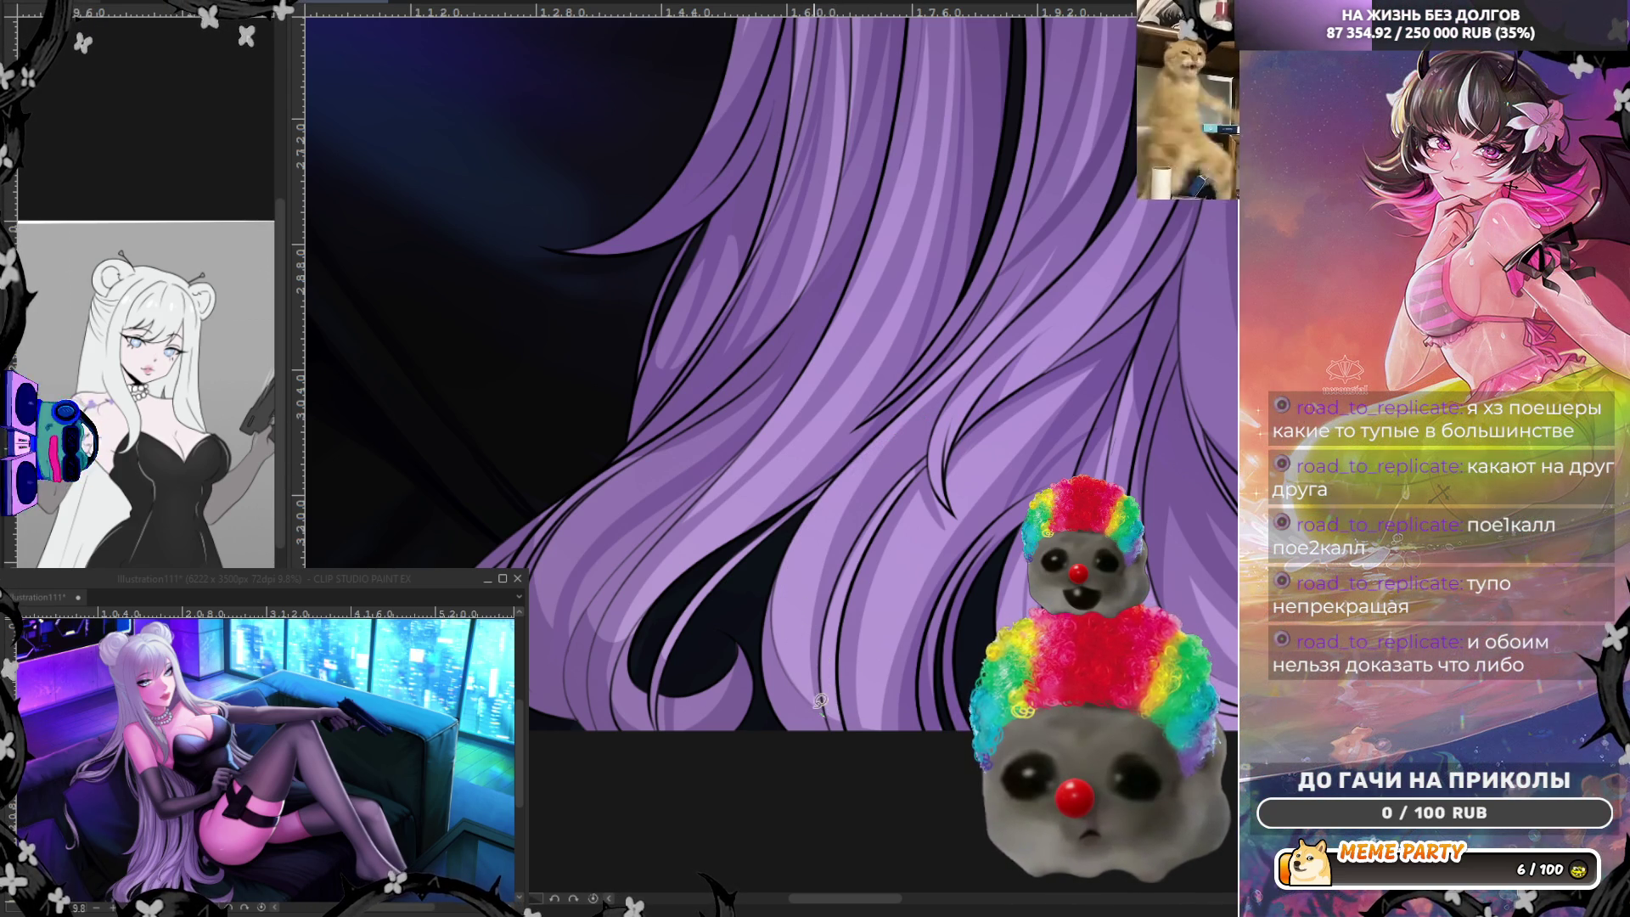
left_click_drag(788, 586, 847, 479)
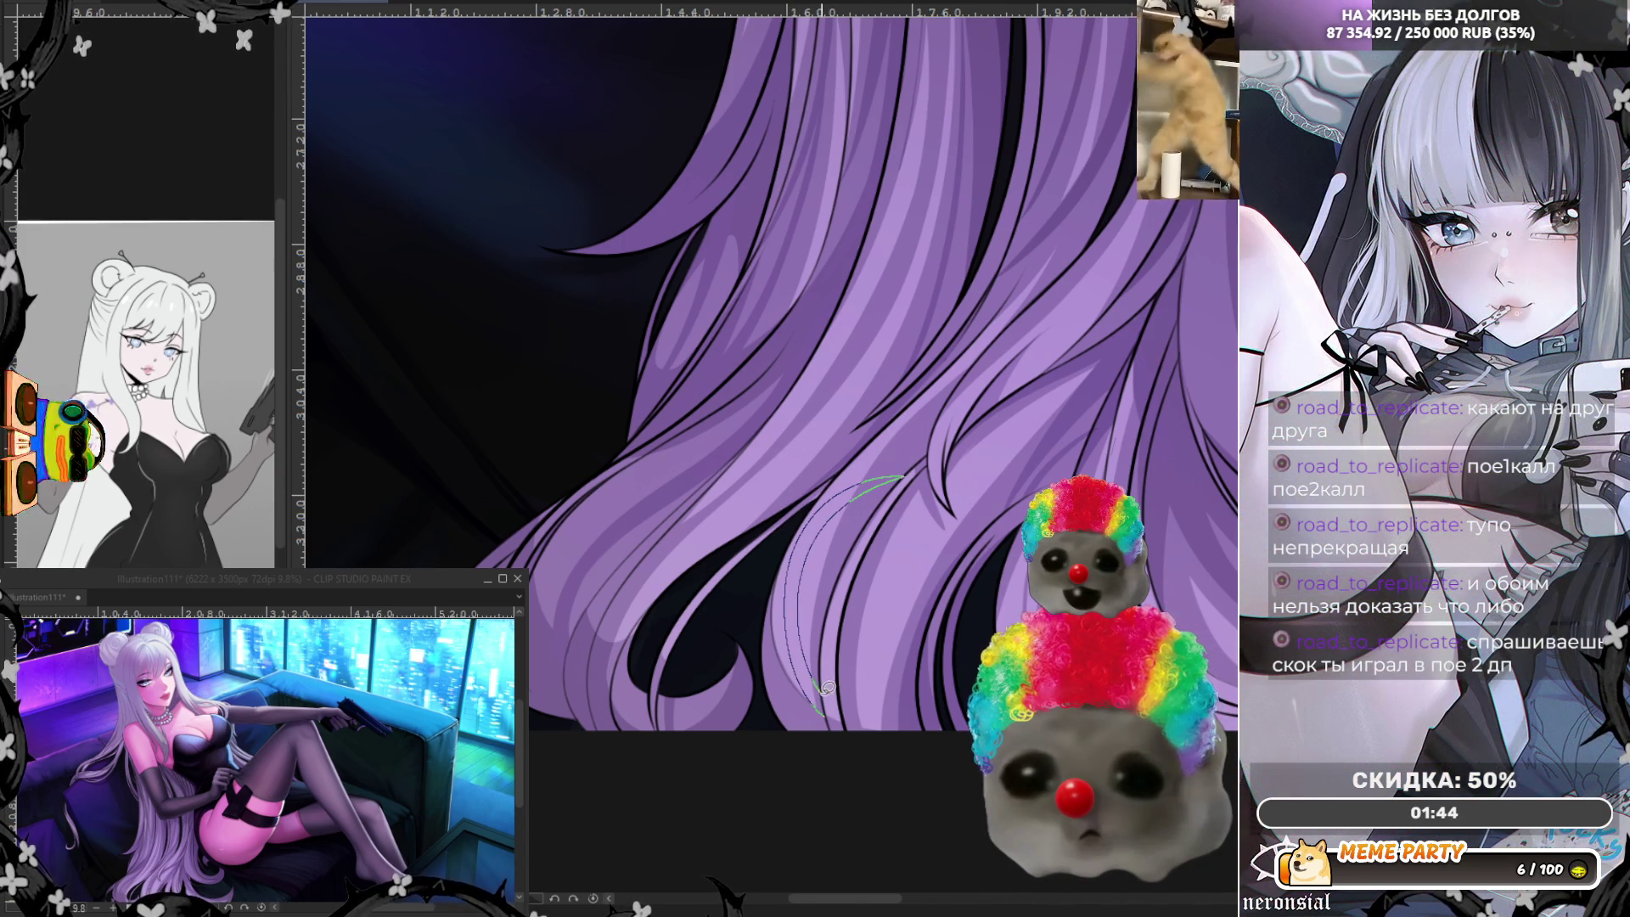
key("ctrl+z")
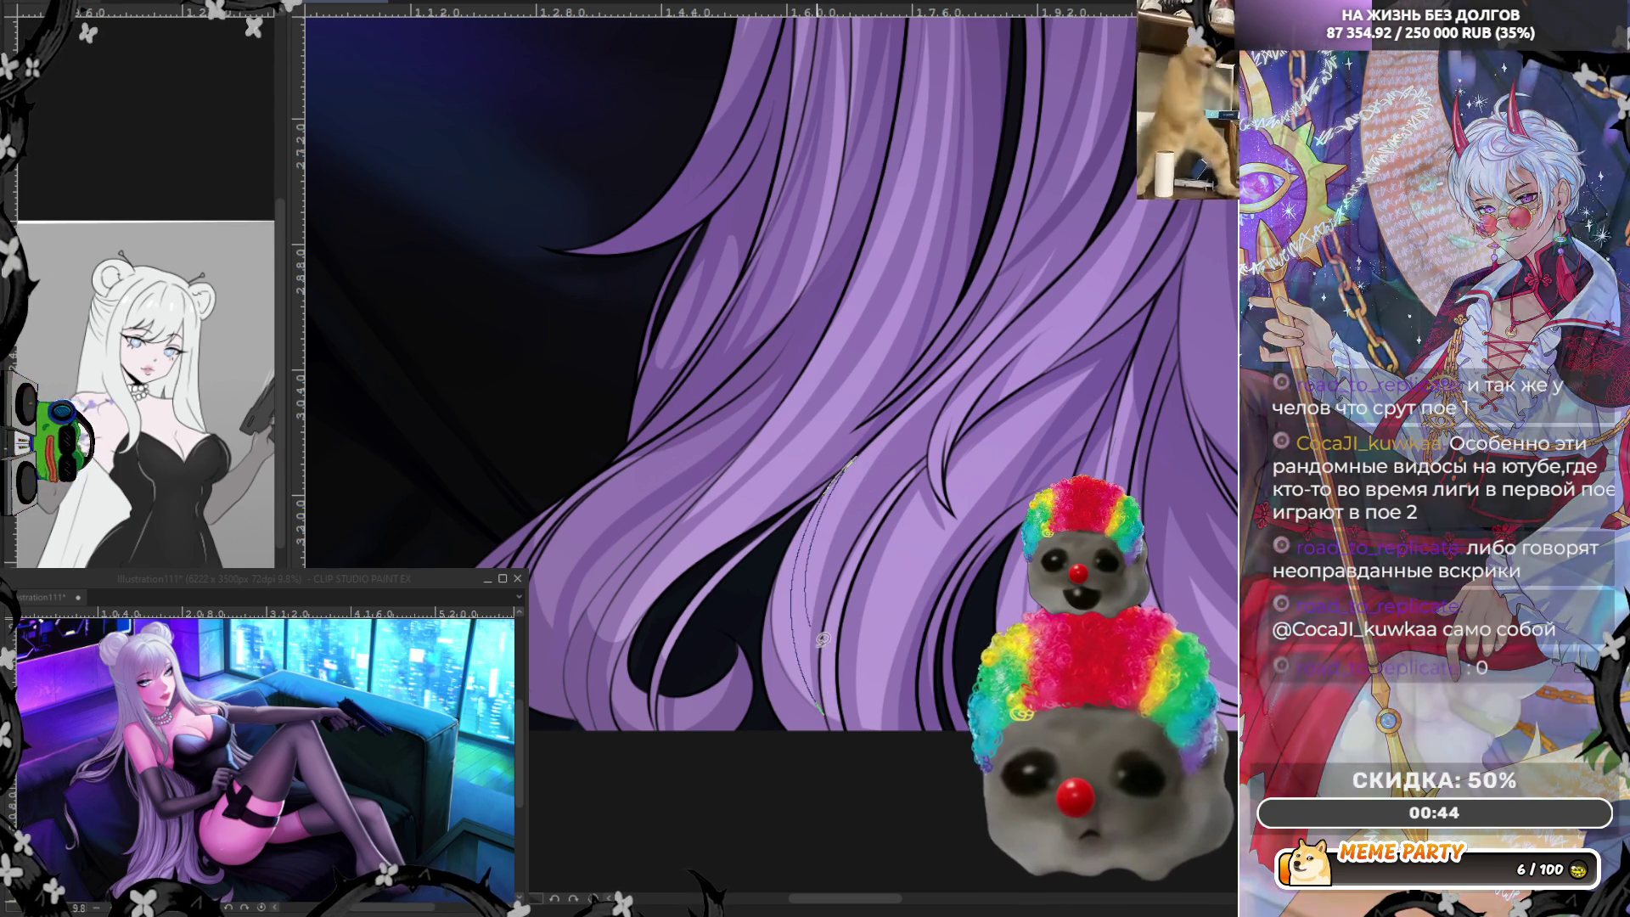
left_click_drag(830, 716, 833, 720)
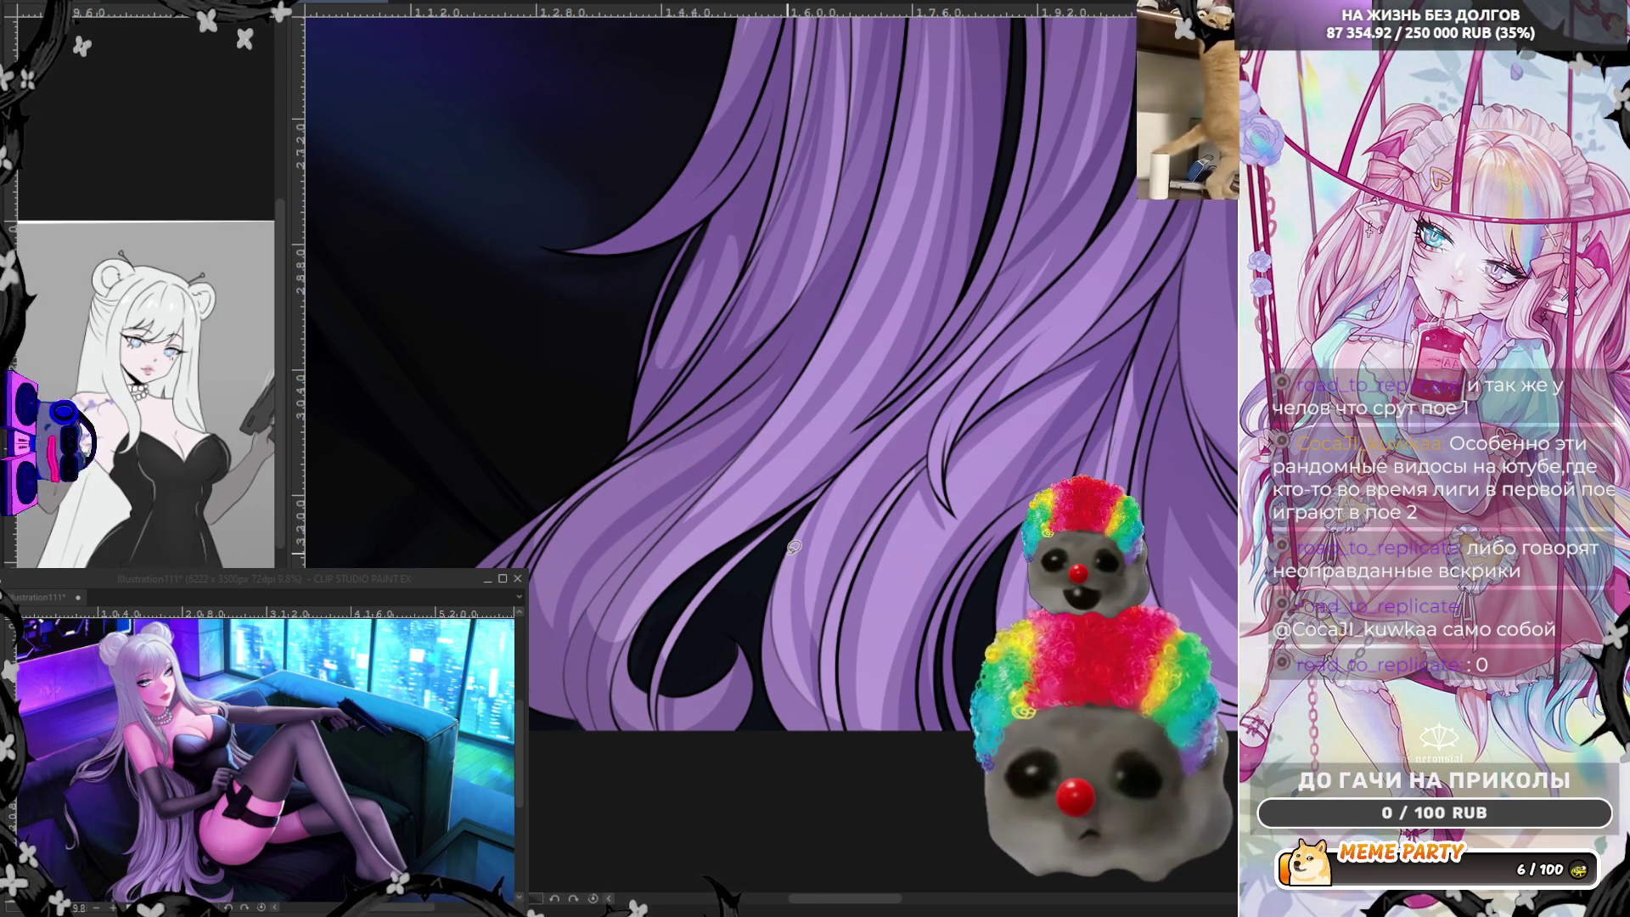
scroll(792, 547, "down", 2)
scroll(815, 528, "down", 2)
scroll(848, 503, "down", 2)
scroll(881, 475, "down", 2)
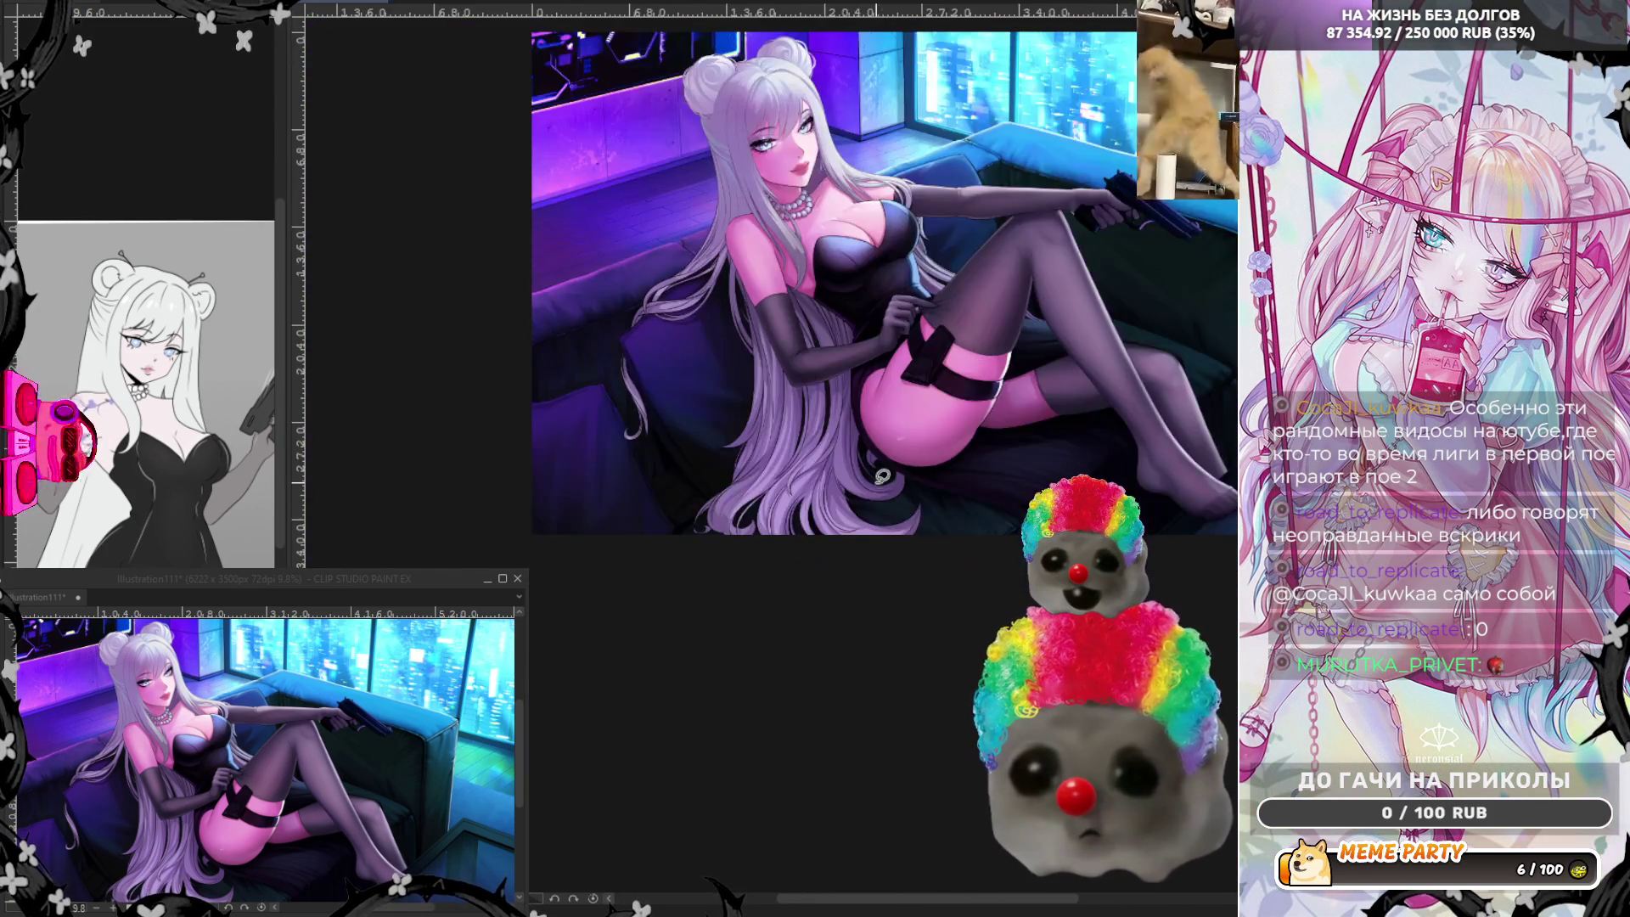
scroll(878, 472, "up", 2)
scroll(871, 461, "up", 2)
scroll(866, 448, "up", 2)
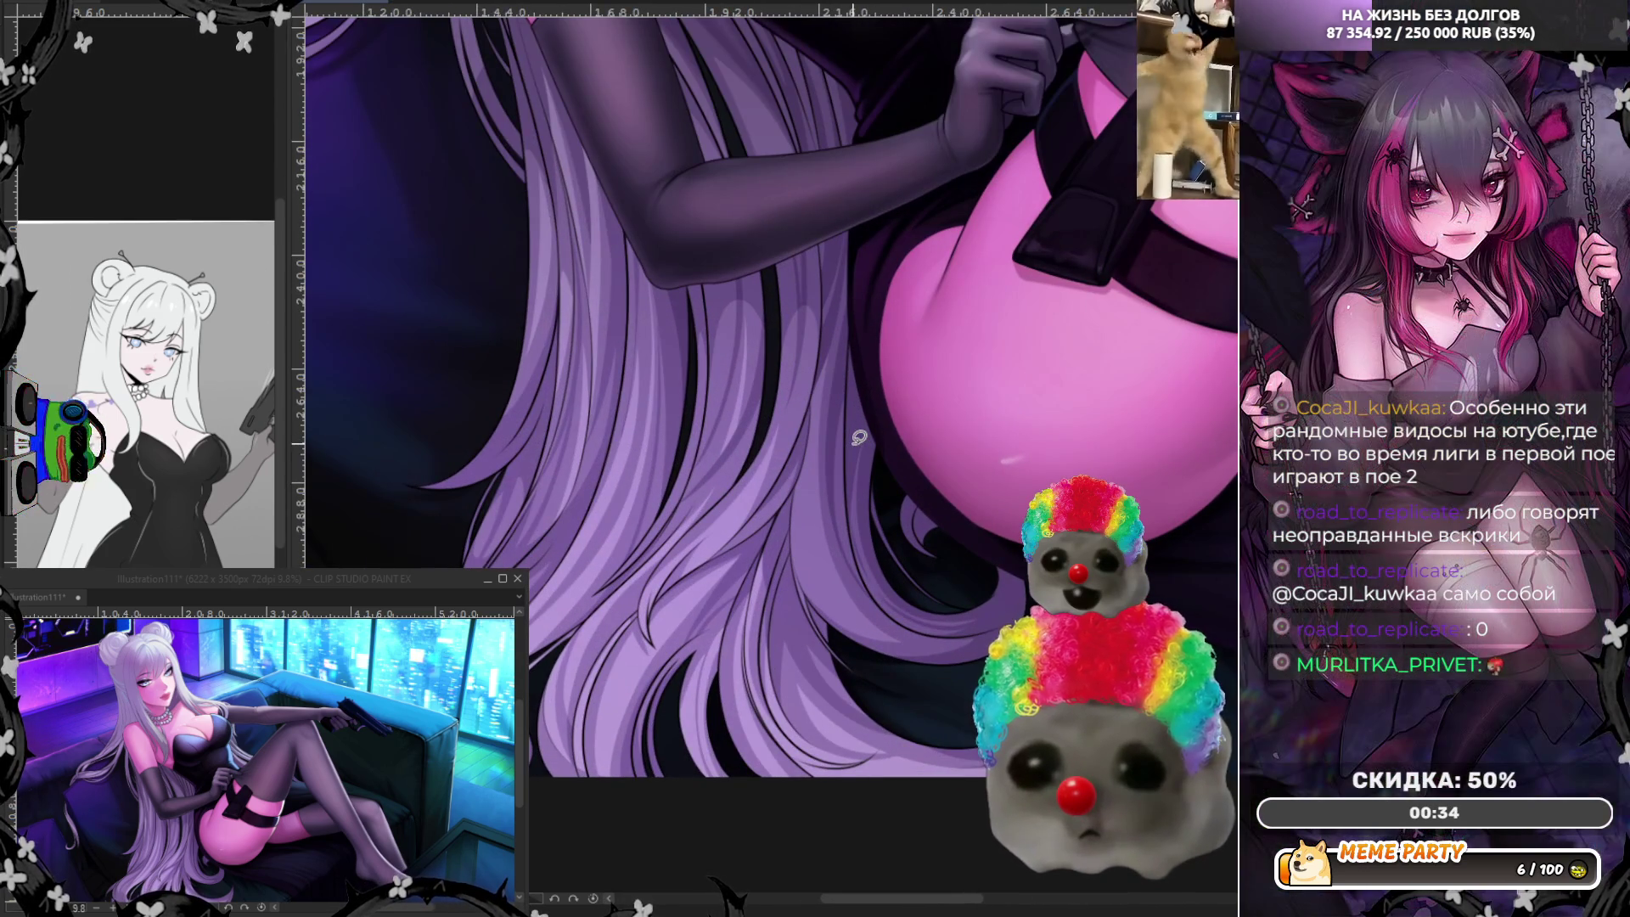
scroll(860, 437, "up", 1)
scroll(828, 459, "up", 1)
scroll(789, 484, "up", 1)
scroll(751, 509, "up", 1)
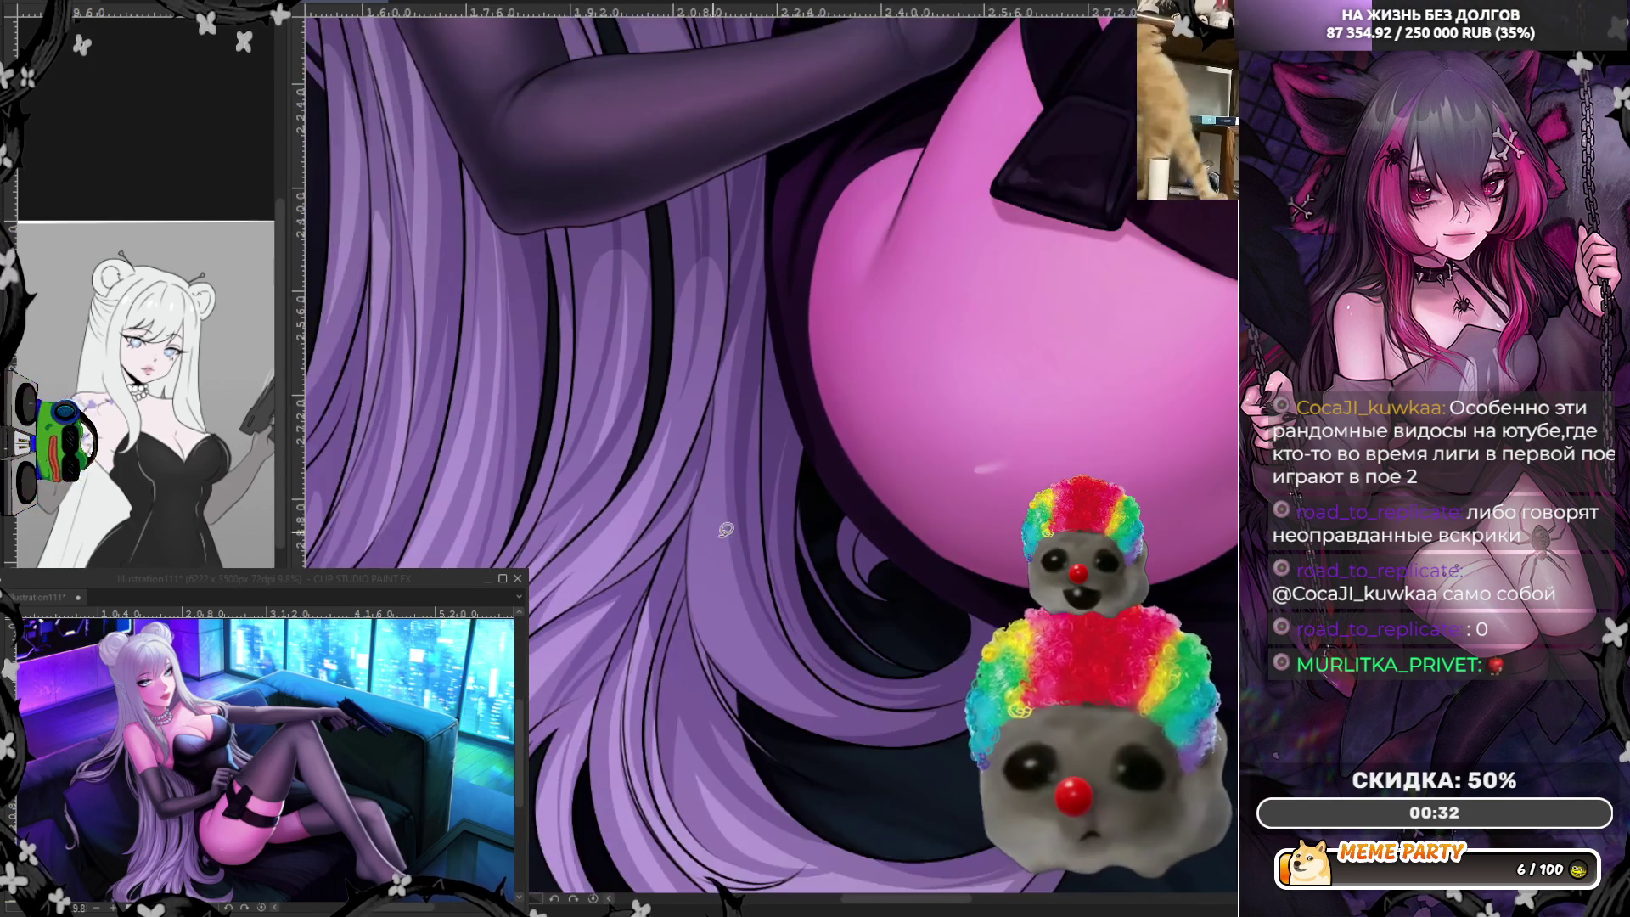
scroll(727, 530, "up", 1)
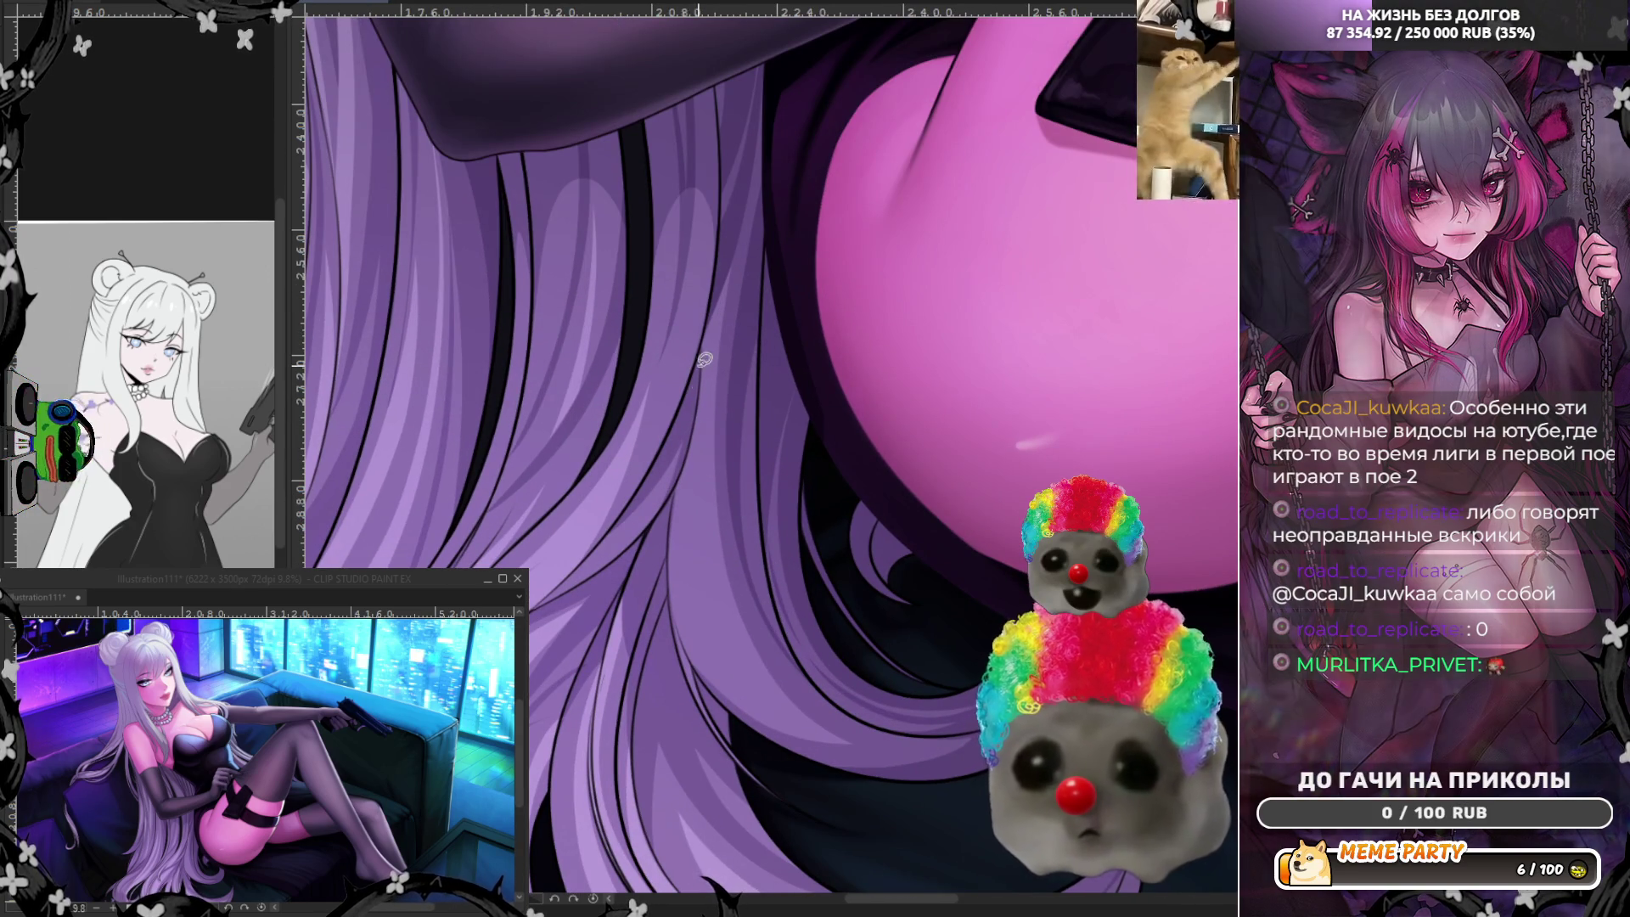
left_click_drag(700, 366, 844, 735)
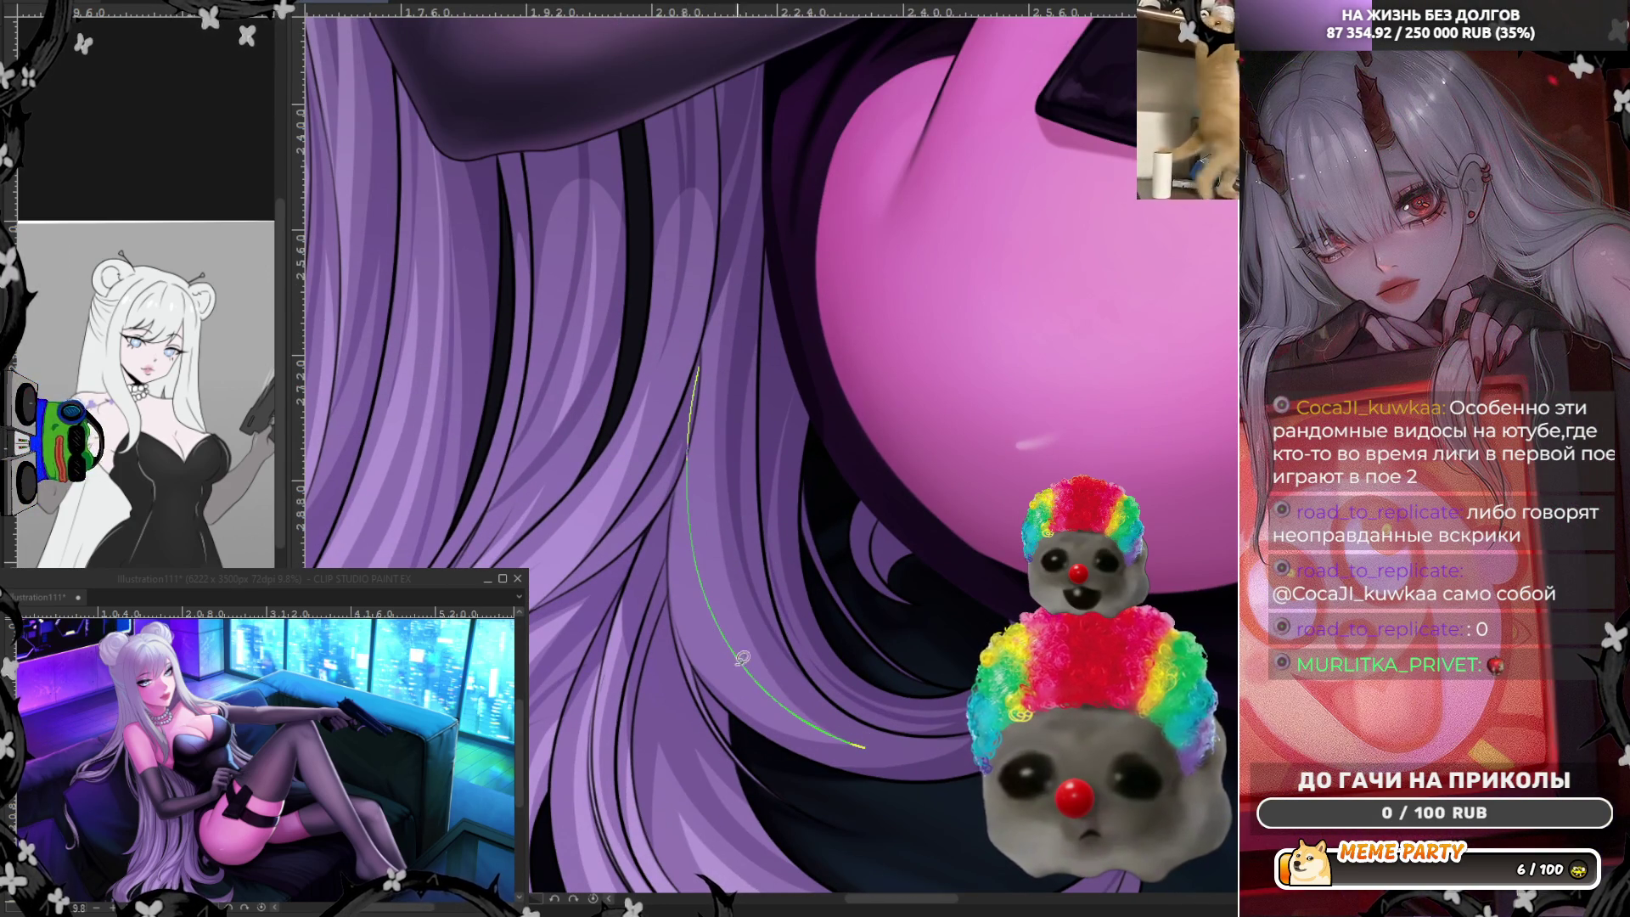
key("ctrl+z")
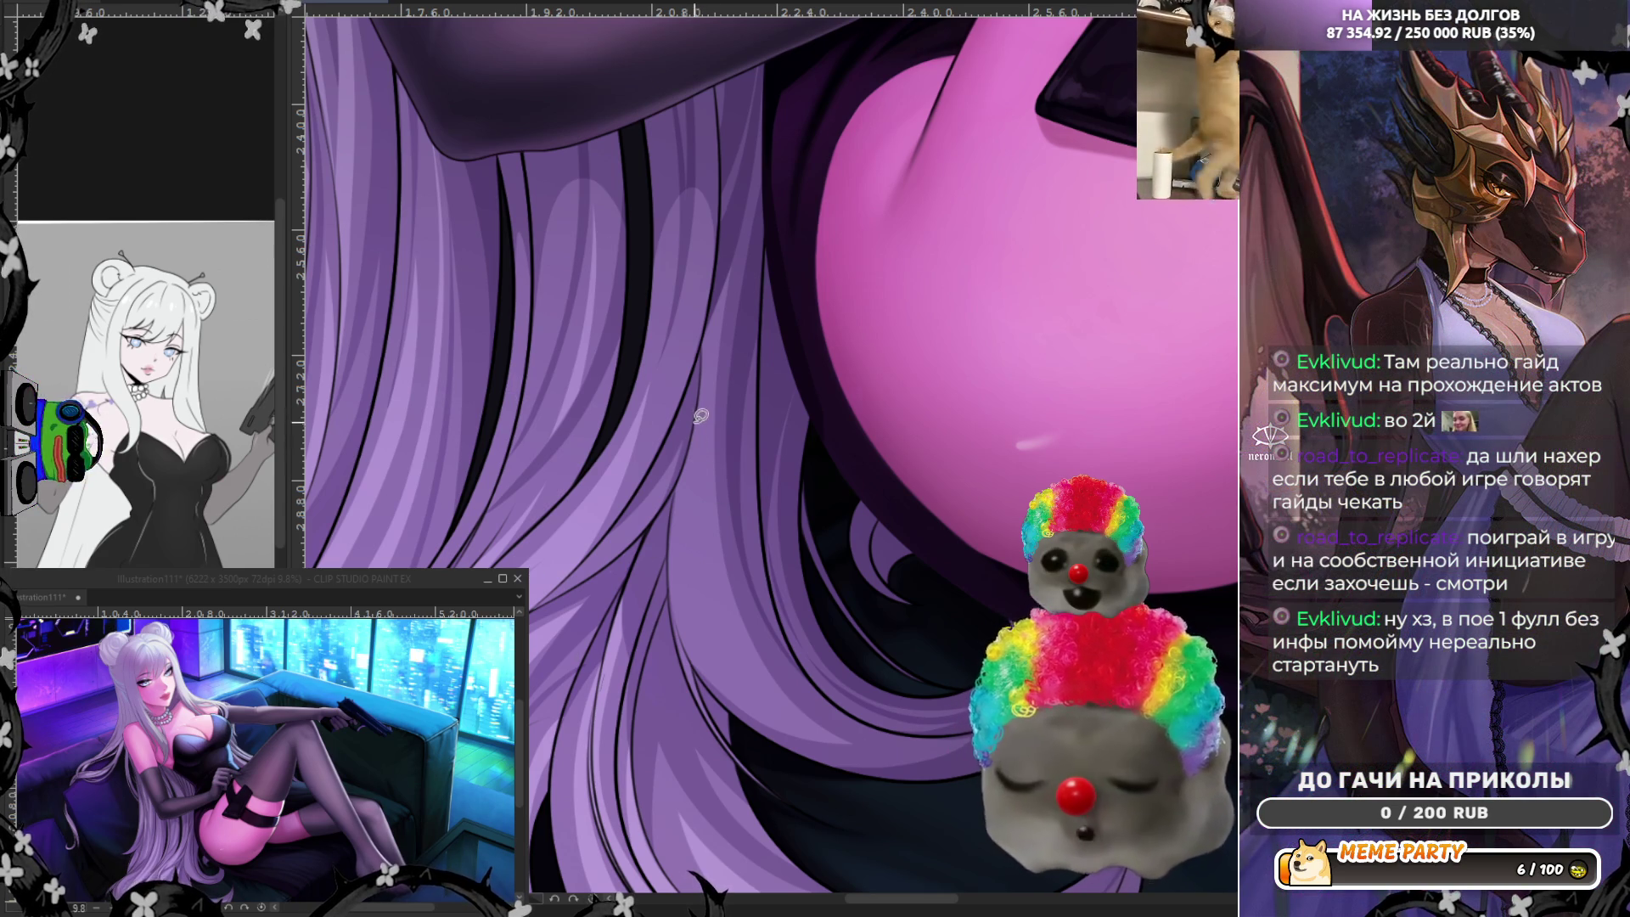
left_click_drag(705, 370, 780, 684)
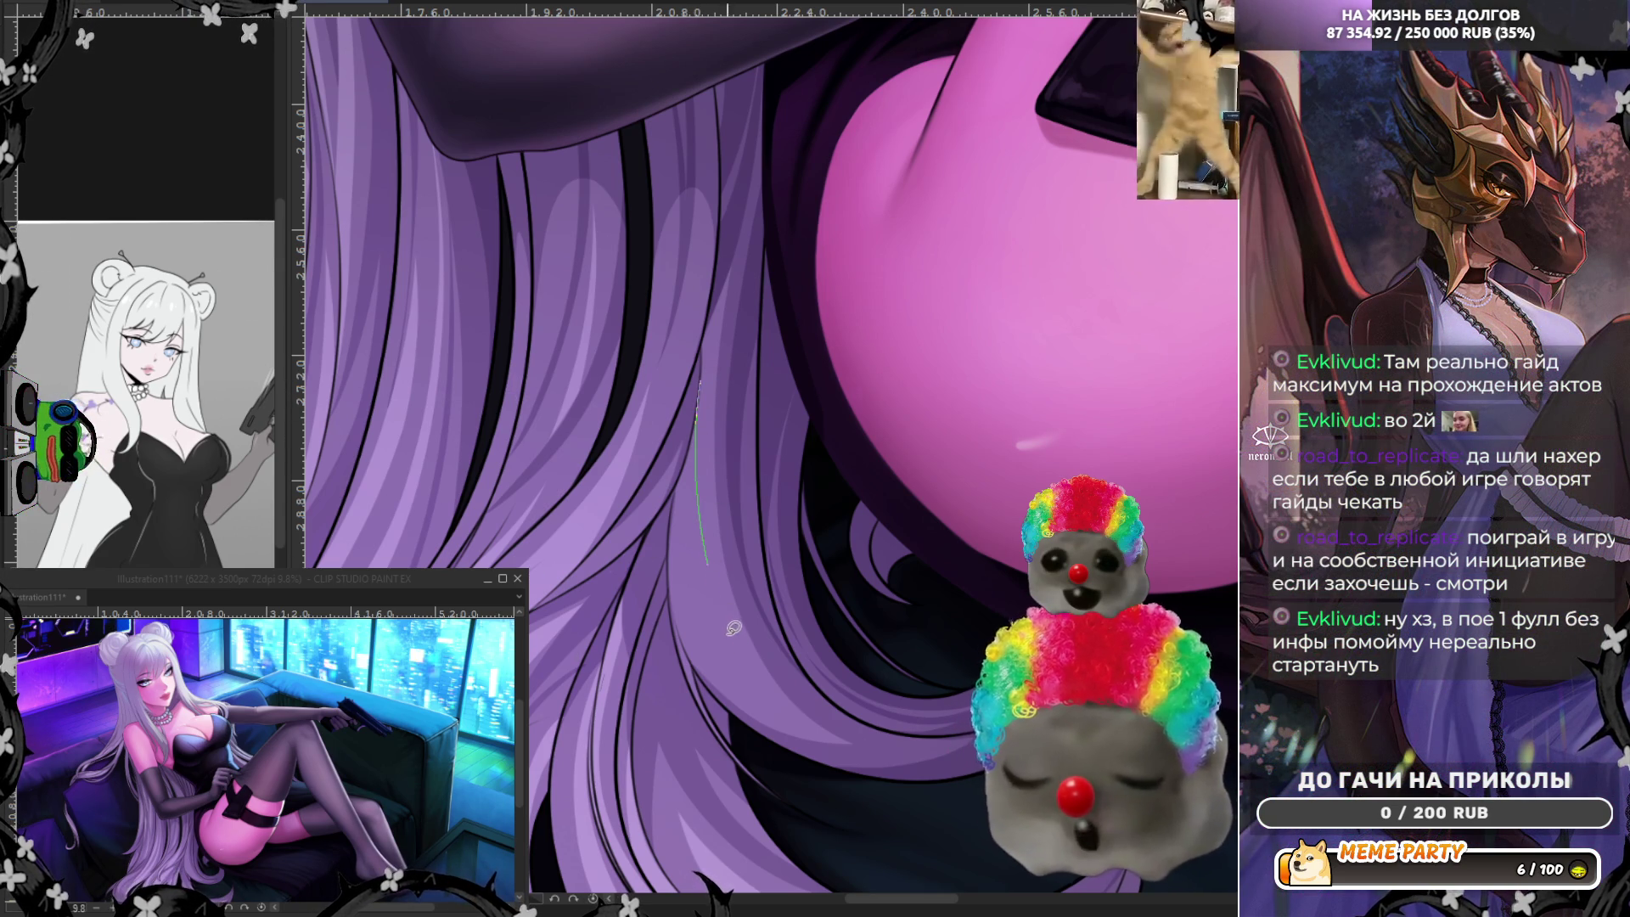
left_click_drag(693, 550, 759, 716)
key("ctrl+z")
key("ctrl+z")
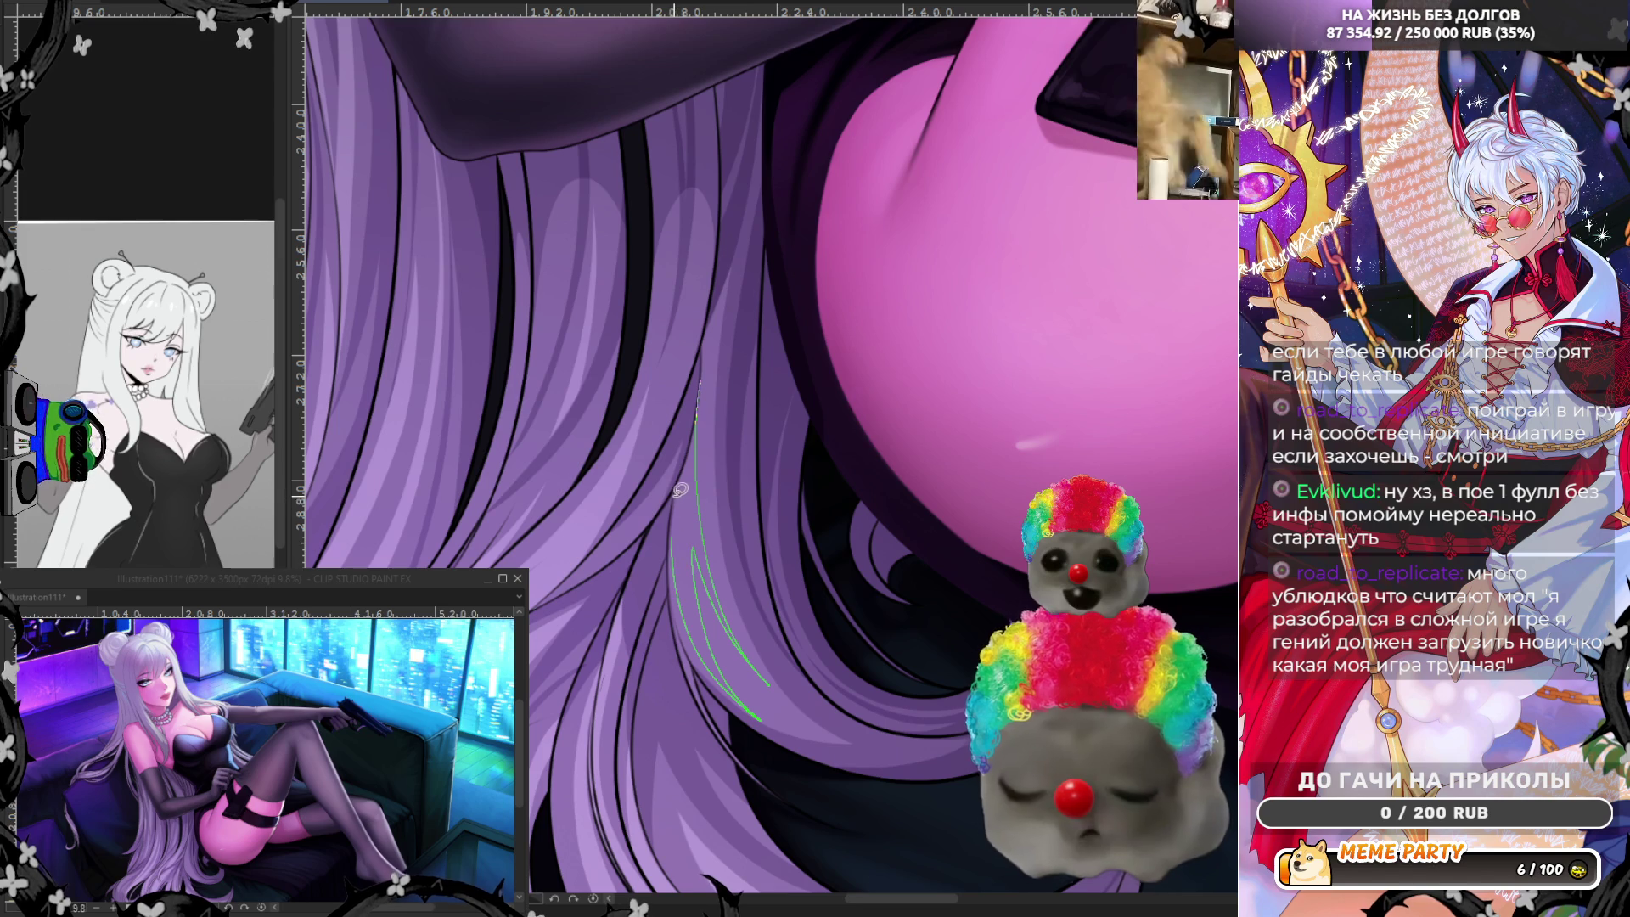
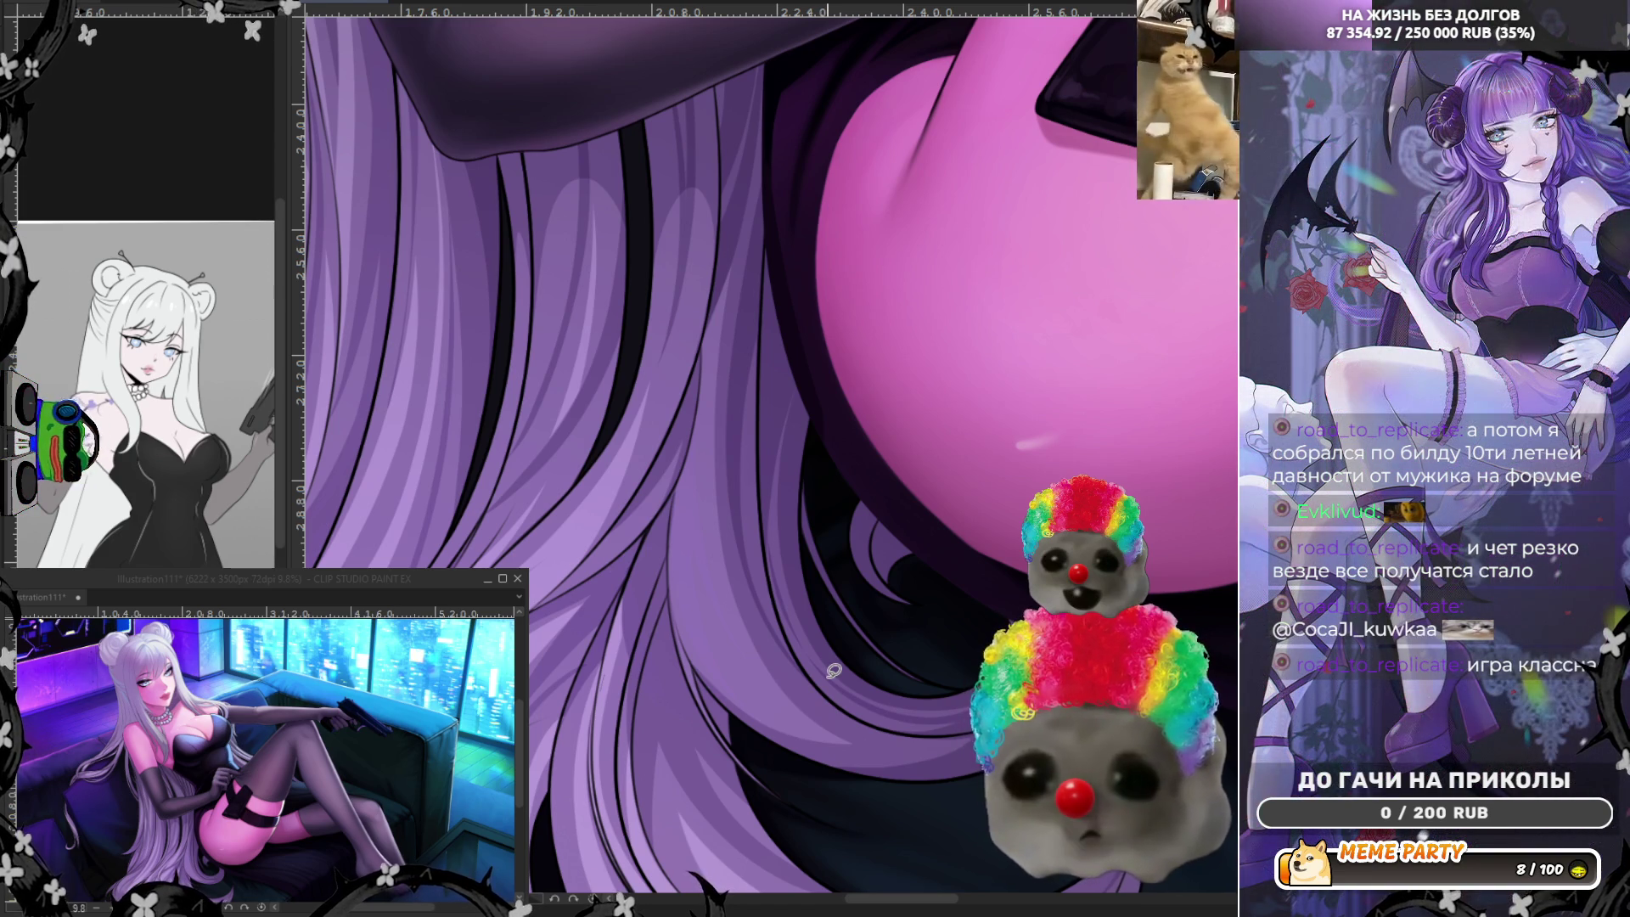
scroll(834, 670, "down", 2)
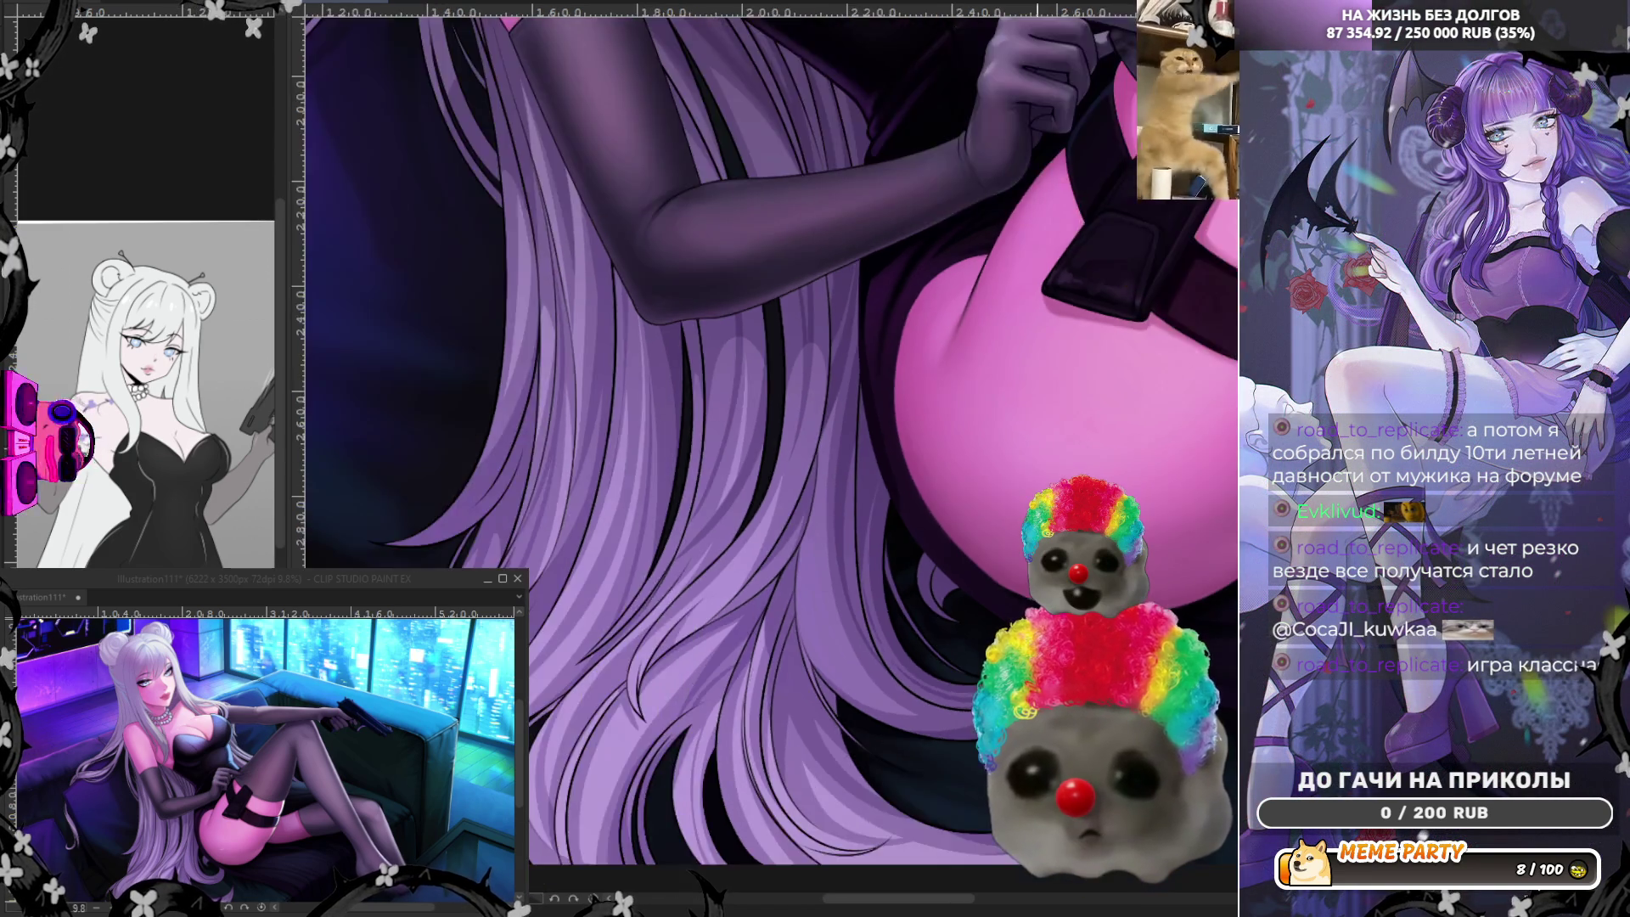
scroll(841, 636, "down", 2)
scroll(929, 654, "up", 2)
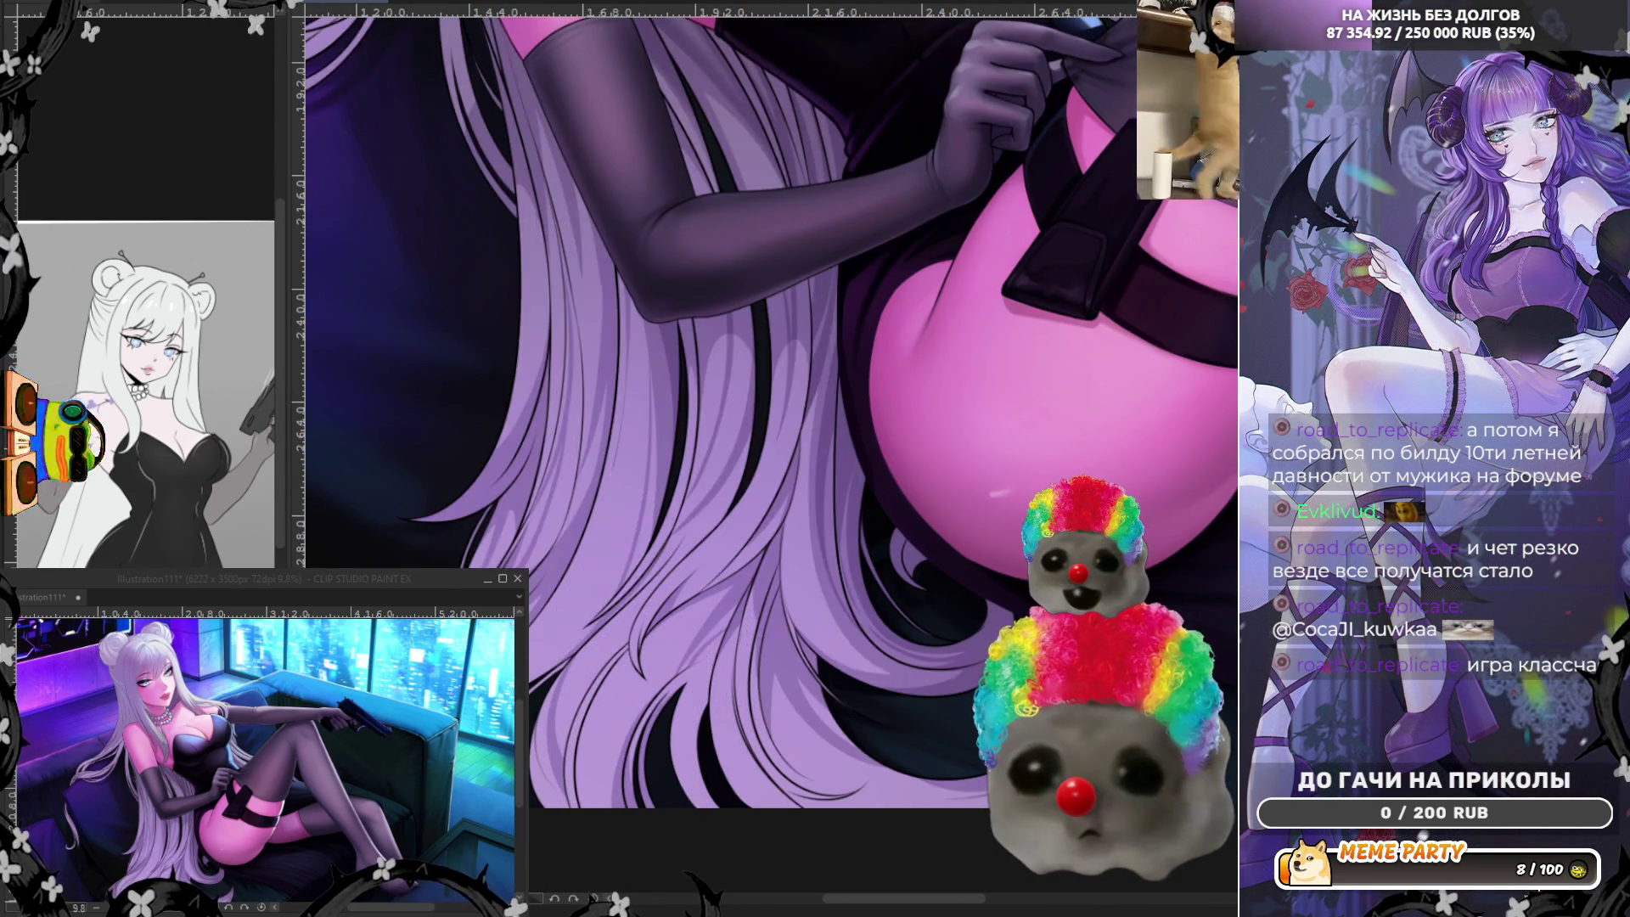
scroll(921, 640, "up", 1)
scroll(921, 639, "up", 1)
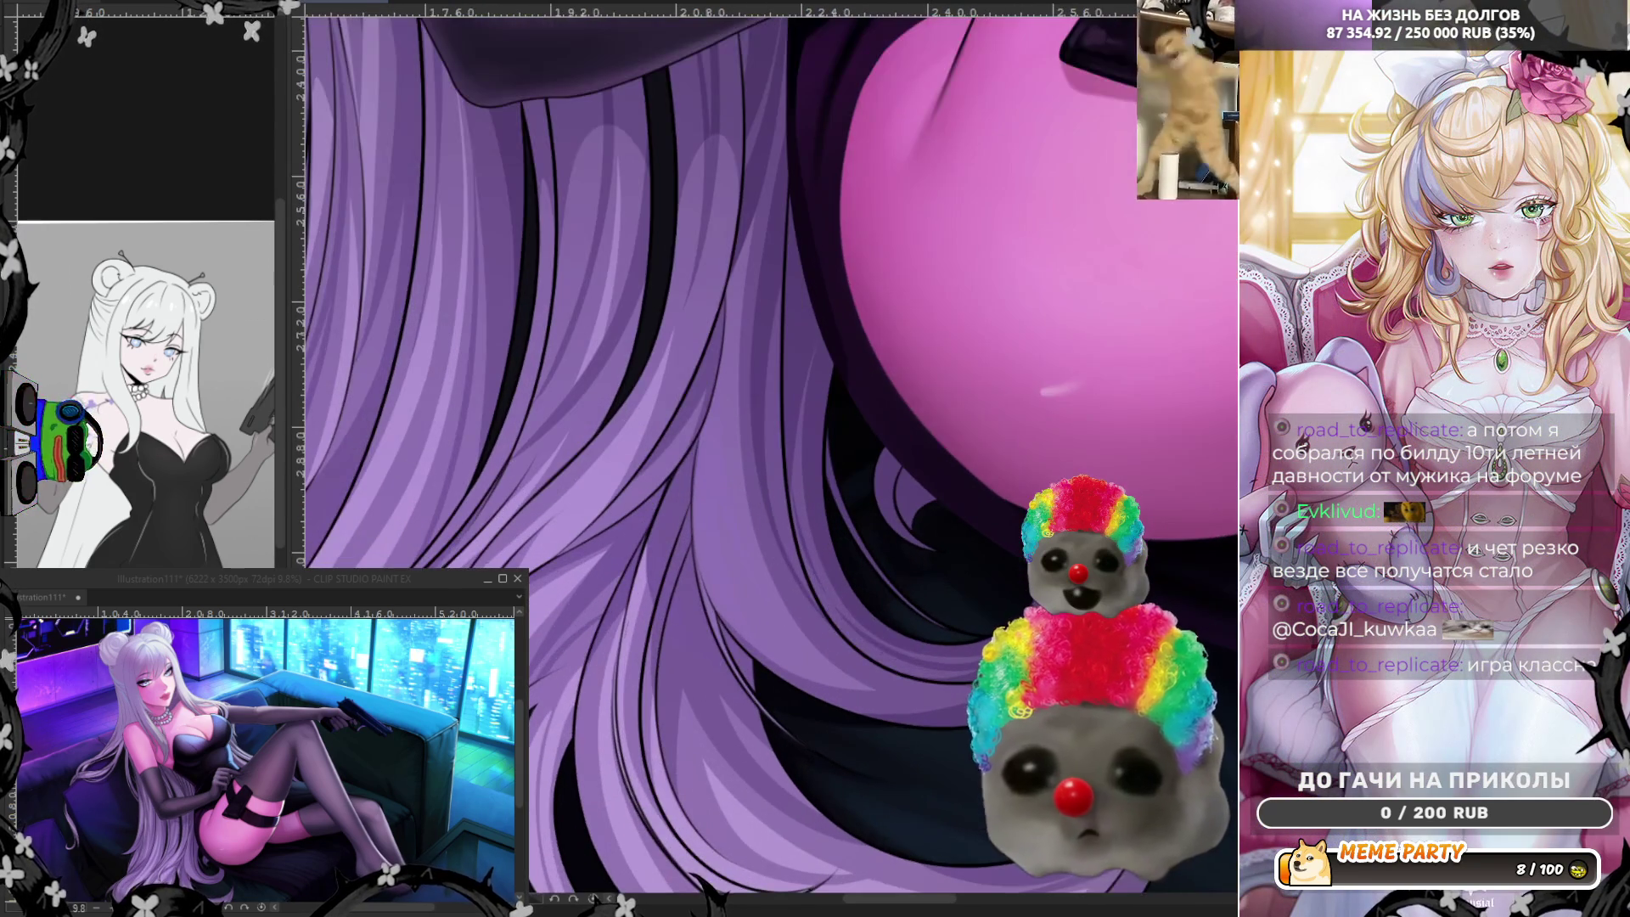
scroll(922, 640, "up", 1)
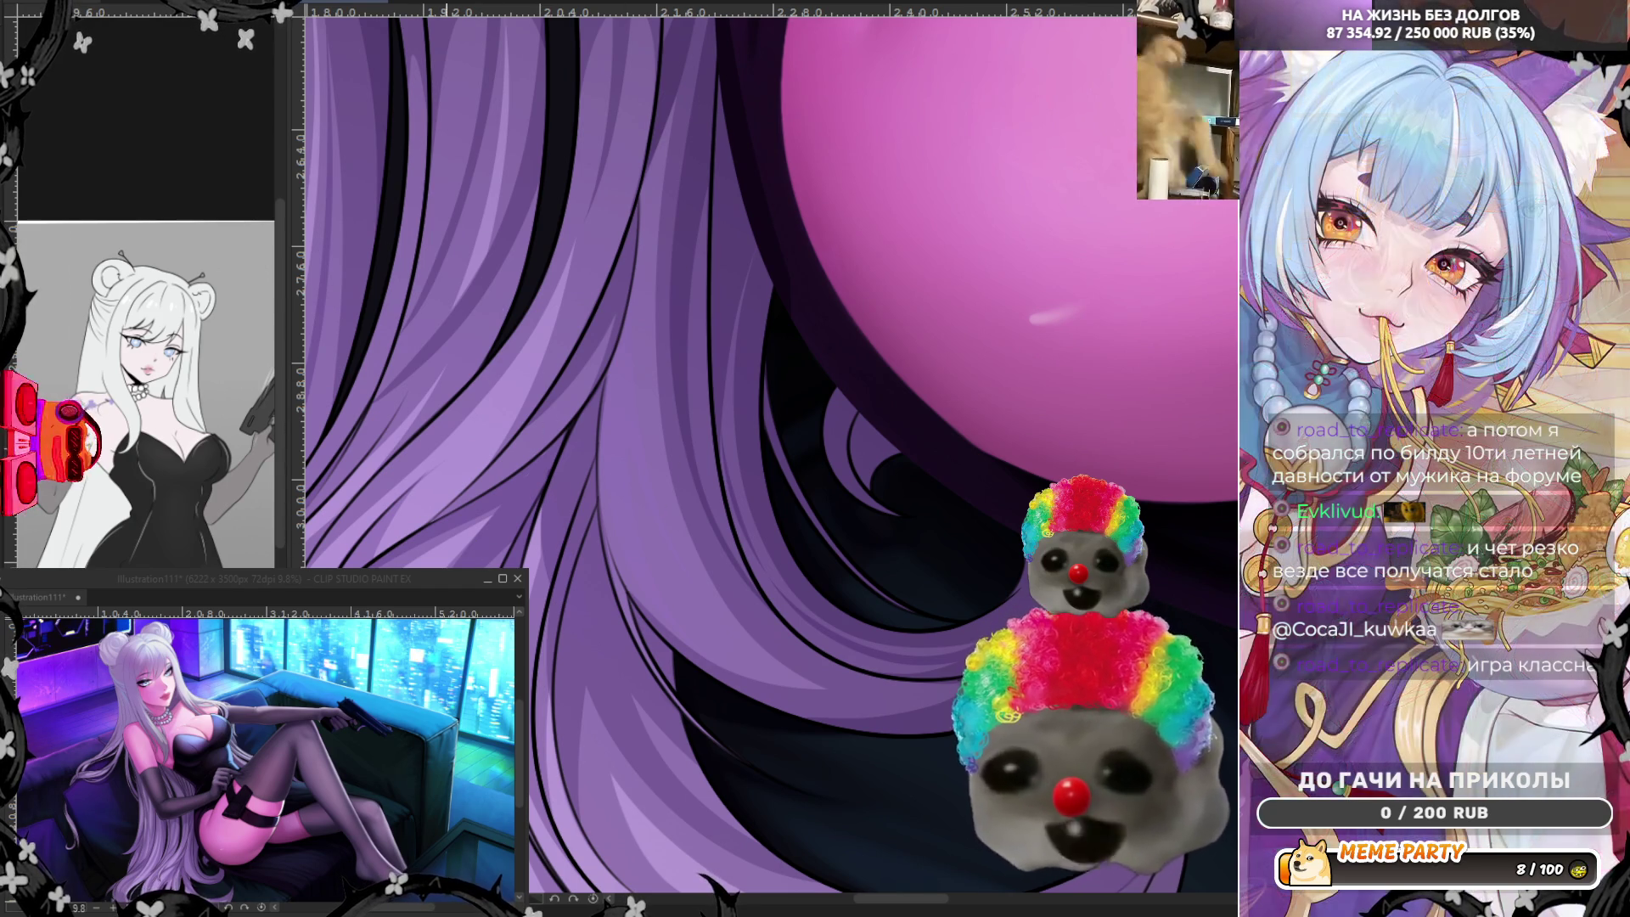
Trial thin light strands along the hair edge, undoing each attempt.
left_click_drag(609, 368, 610, 480)
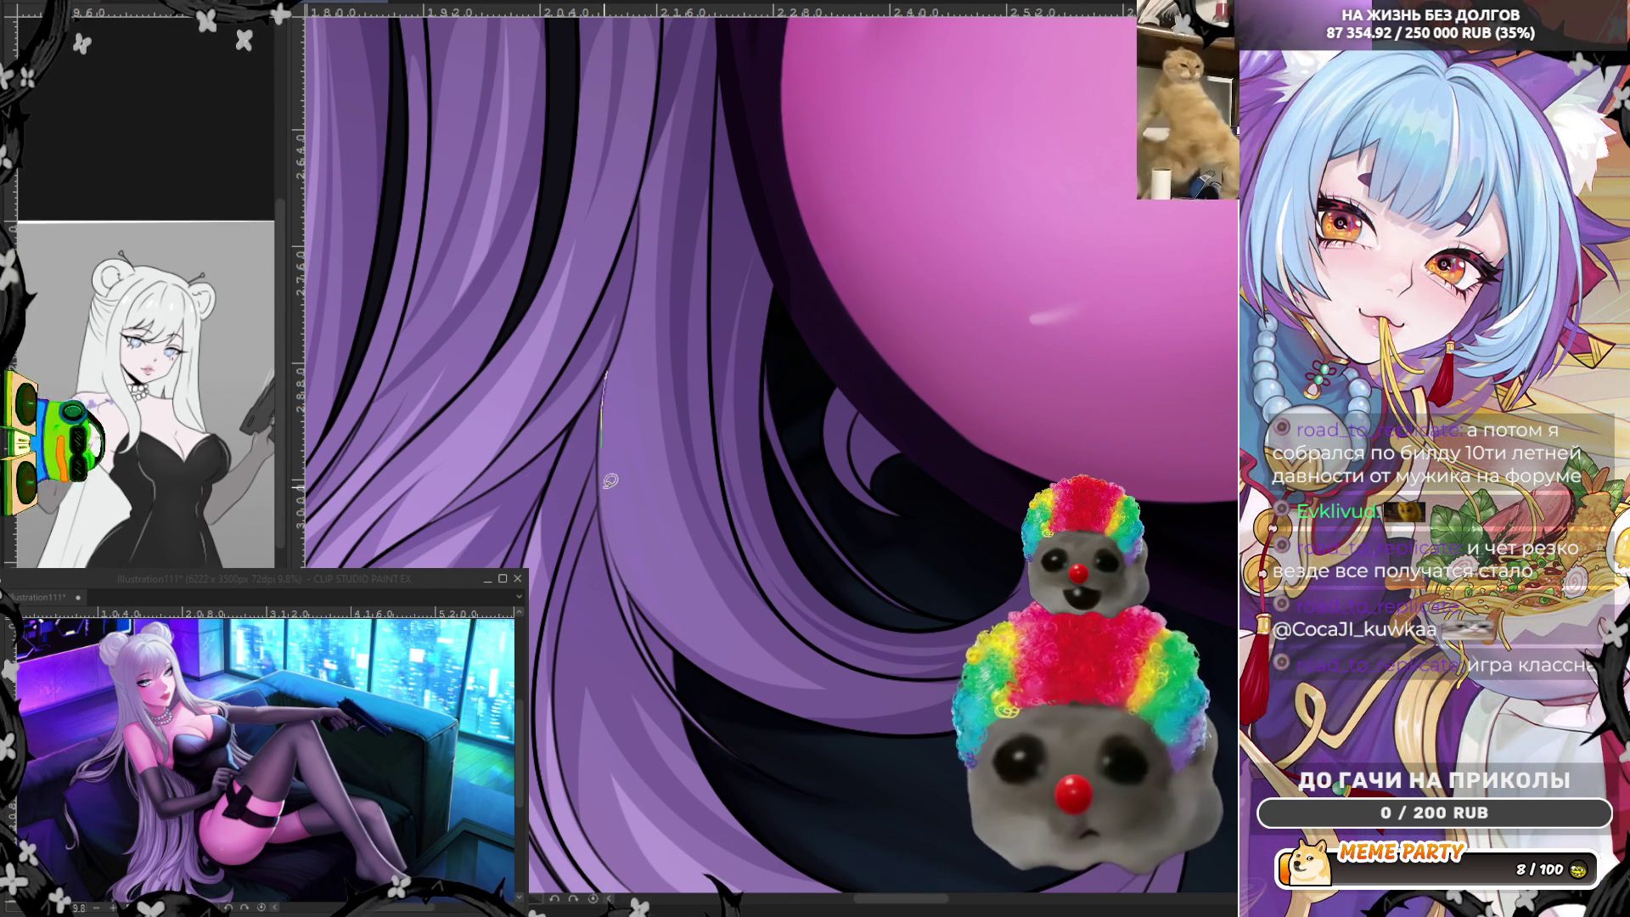
key("ctrl+z")
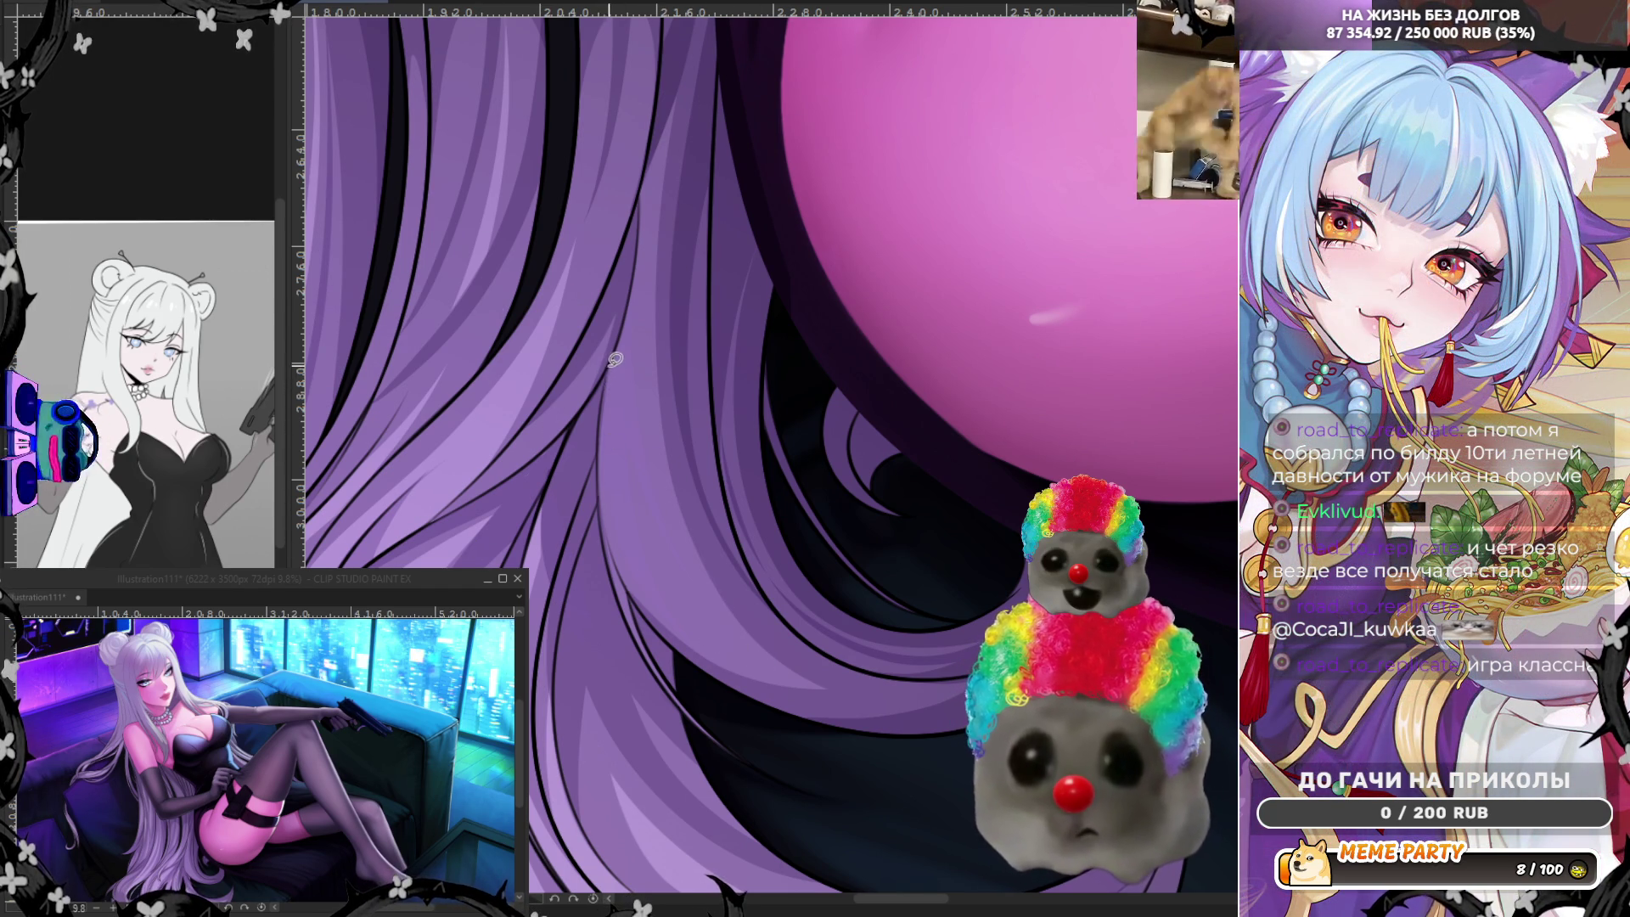
left_click_drag(607, 370, 641, 599)
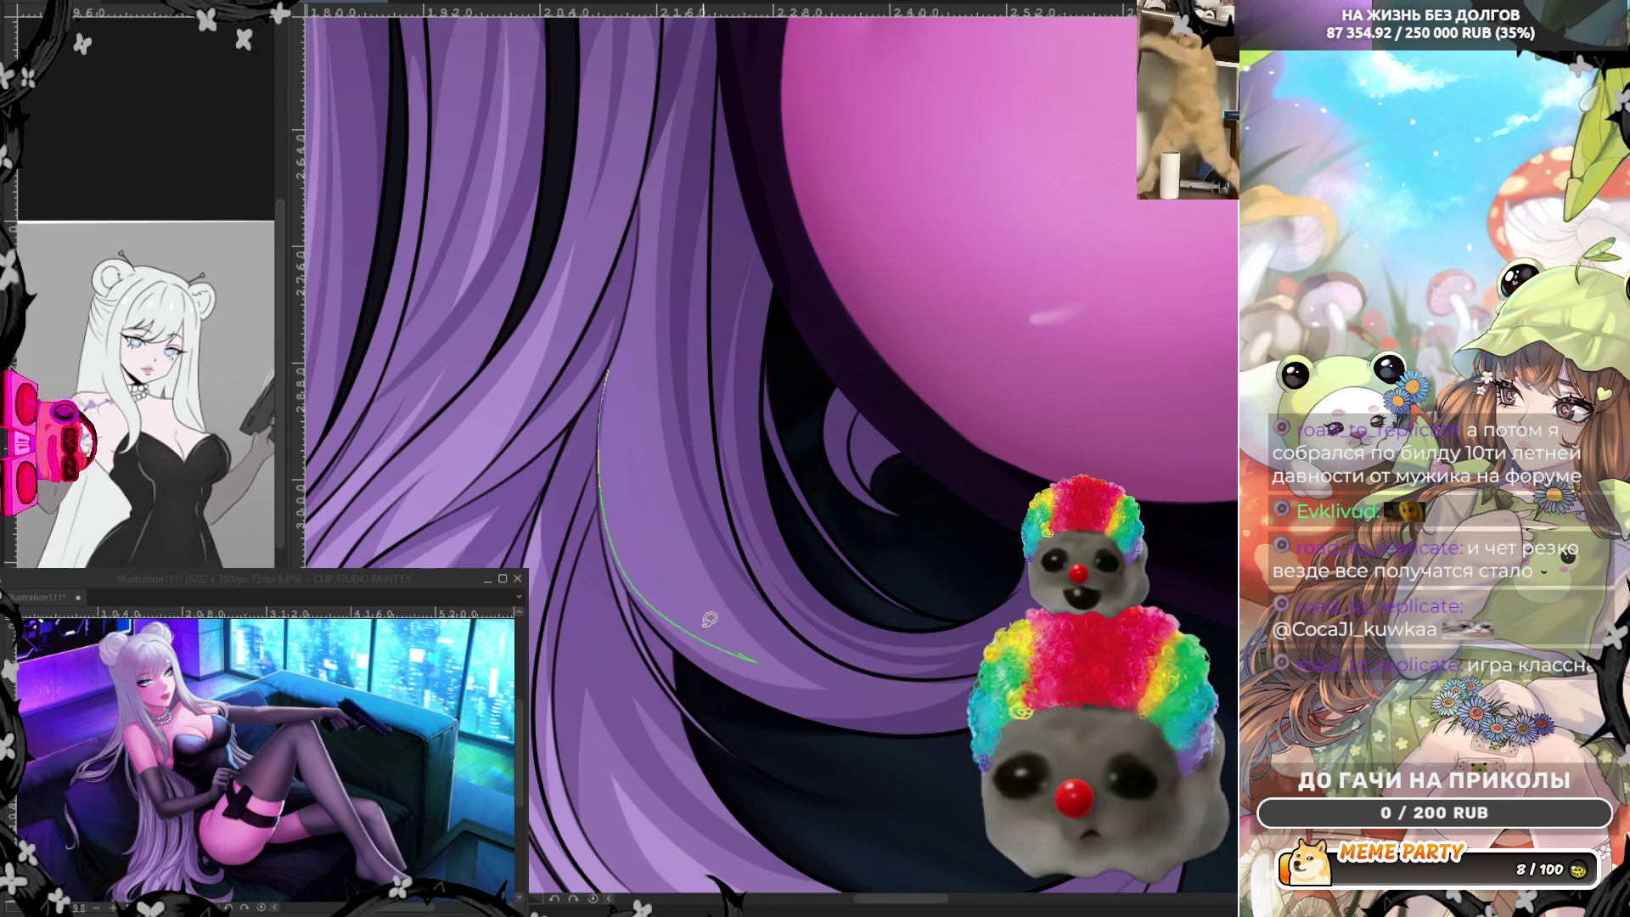
left_click_drag(653, 450, 658, 213)
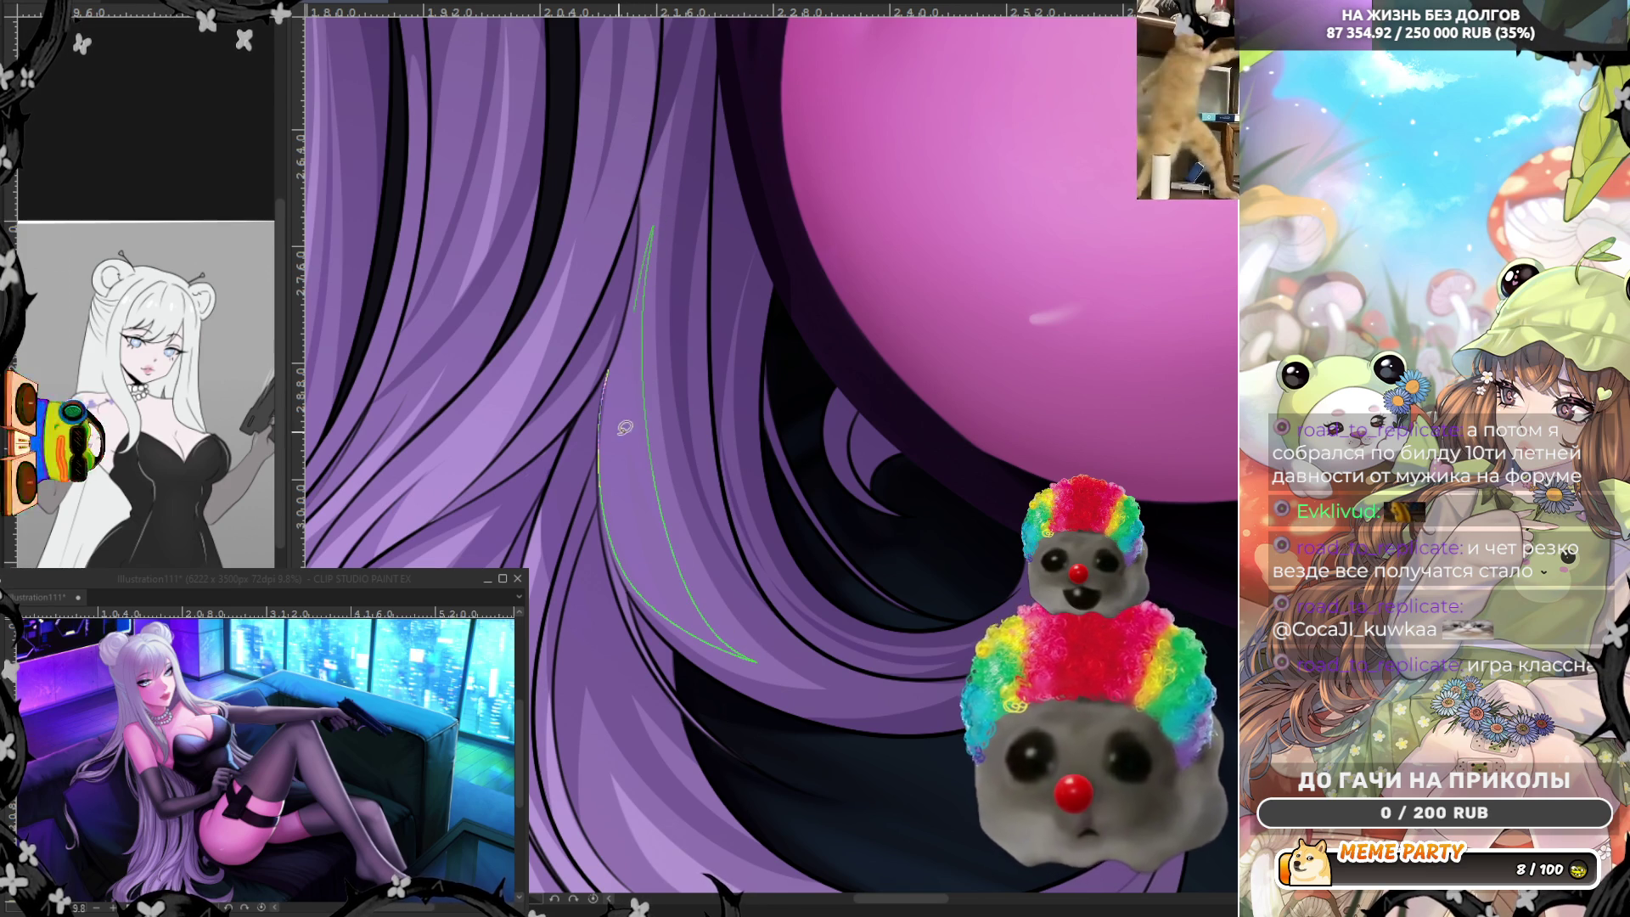
key("ctrl+z")
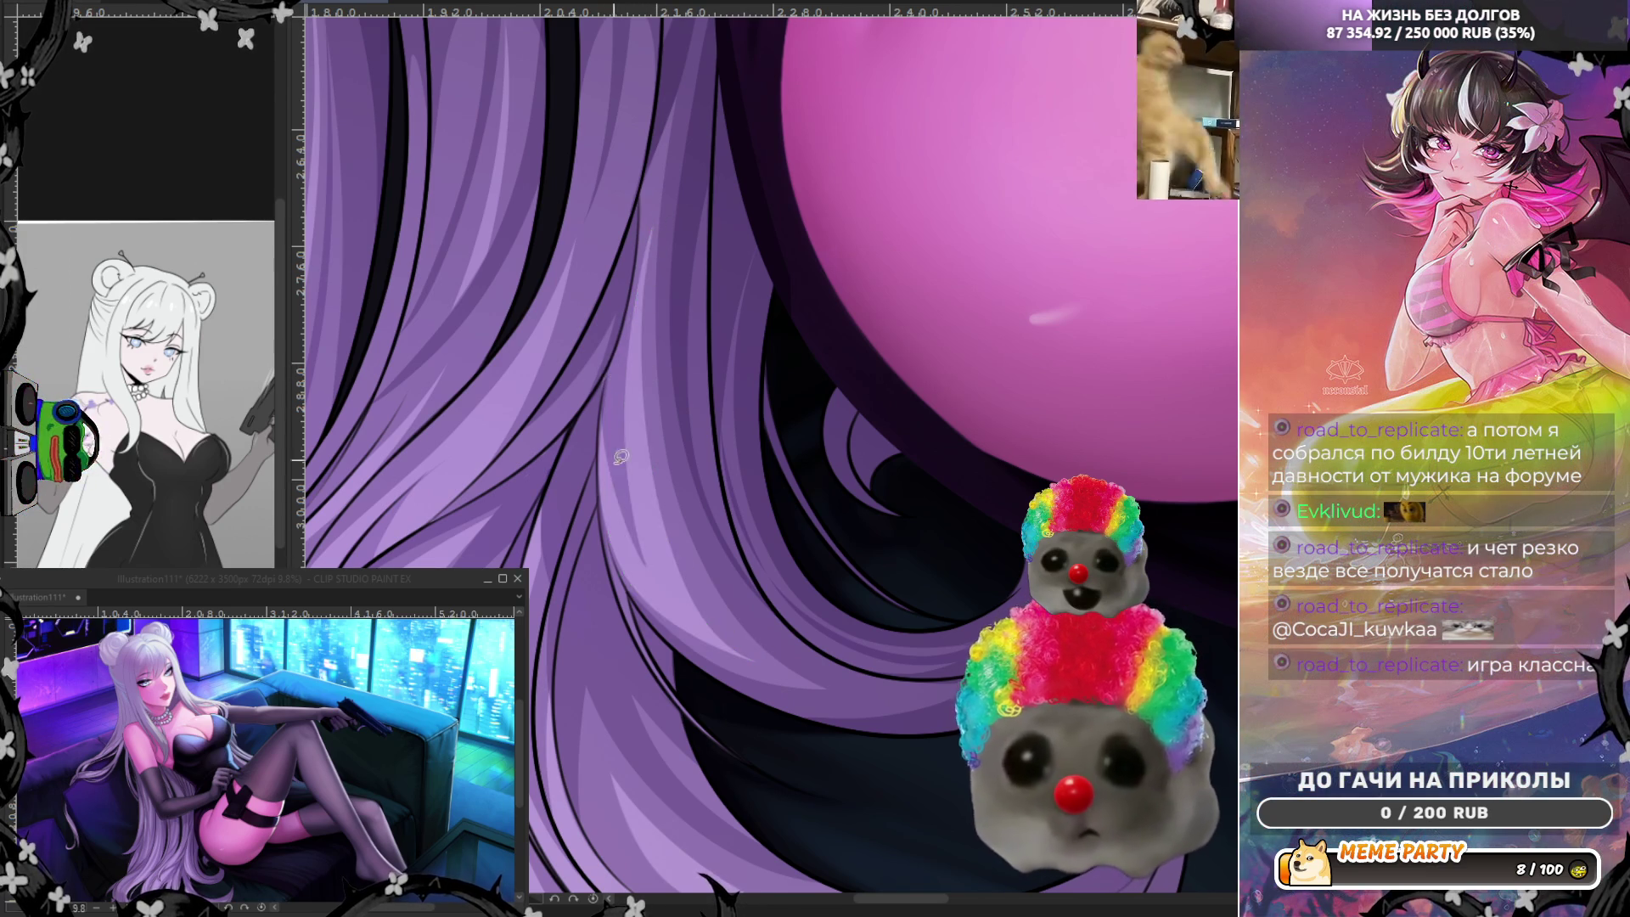
mouse_move(637, 561)
left_mouse_down()
mouse_move(609, 367)
mouse_move(710, 643)
left_mouse_up()
key("ctrl+z")
key("ctrl+z")
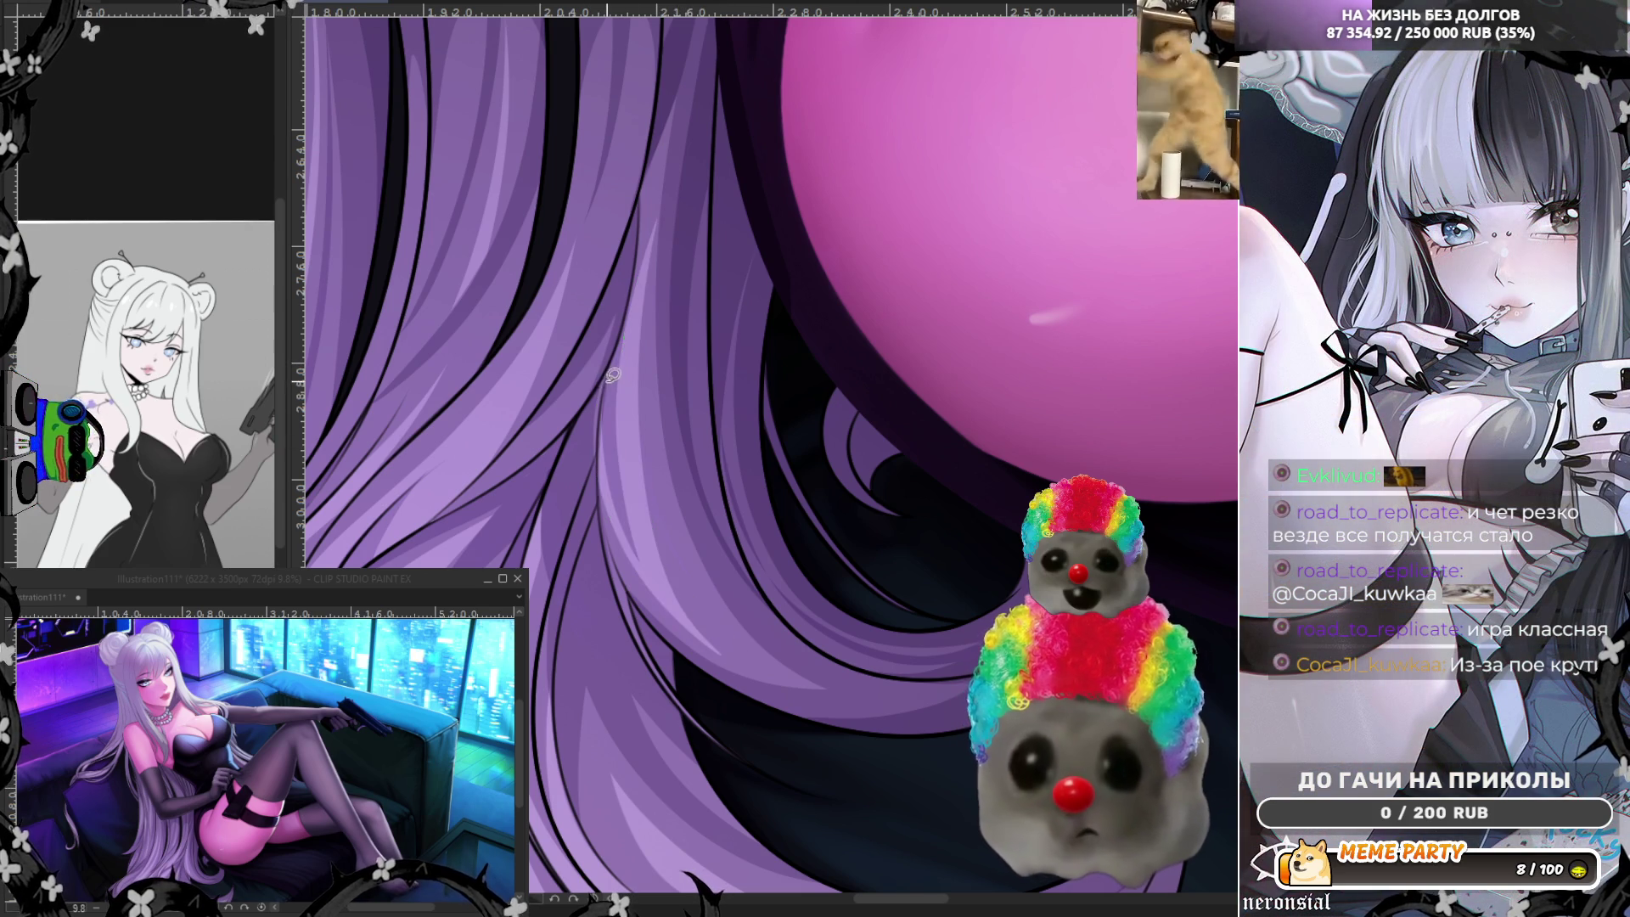
Draw and undo a few more strands down the hair, then view the canvas mirrored horizontally.
left_click_drag(612, 347, 694, 599)
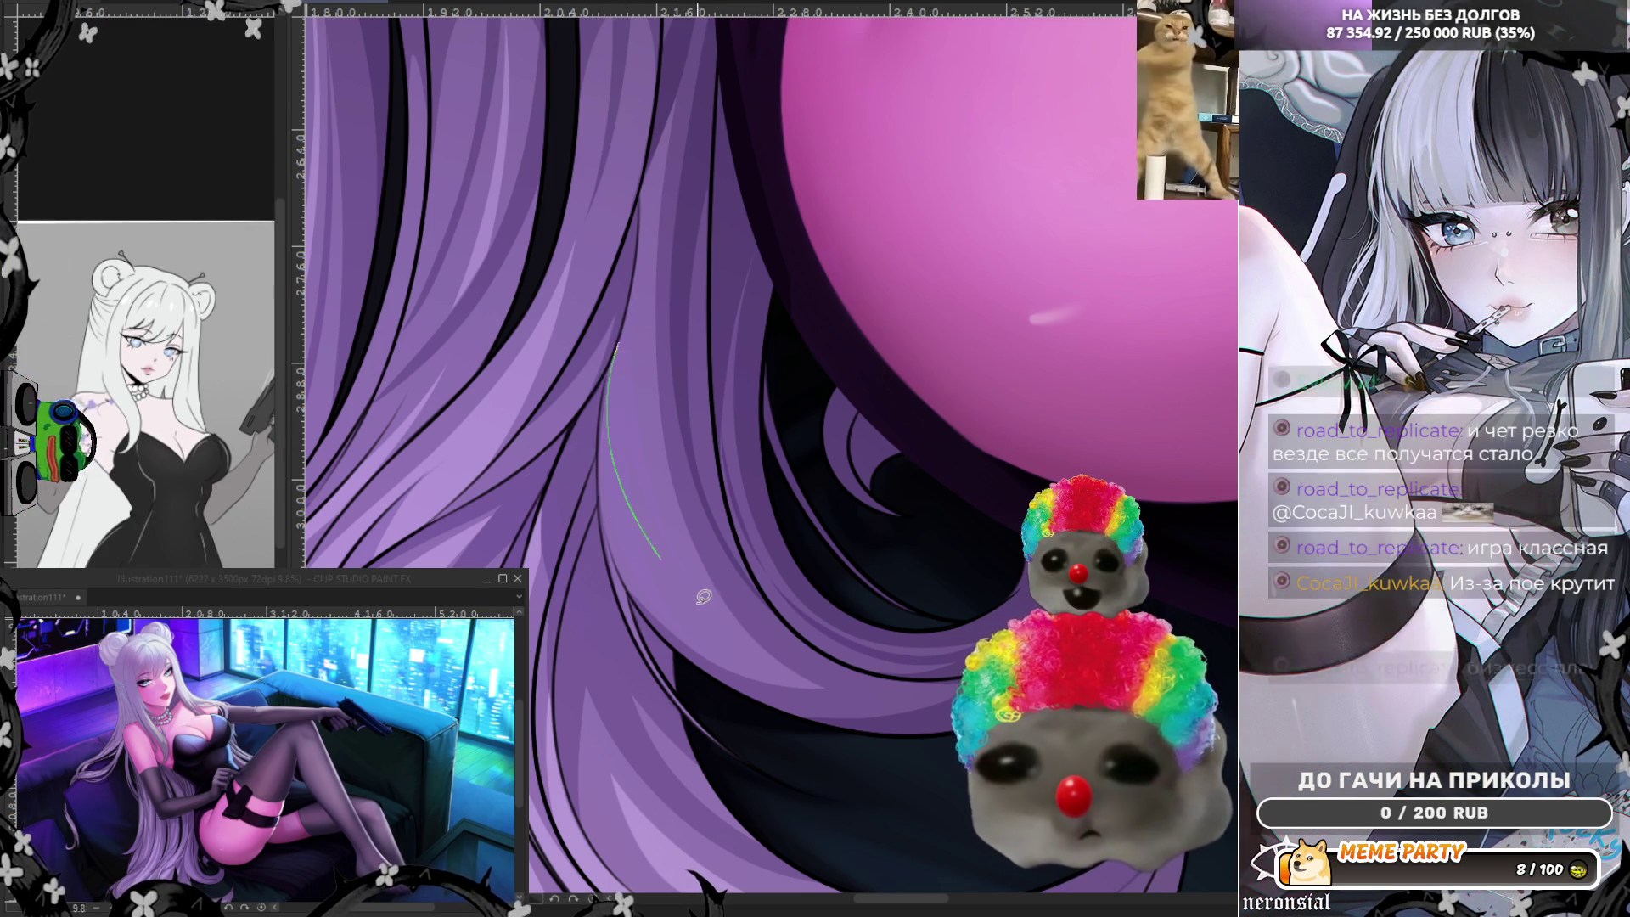
left_click_drag(629, 407, 694, 597)
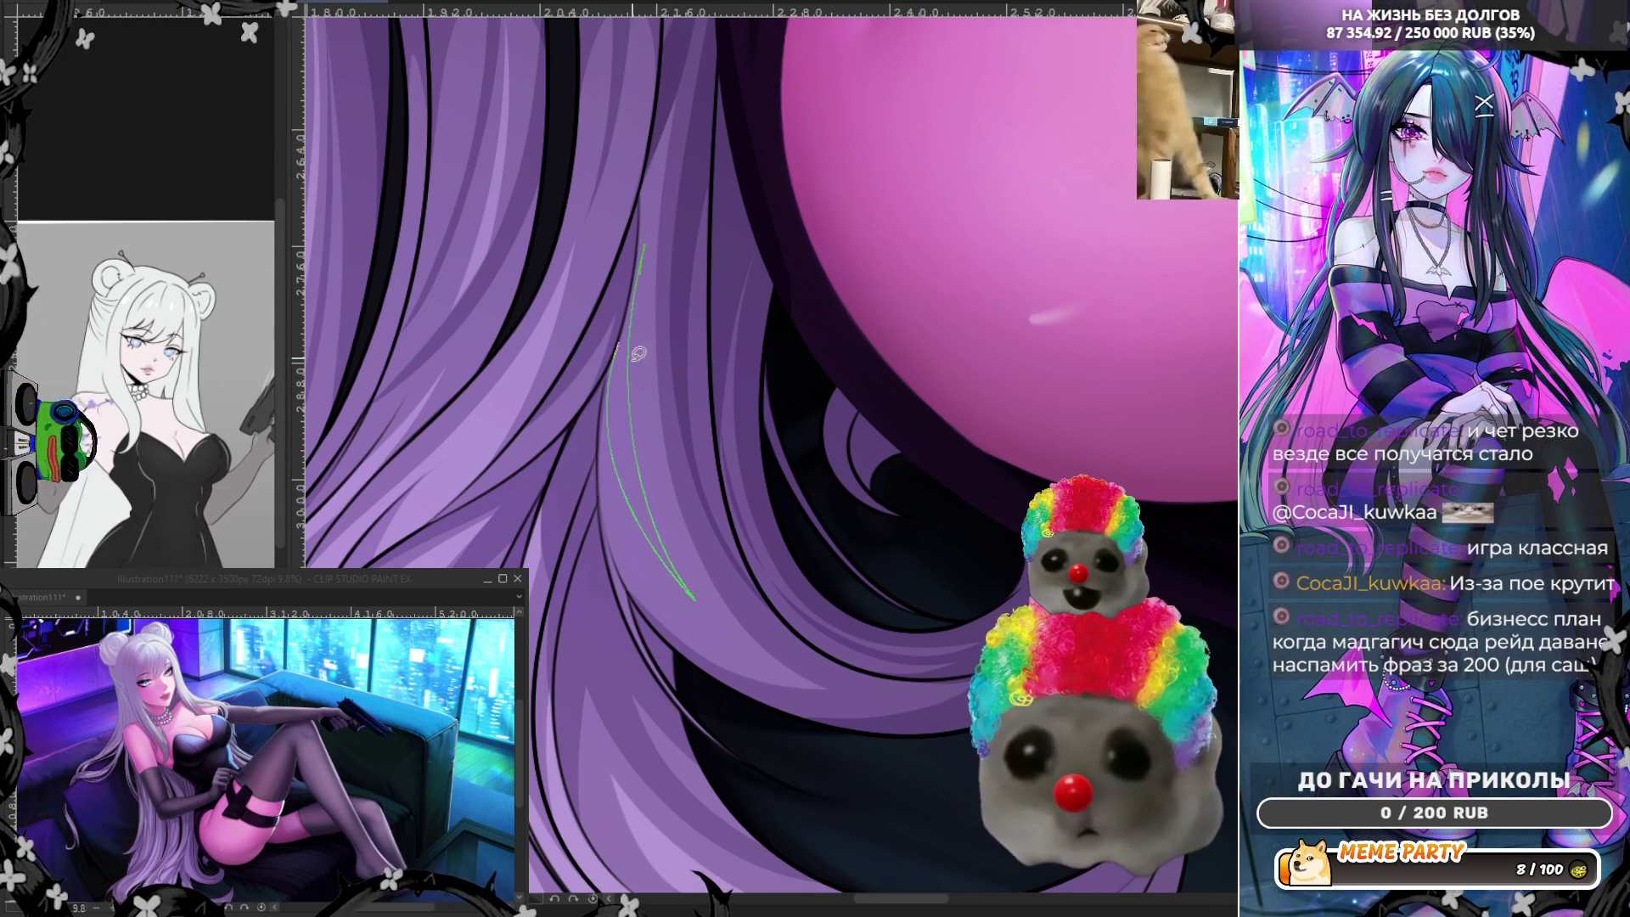
left_click_drag(638, 353, 795, 678)
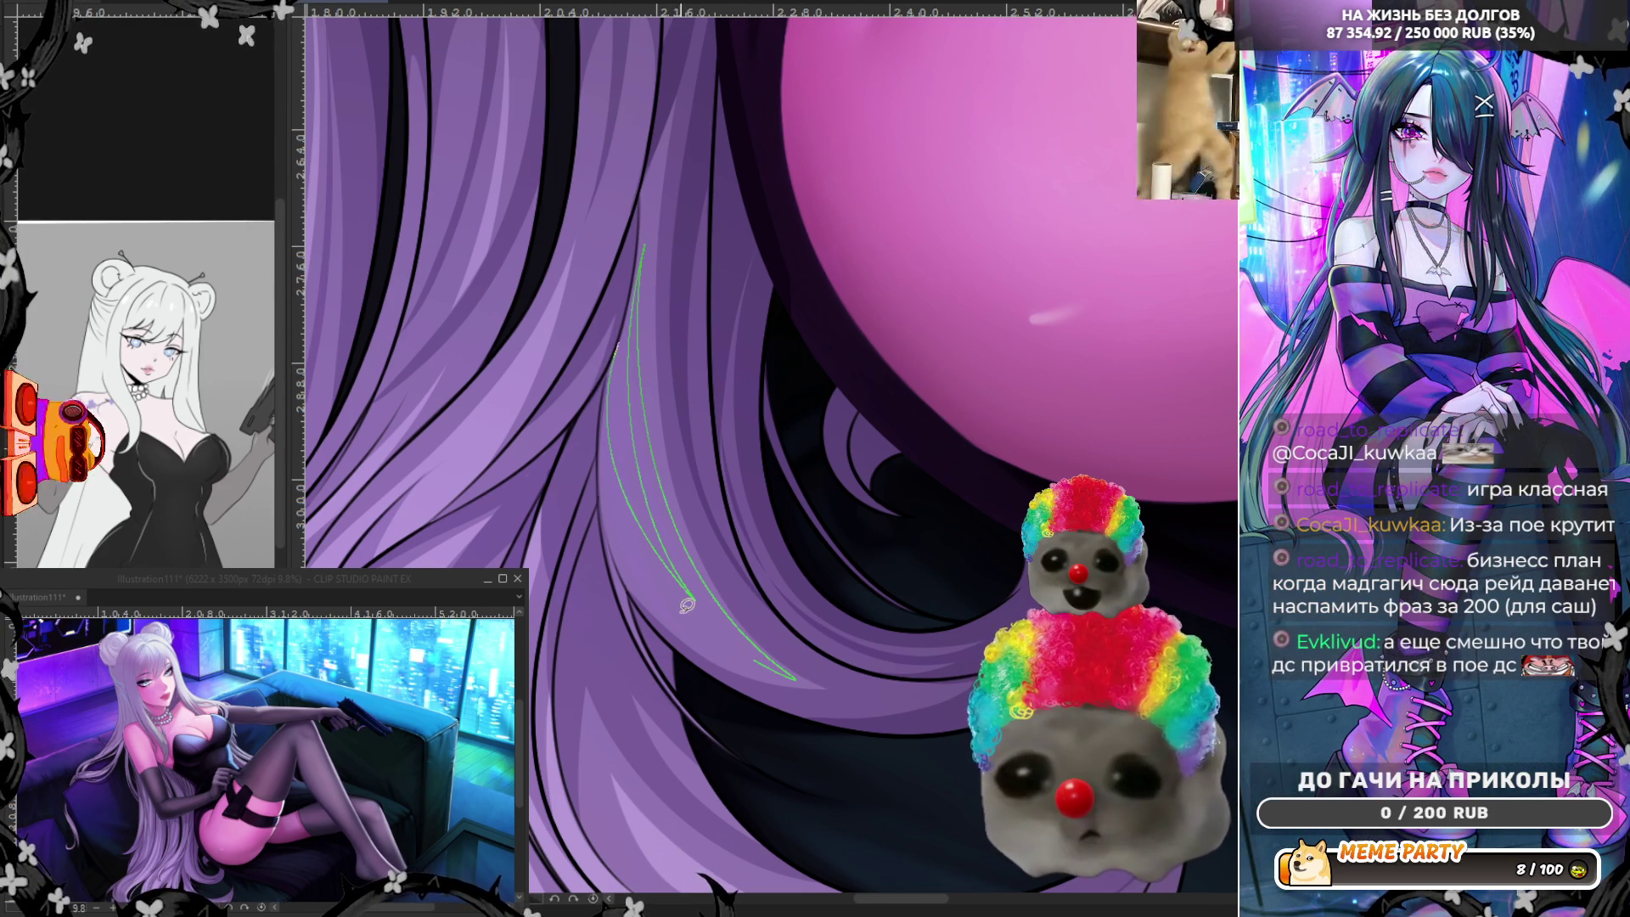
key("ctrl+z")
key("ctrl+z")
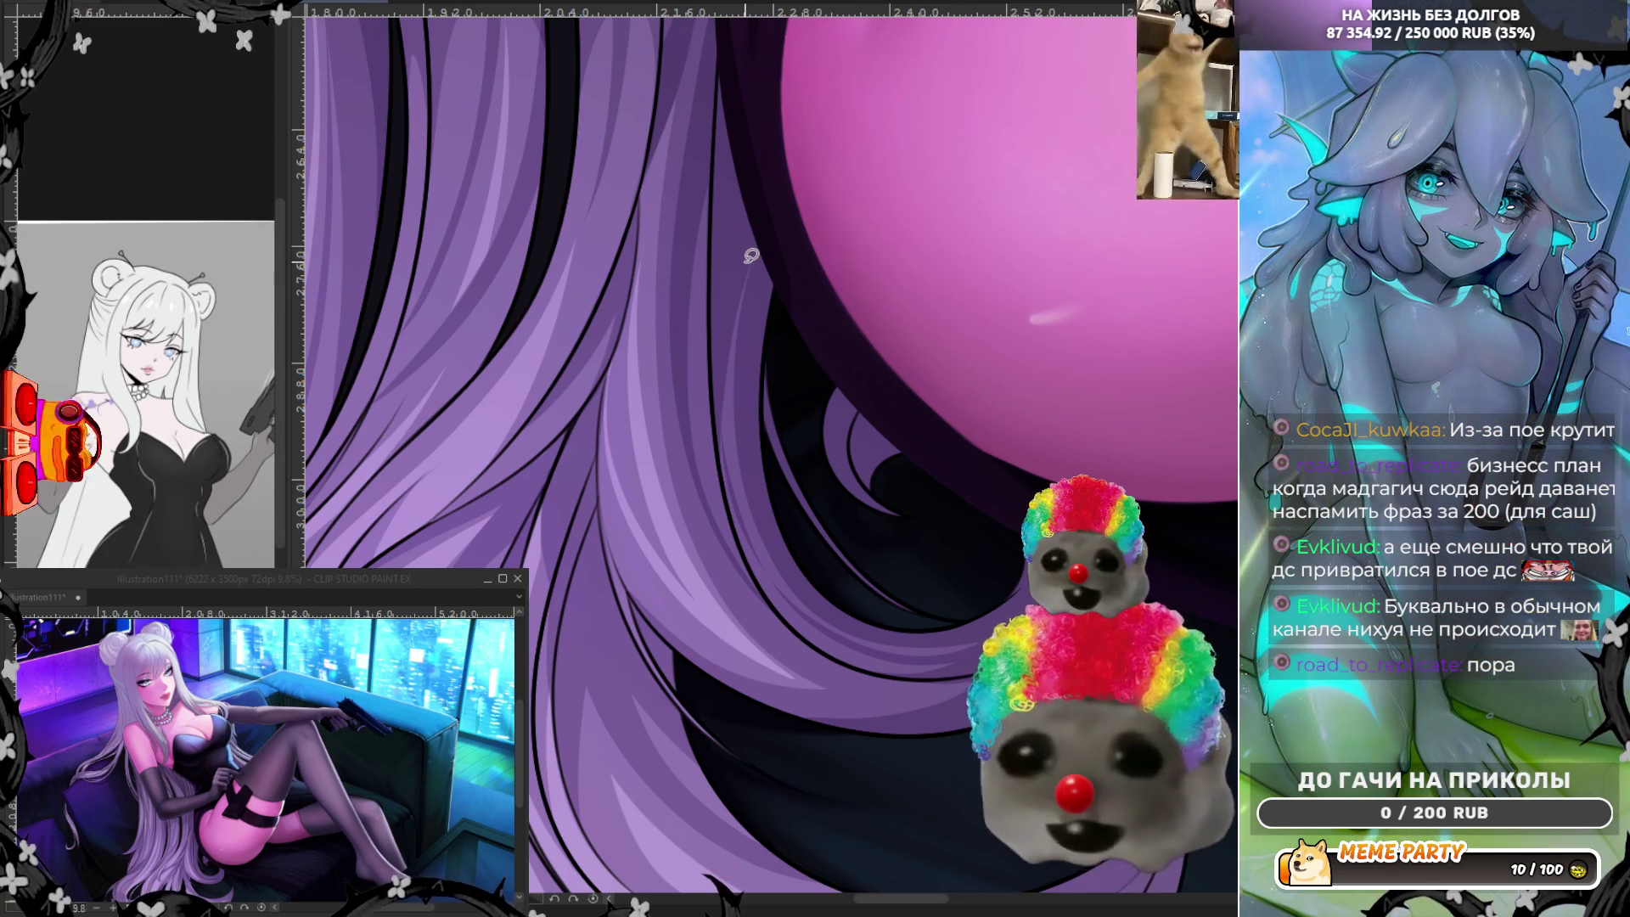
scroll(758, 251, "down", 1)
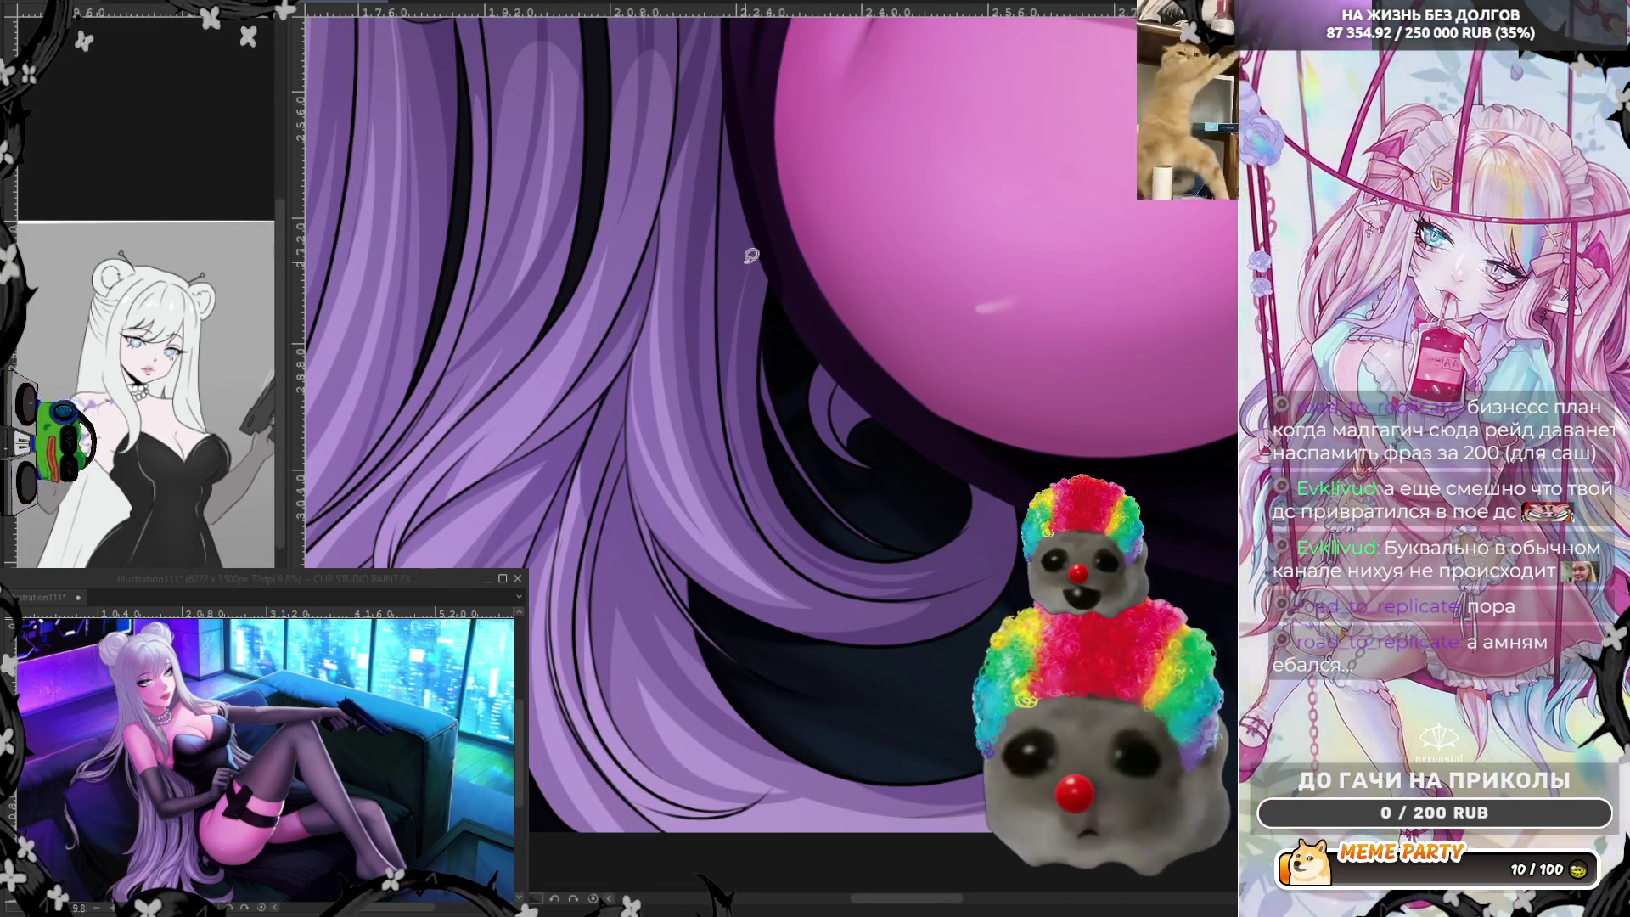
scroll(752, 255, "down", 1)
scroll(816, 507, "down", 1)
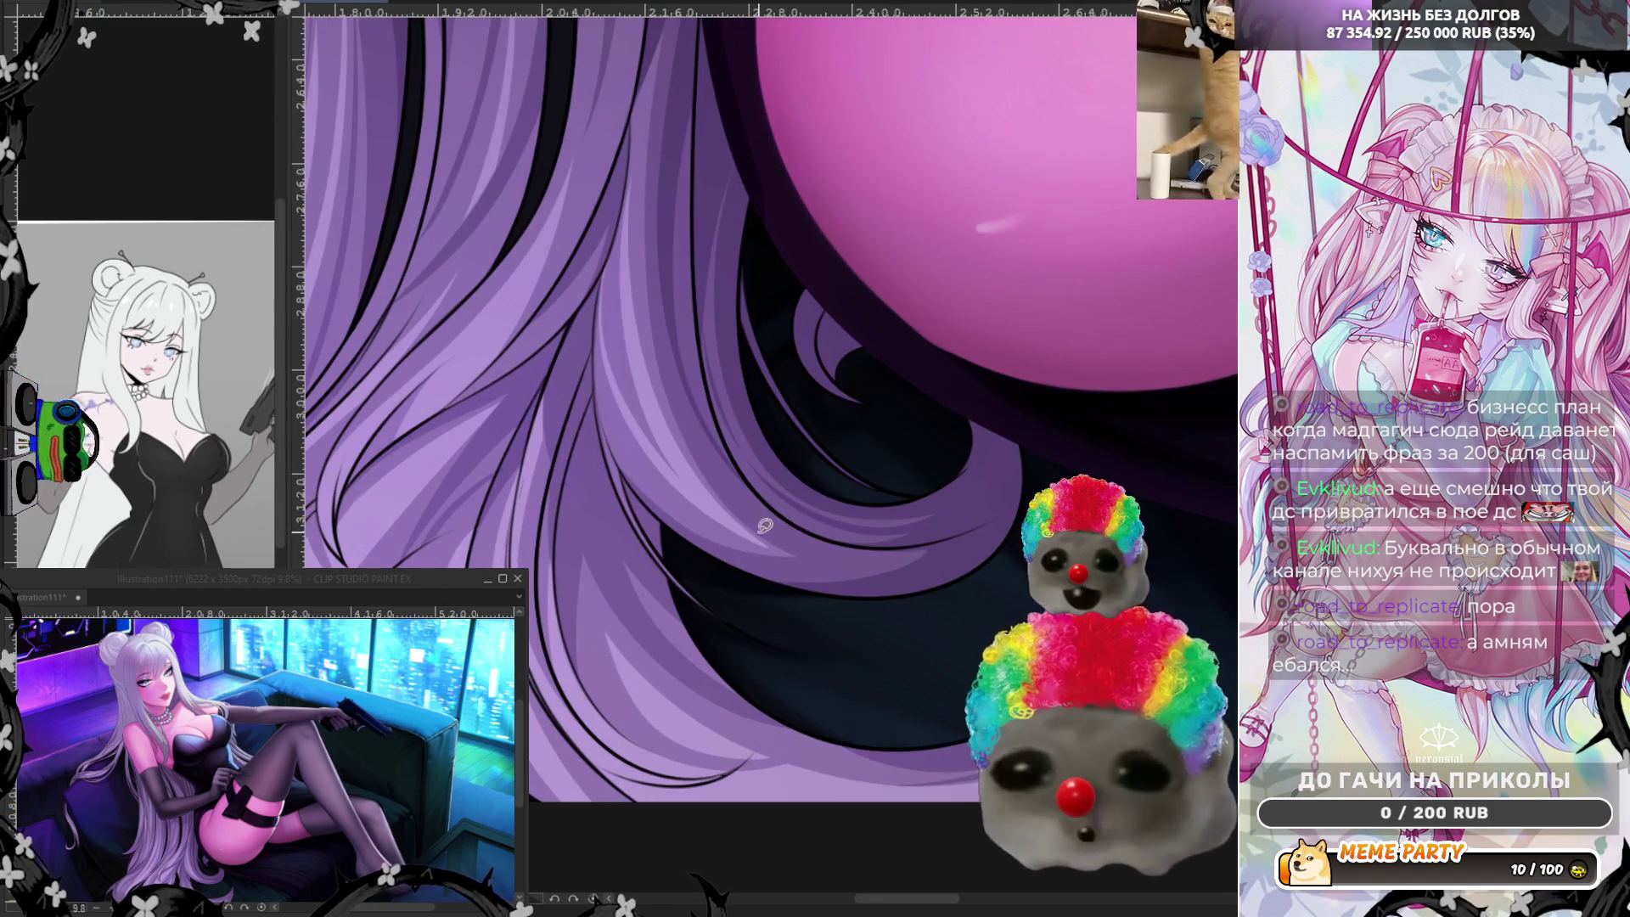
scroll(713, 507, "down", 1)
scroll(607, 505, "down", 1)
scroll(781, 430, "down", 5)
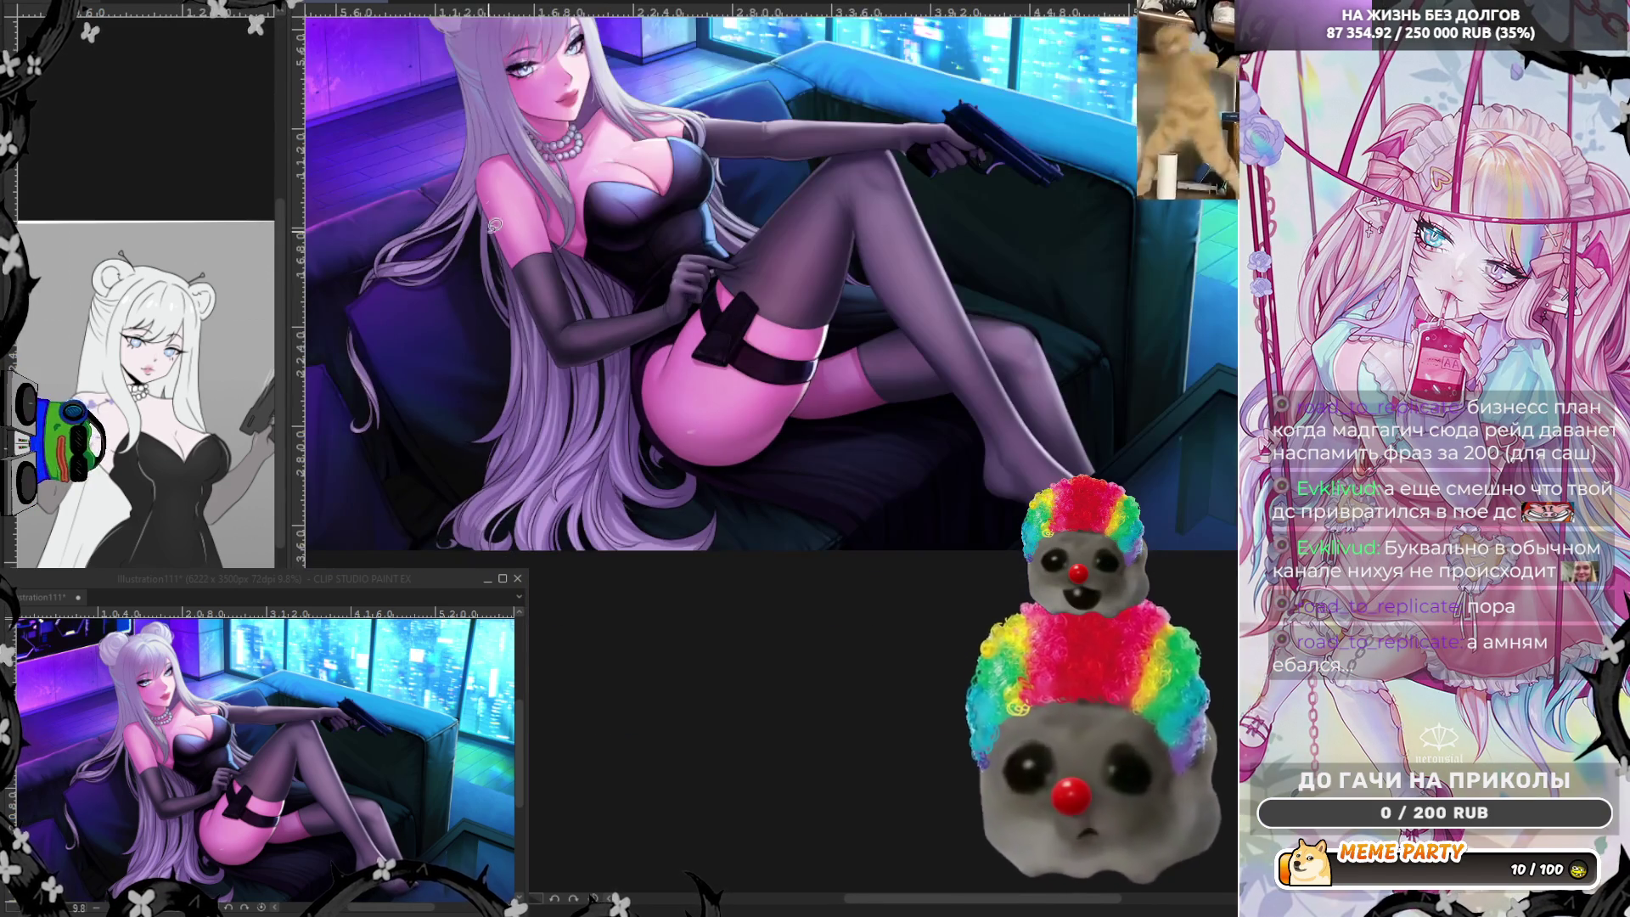
scroll(651, 347, "up", 2)
scroll(651, 347, "up", 2)
scroll(652, 348, "up", 2)
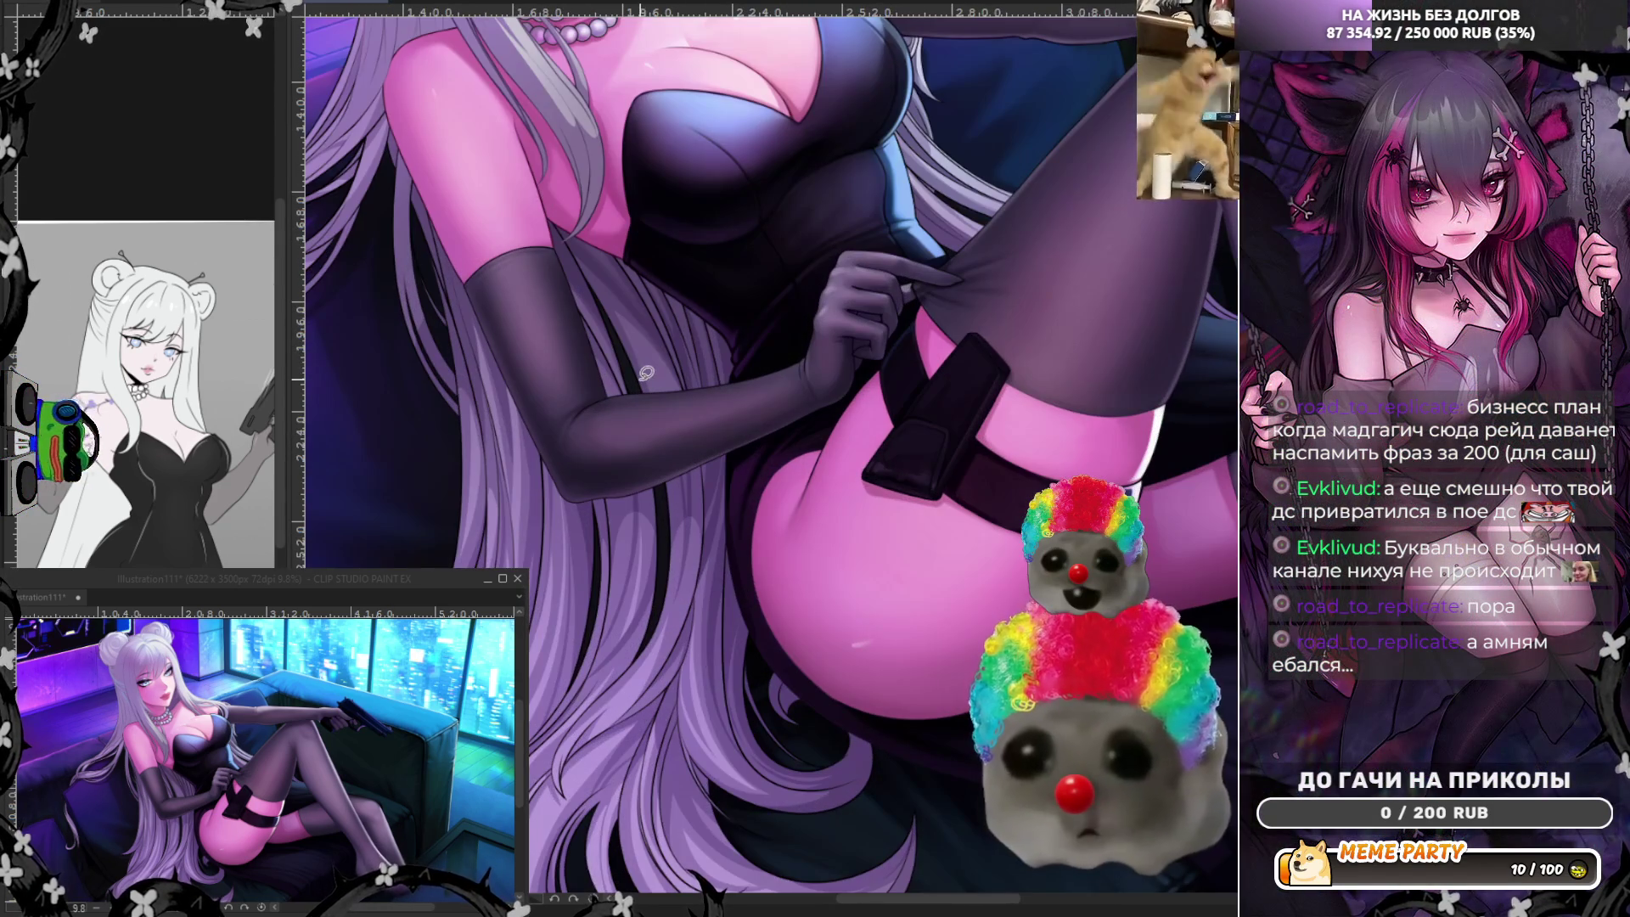
scroll(648, 372, "up", 1)
scroll(647, 352, "up", 1)
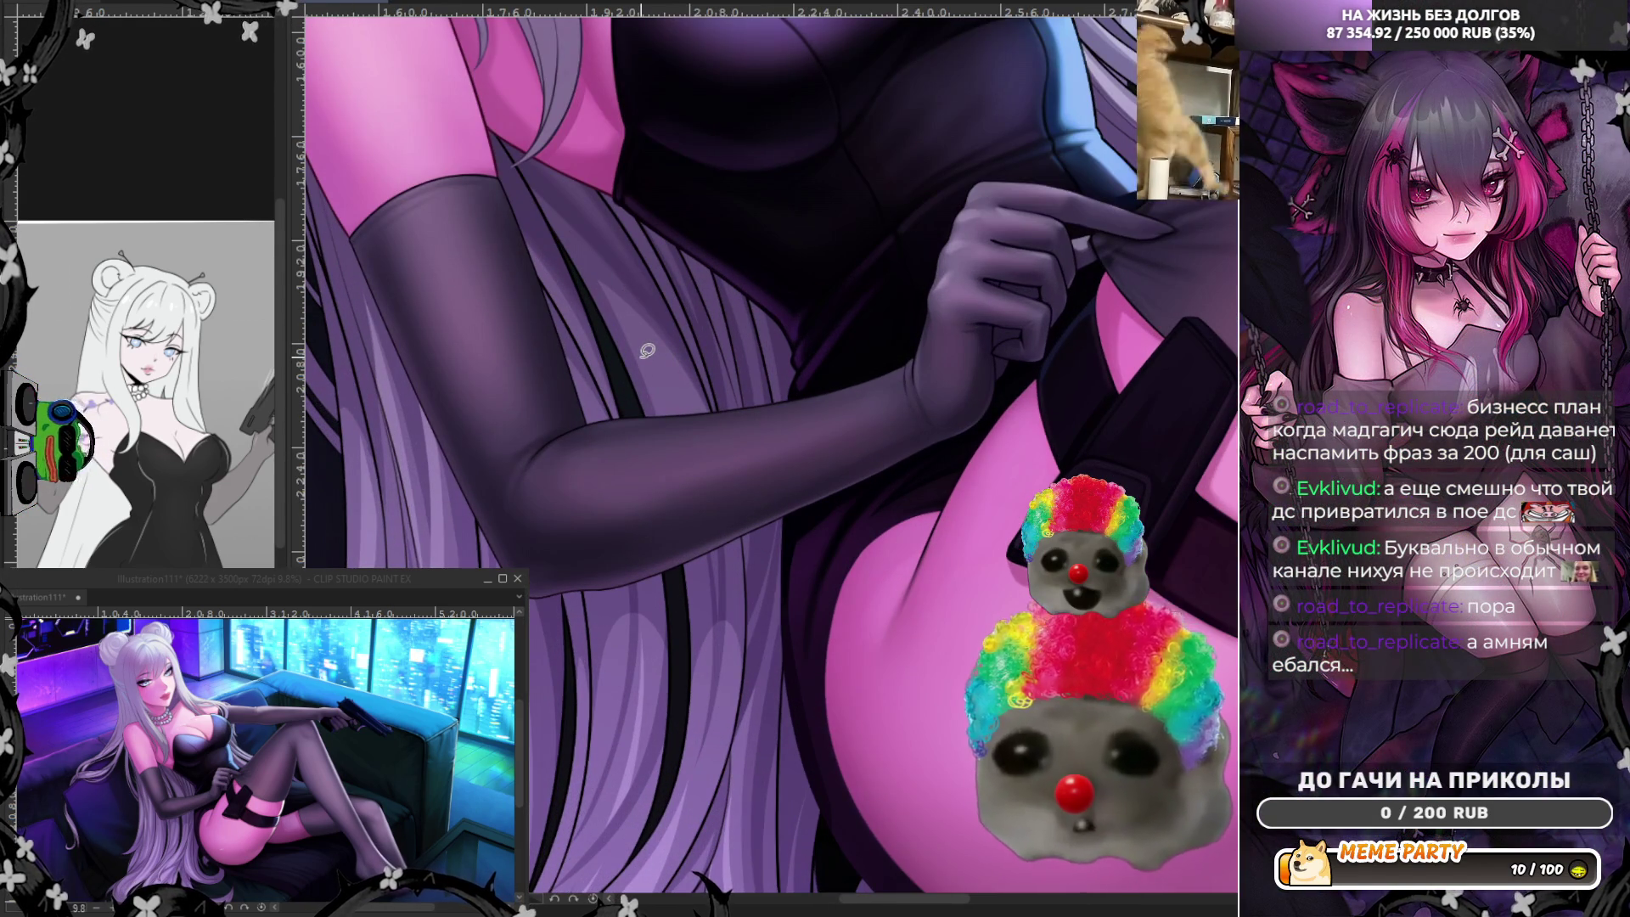
key("h")
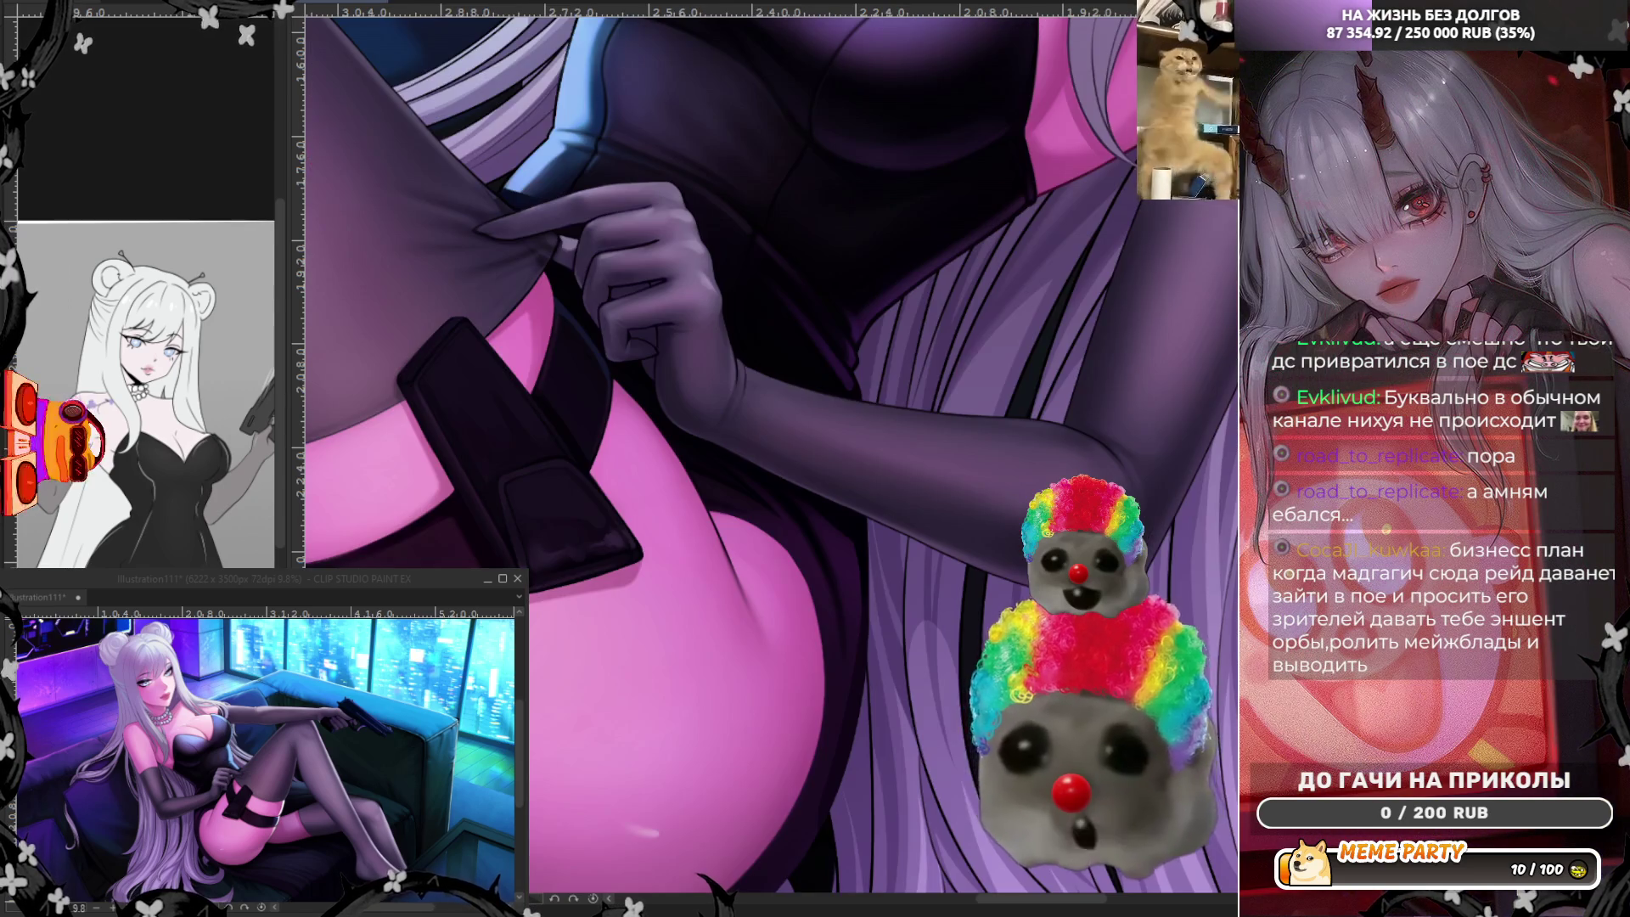
scroll(764, 337, "up", 1)
scroll(892, 332, "up", 1)
scroll(1008, 323, "up", 1)
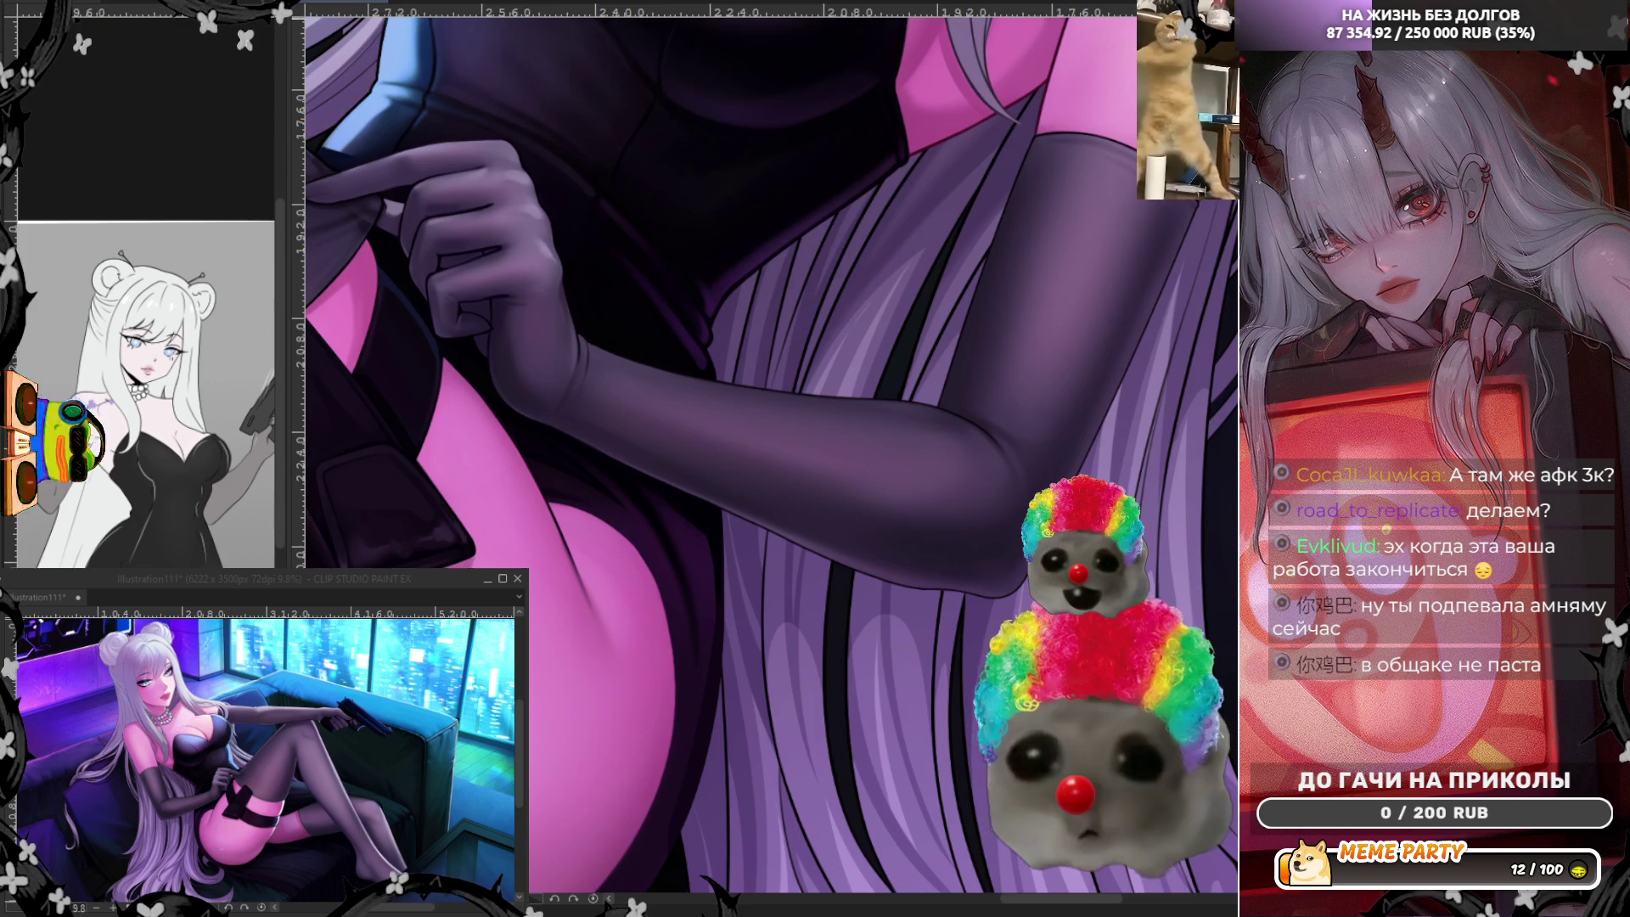
scroll(764, 348, "down", 2)
scroll(859, 317, "down", 2)
scroll(860, 314, "down", 2)
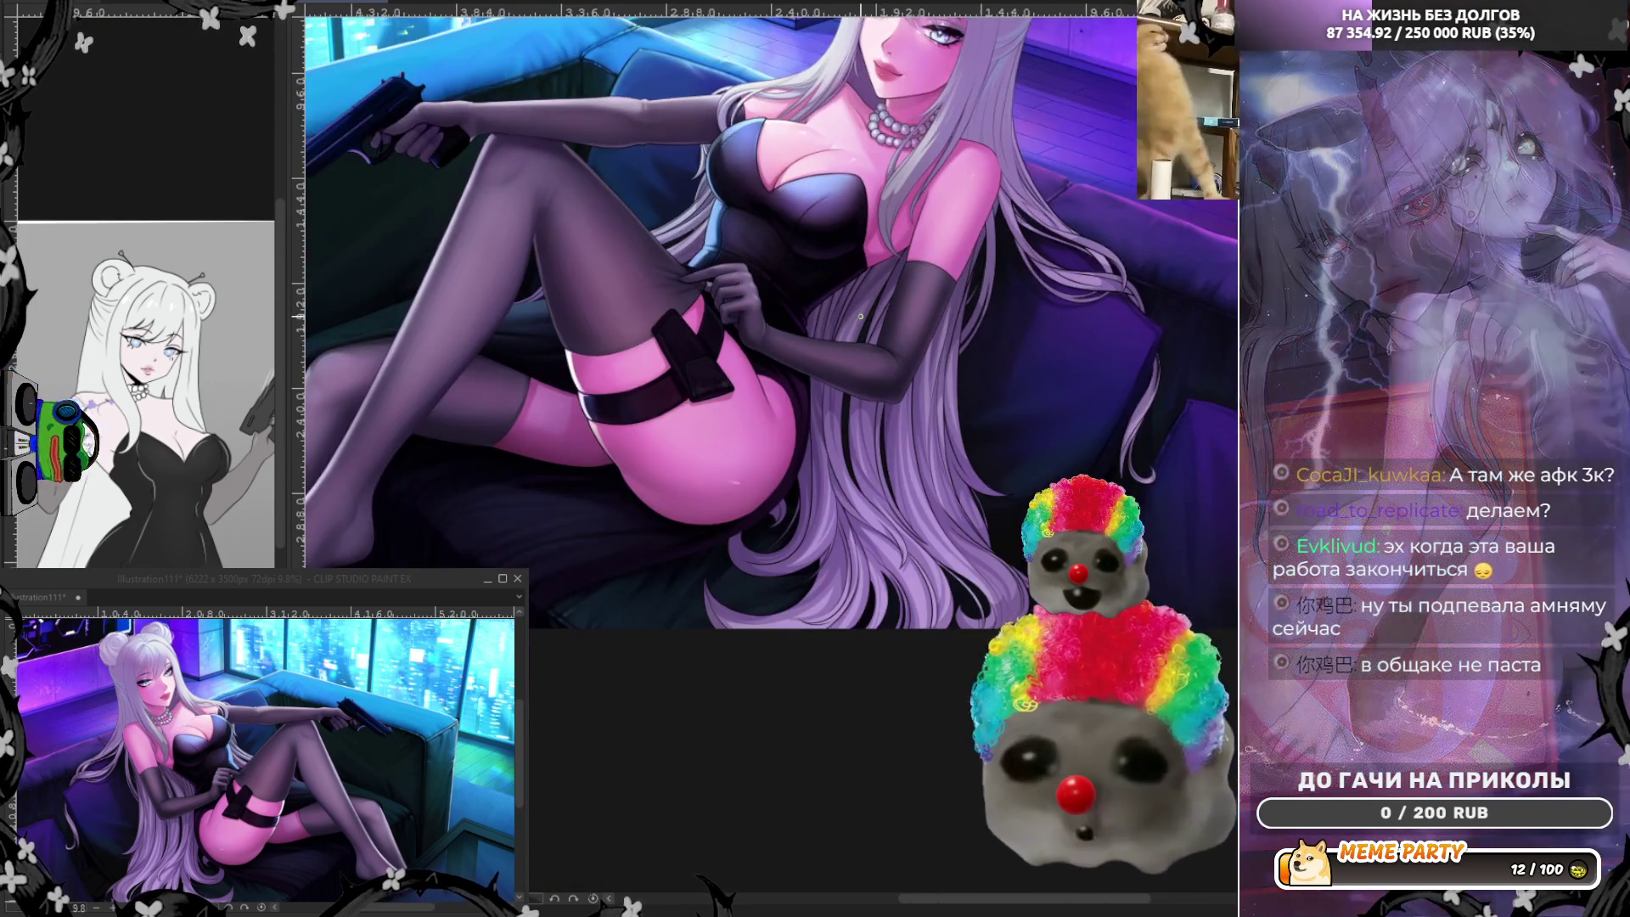
scroll(848, 416, "up", 2)
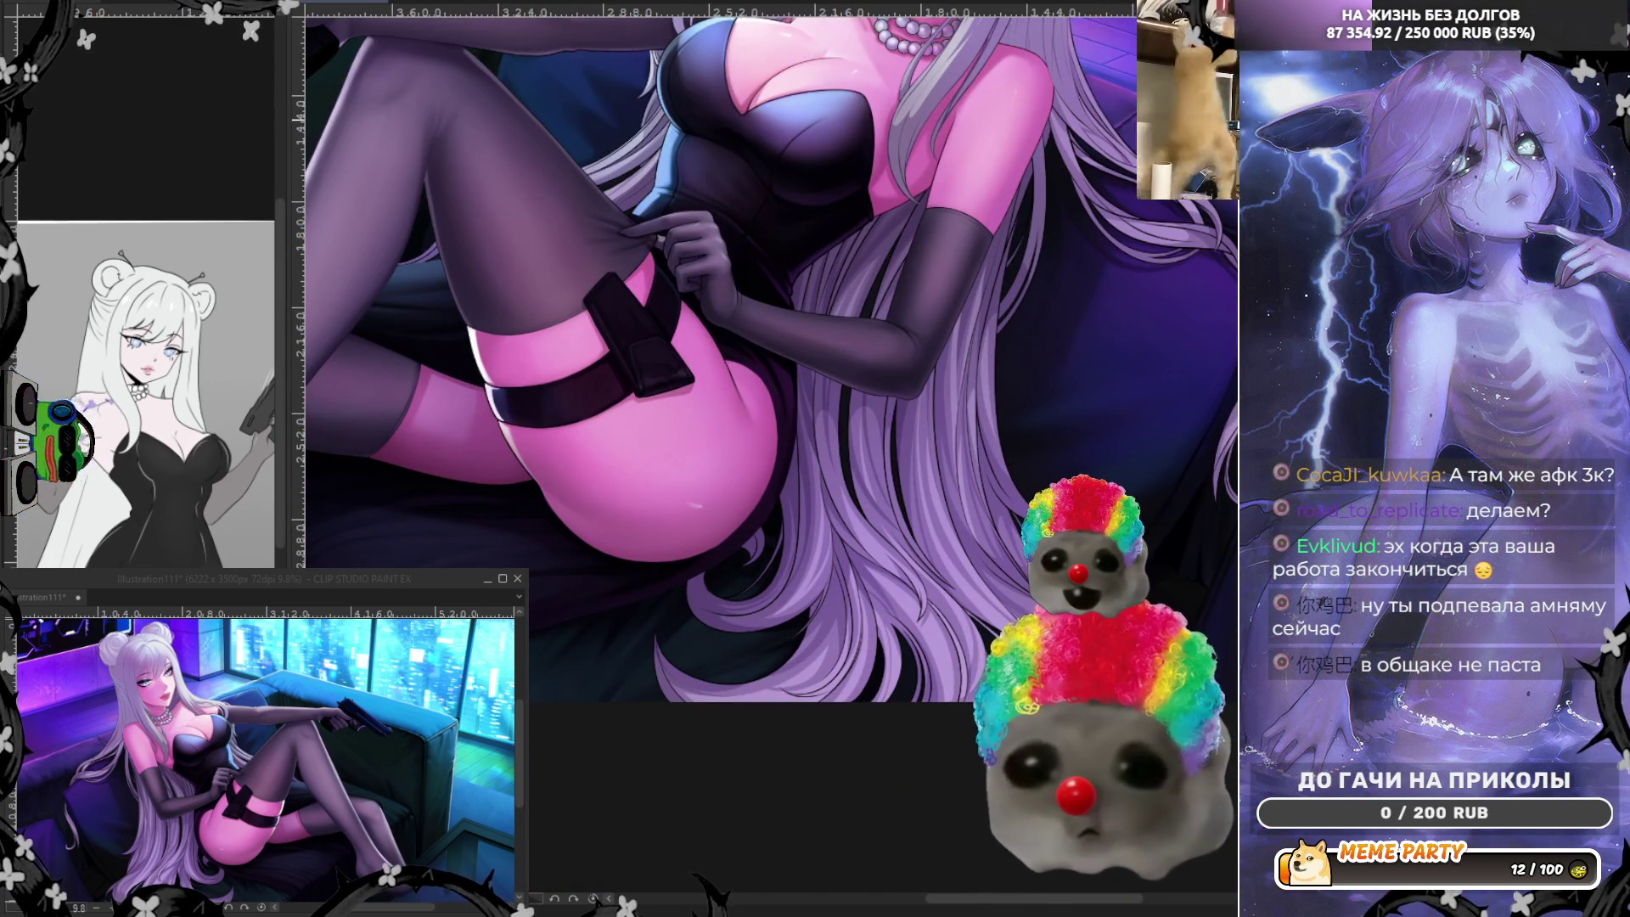
scroll(989, 282, "down", 2)
scroll(917, 382, "up", 1)
scroll(879, 433, "up", 1)
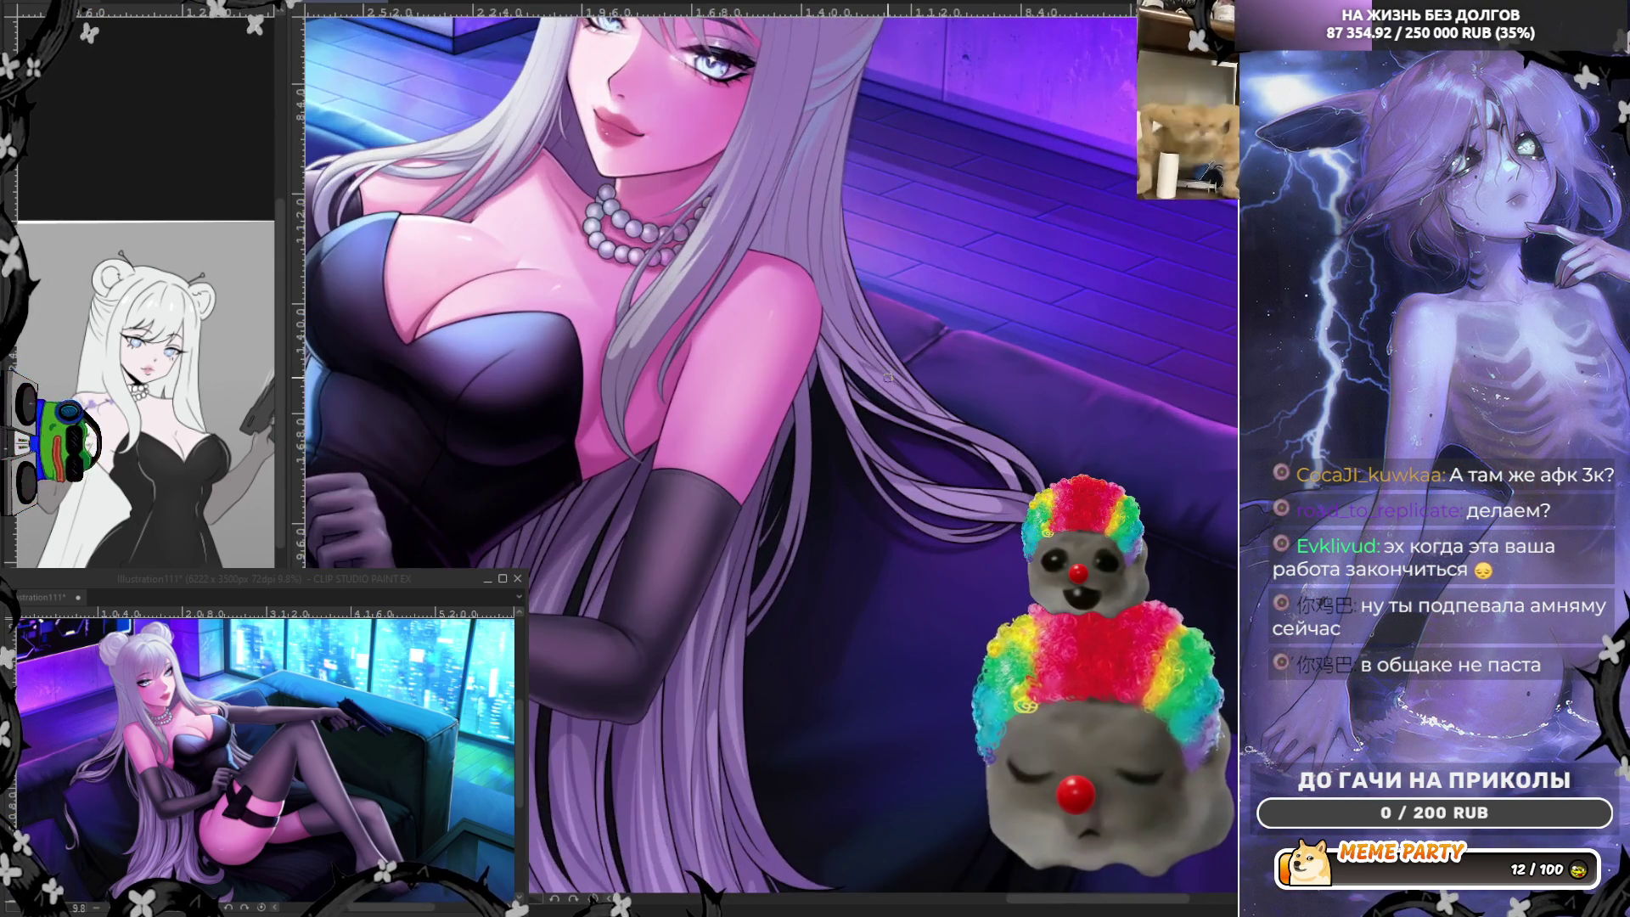
scroll(838, 486, "up", 1)
scroll(837, 488, "up", 1)
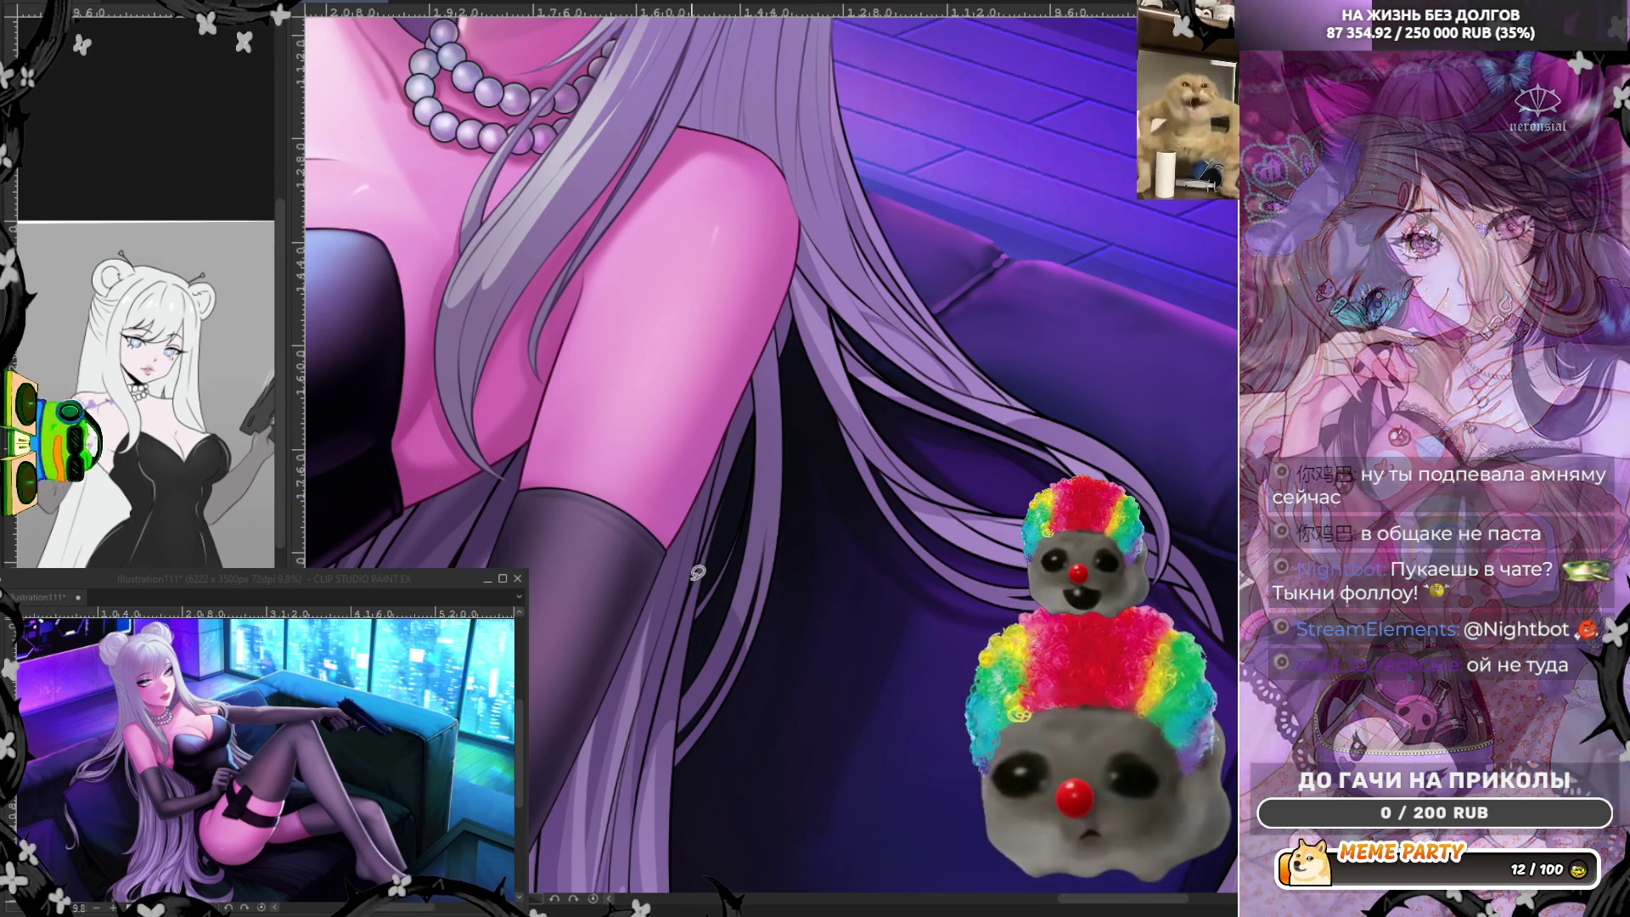
left_click_drag(695, 576, 745, 441)
left_click_drag(714, 503, 732, 370)
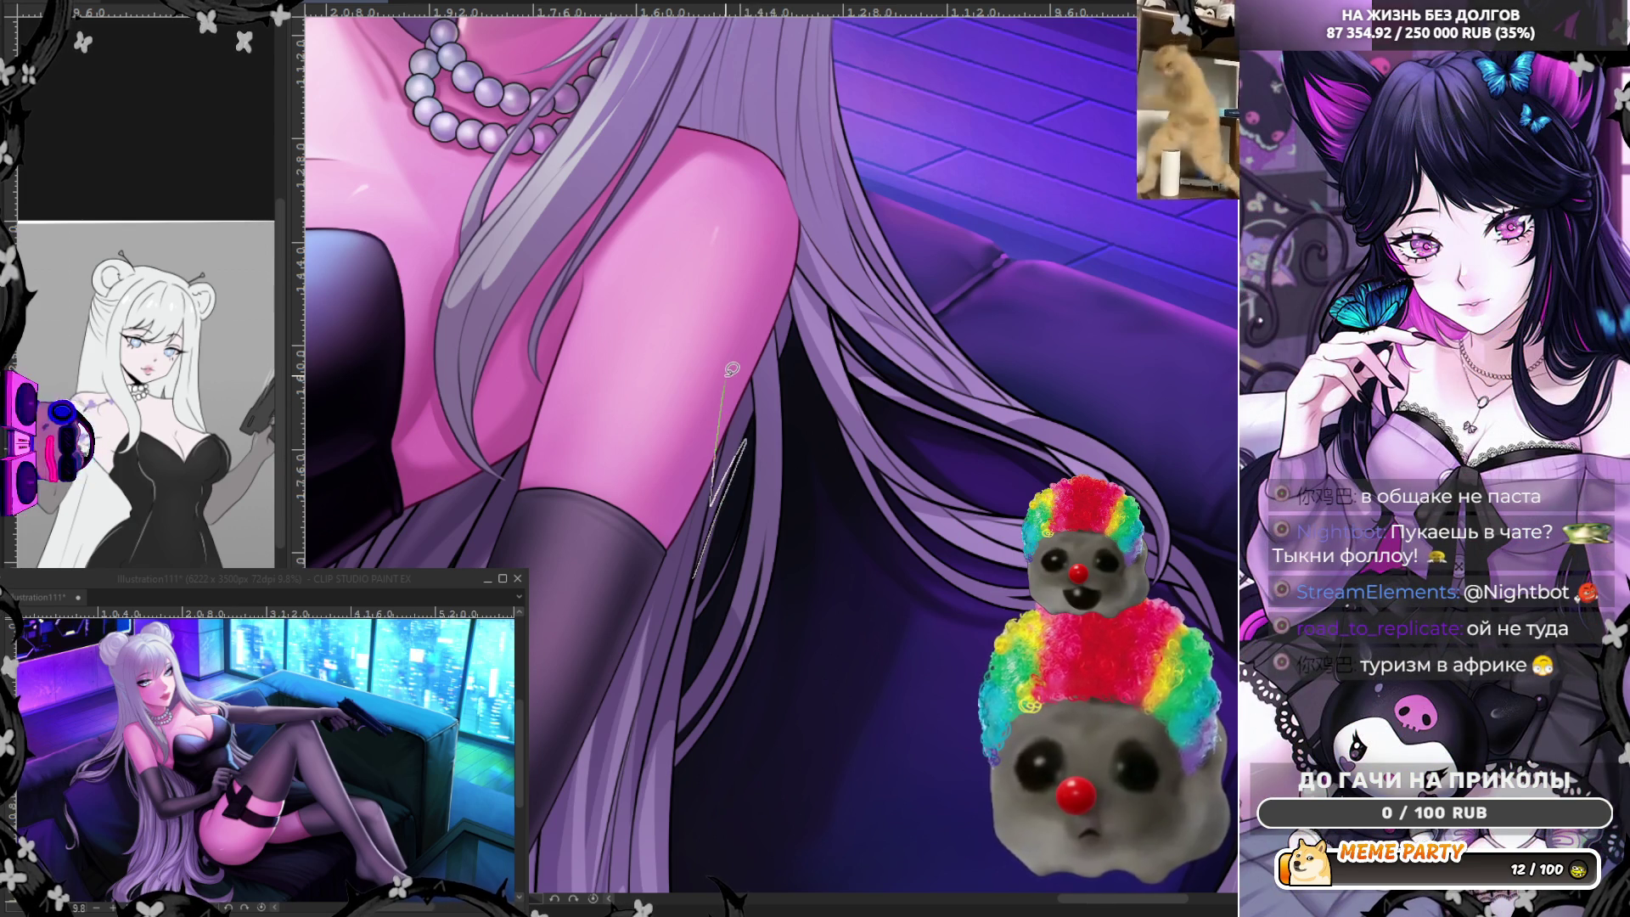
key("ctrl+z")
key("ctrl+z")
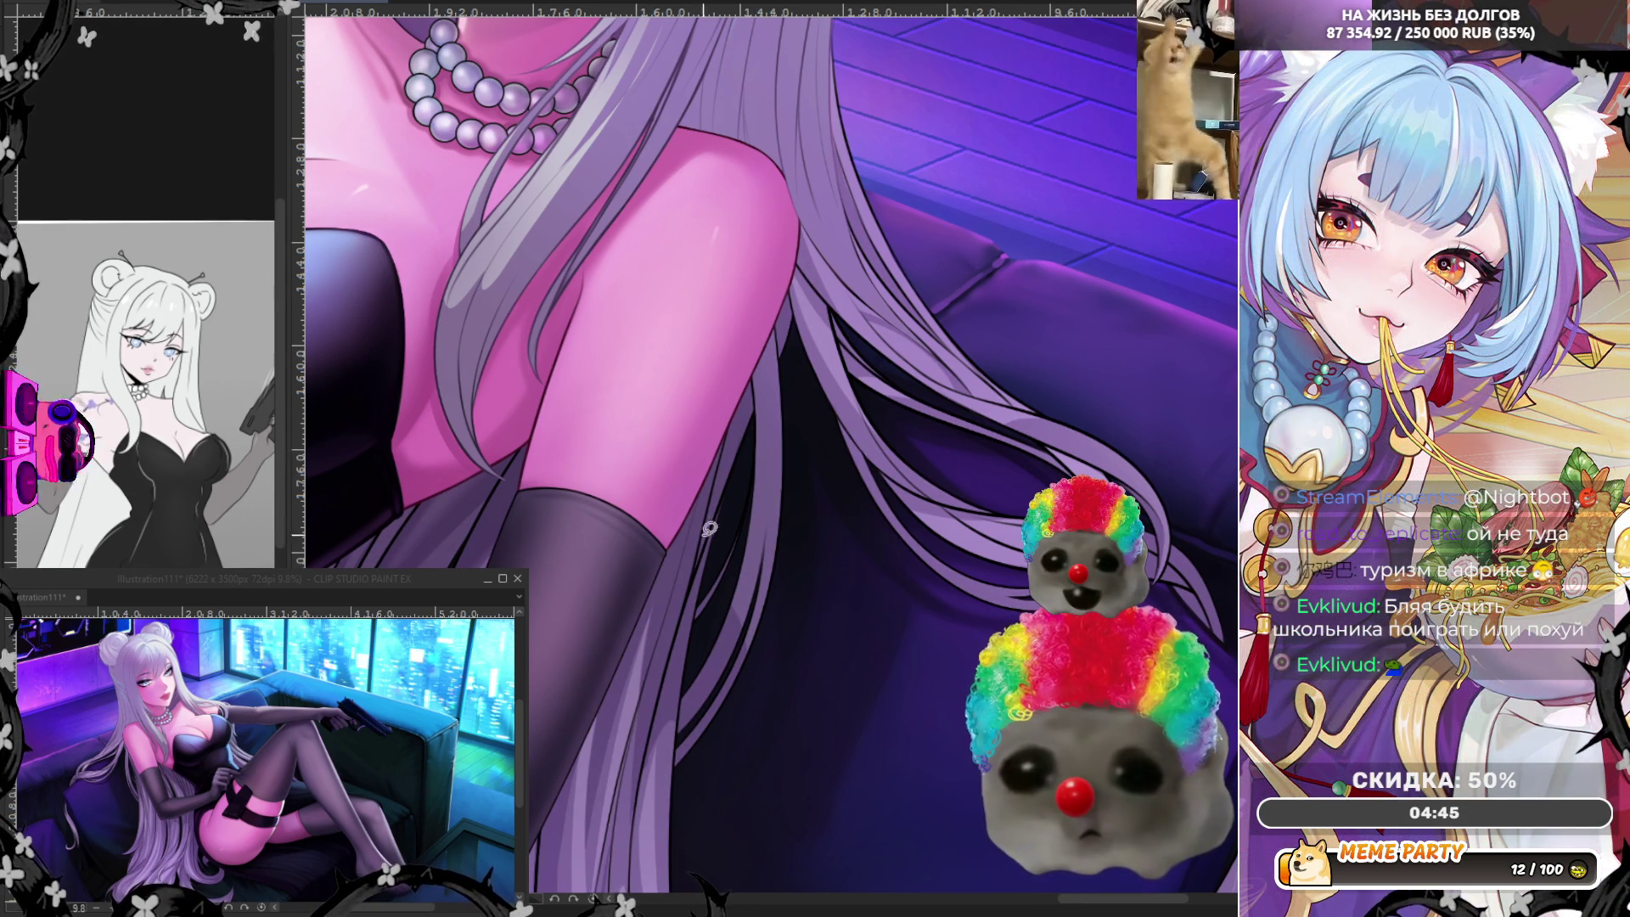
left_click_drag(698, 573, 728, 474)
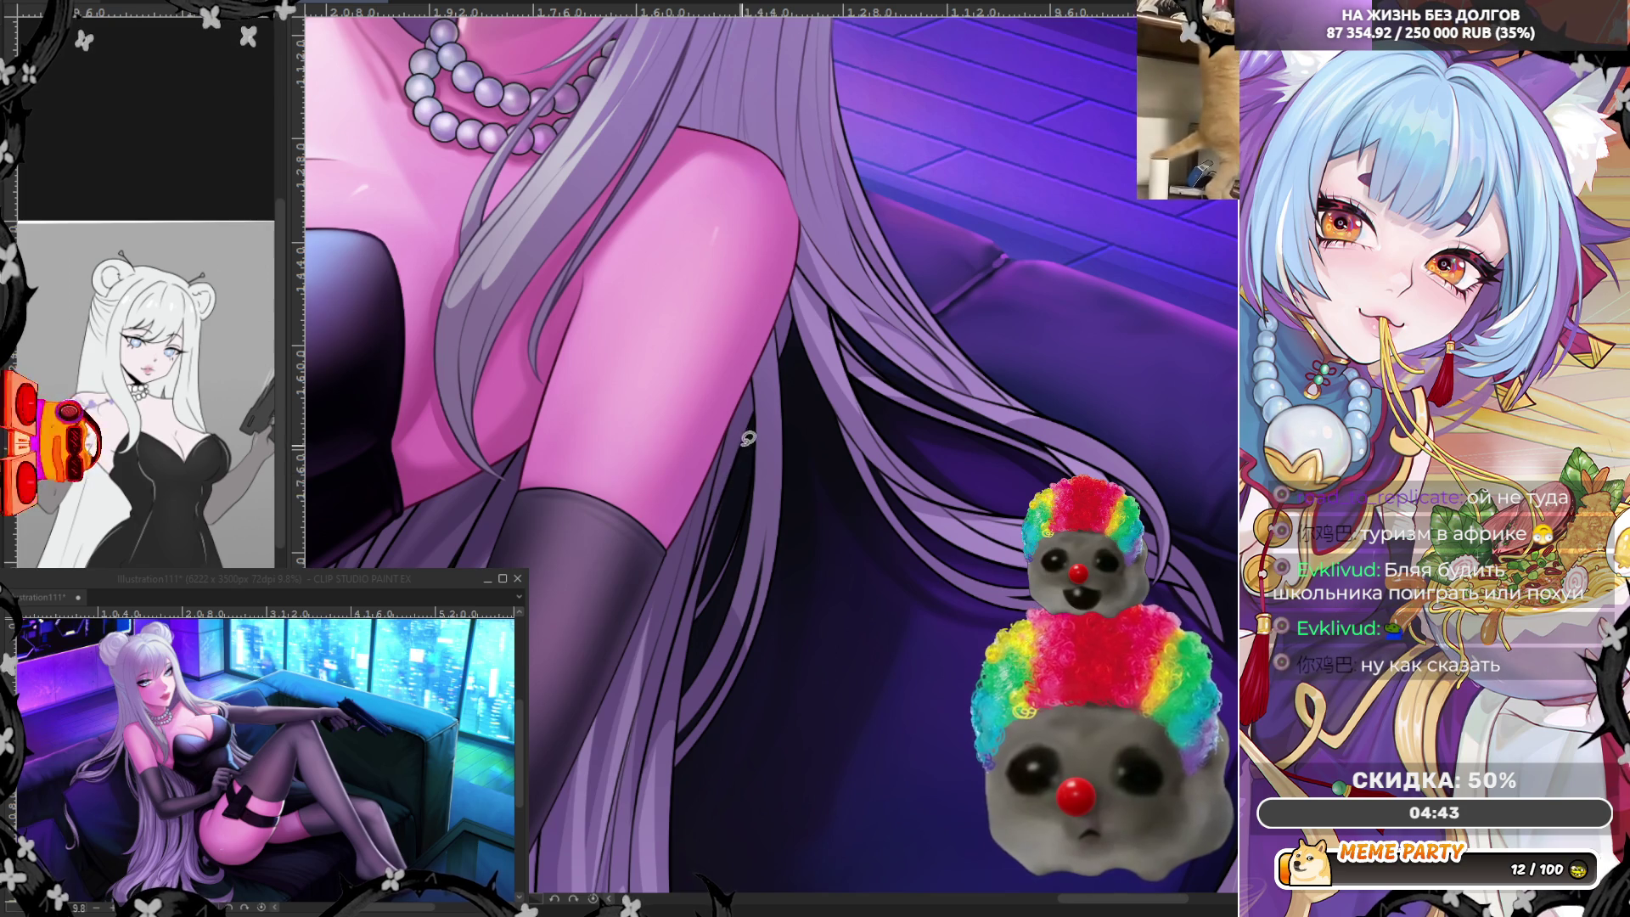
left_click_drag(697, 586, 743, 382)
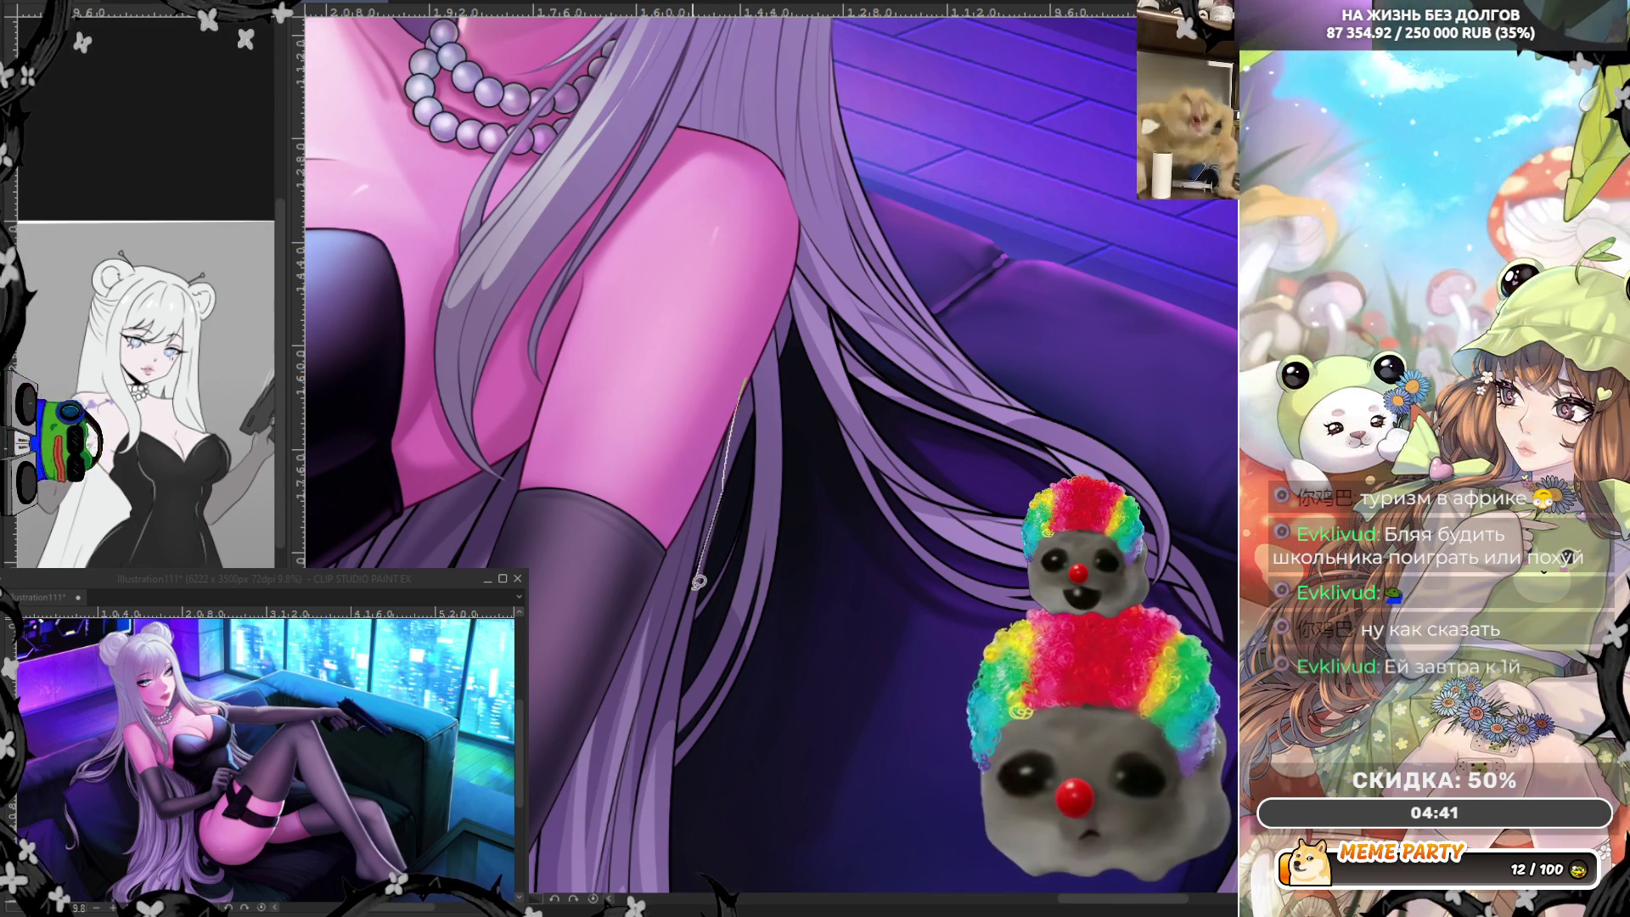
key("ctrl+z")
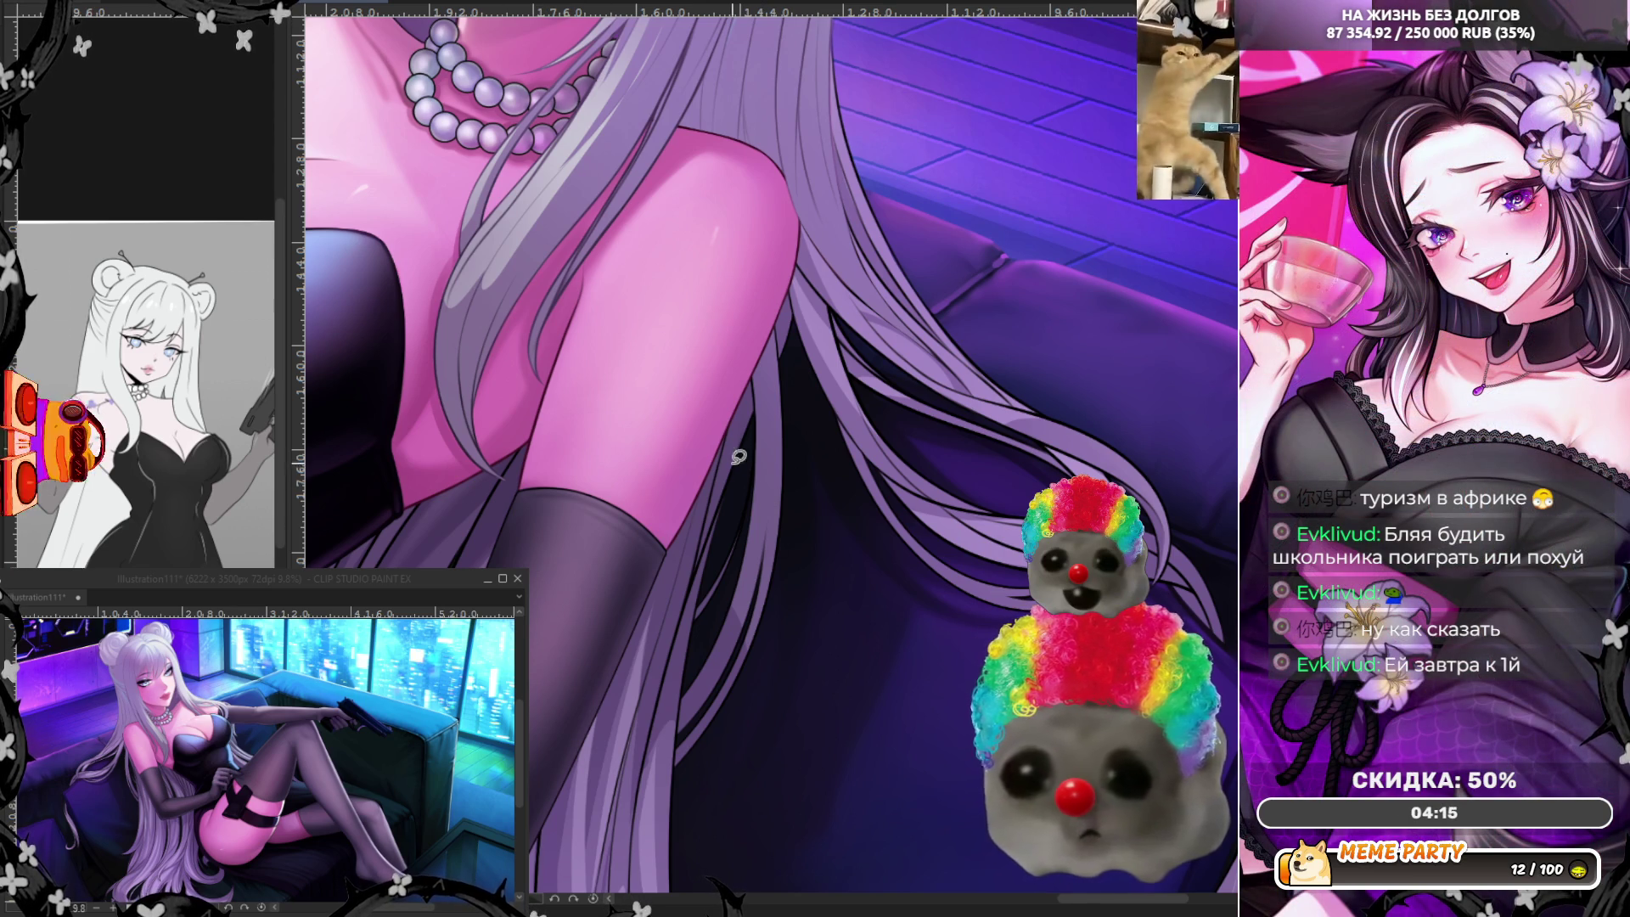
left_click_drag(727, 448, 704, 554)
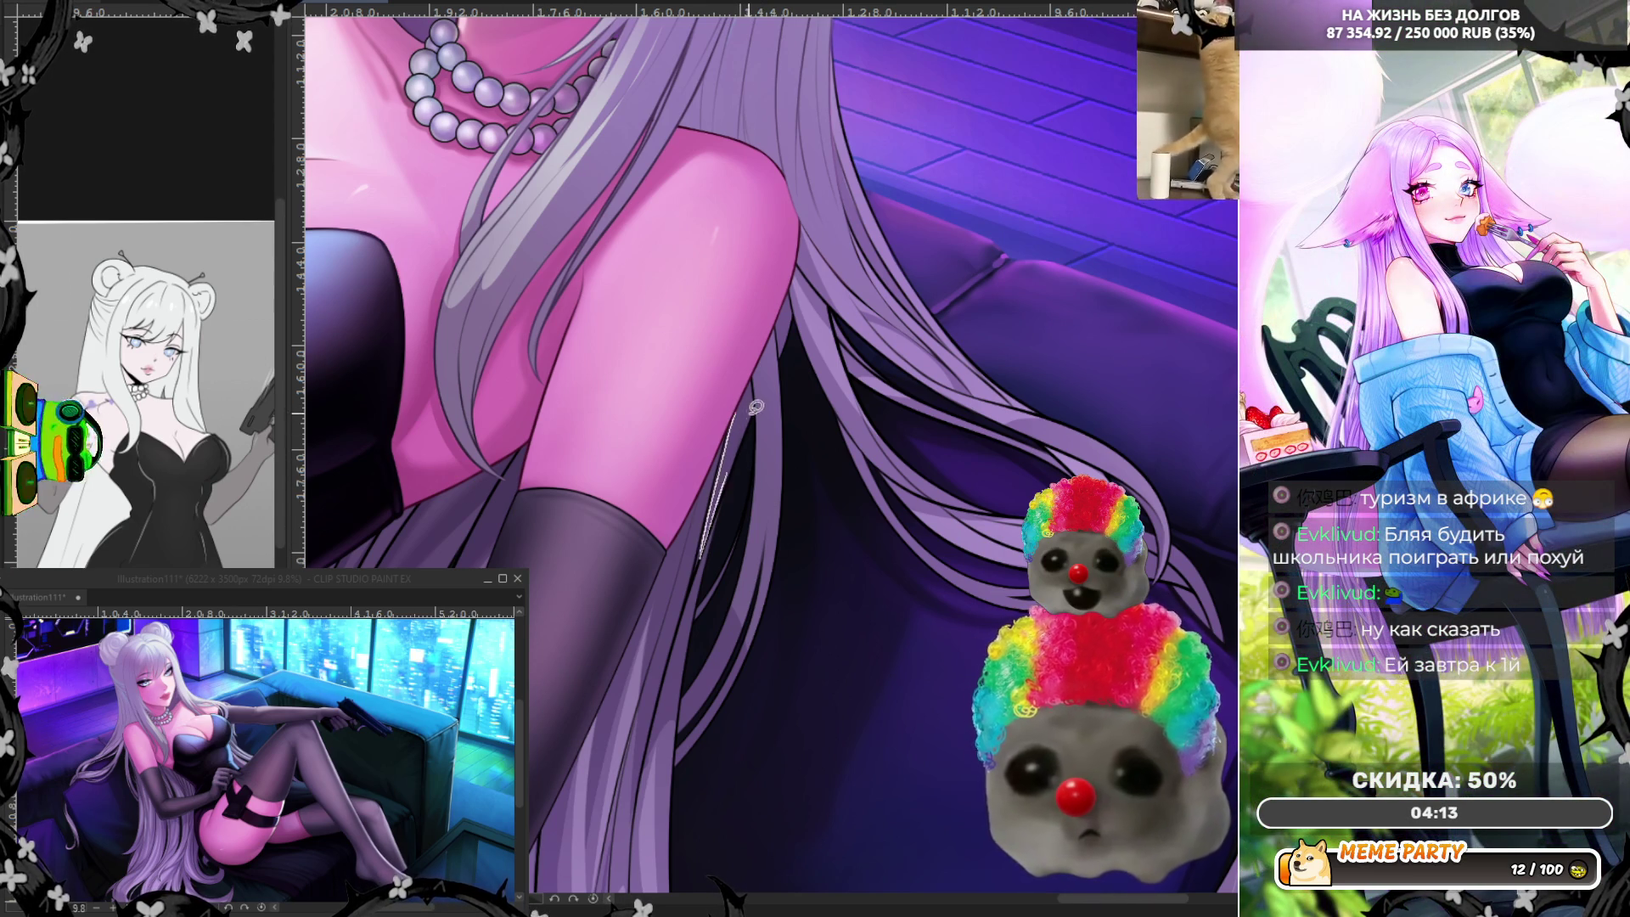
key("ctrl+z")
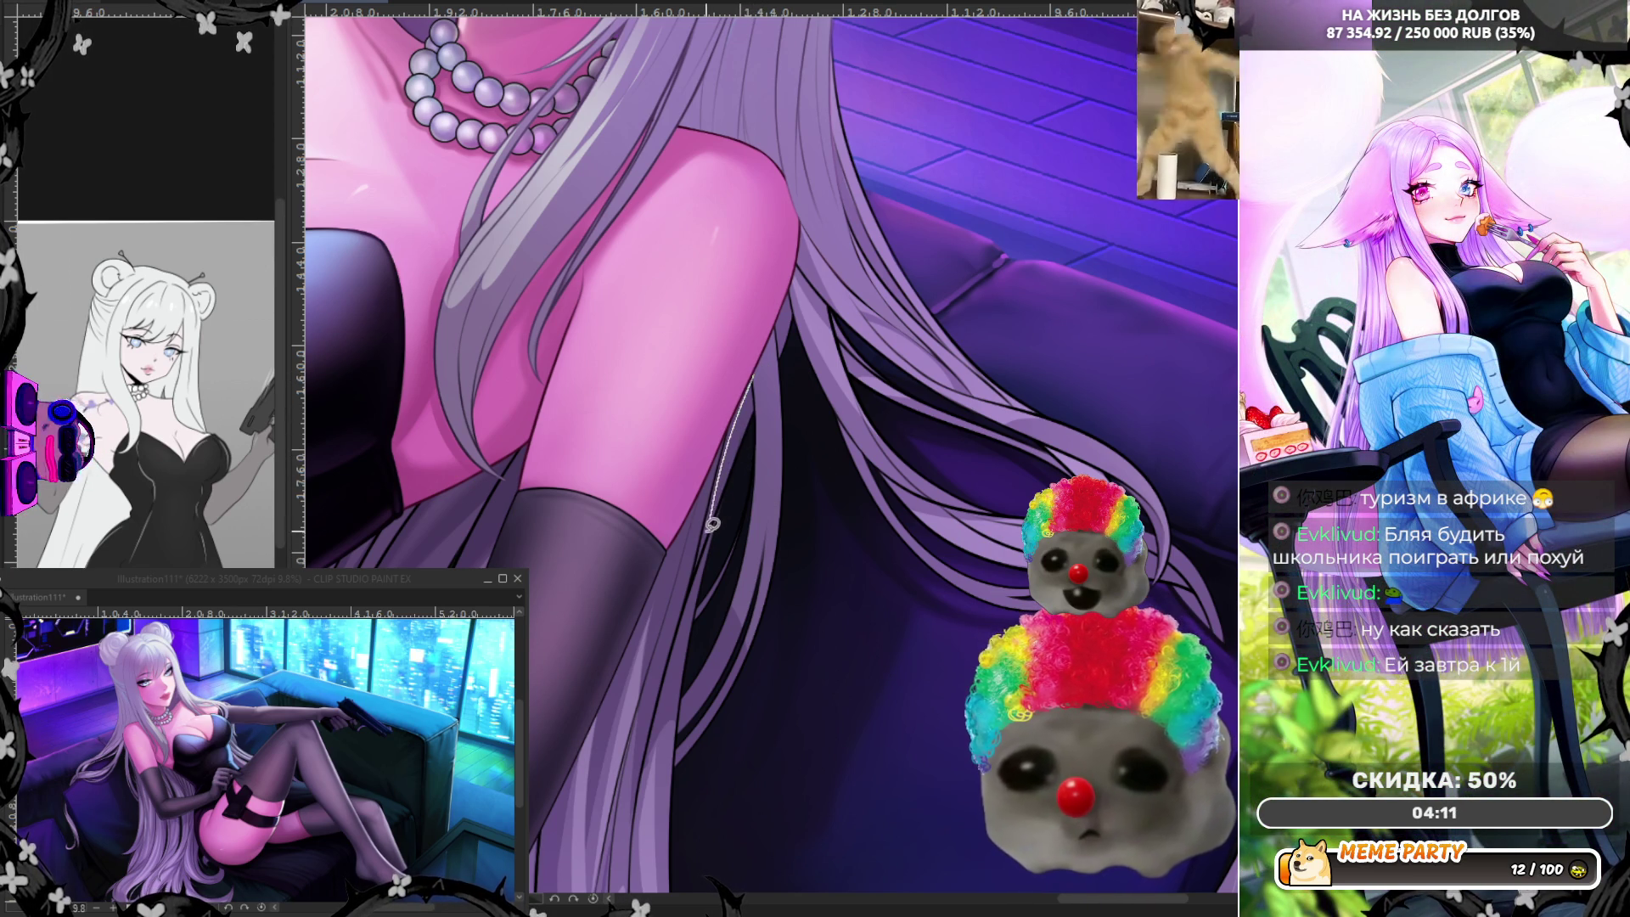
left_click_drag(679, 531, 661, 638)
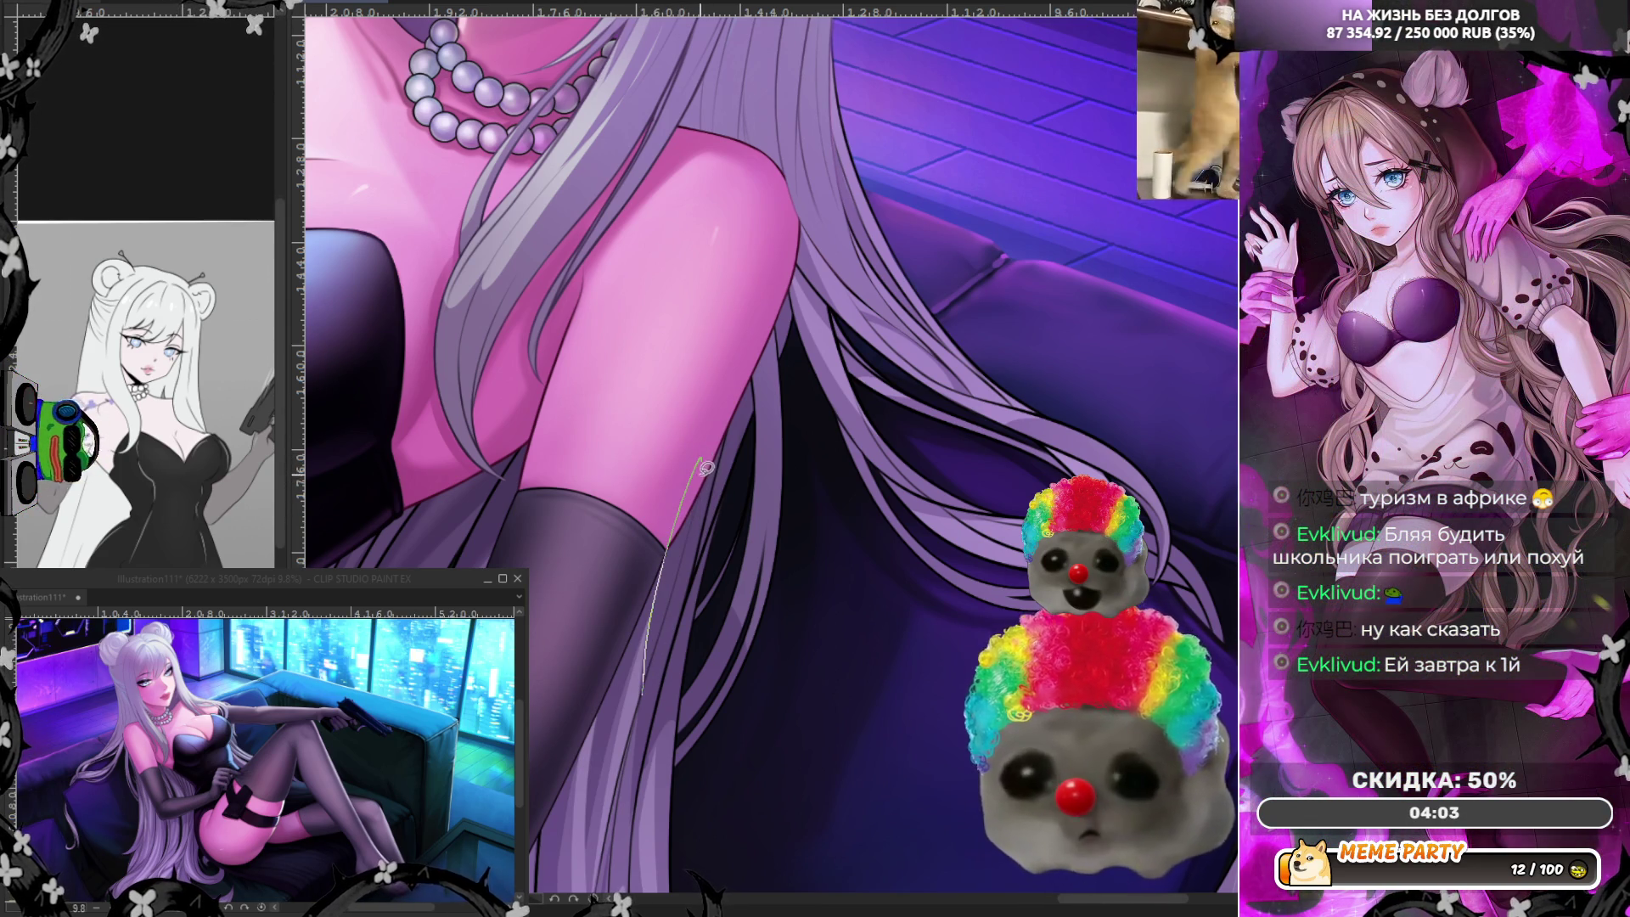
key("ctrl+z")
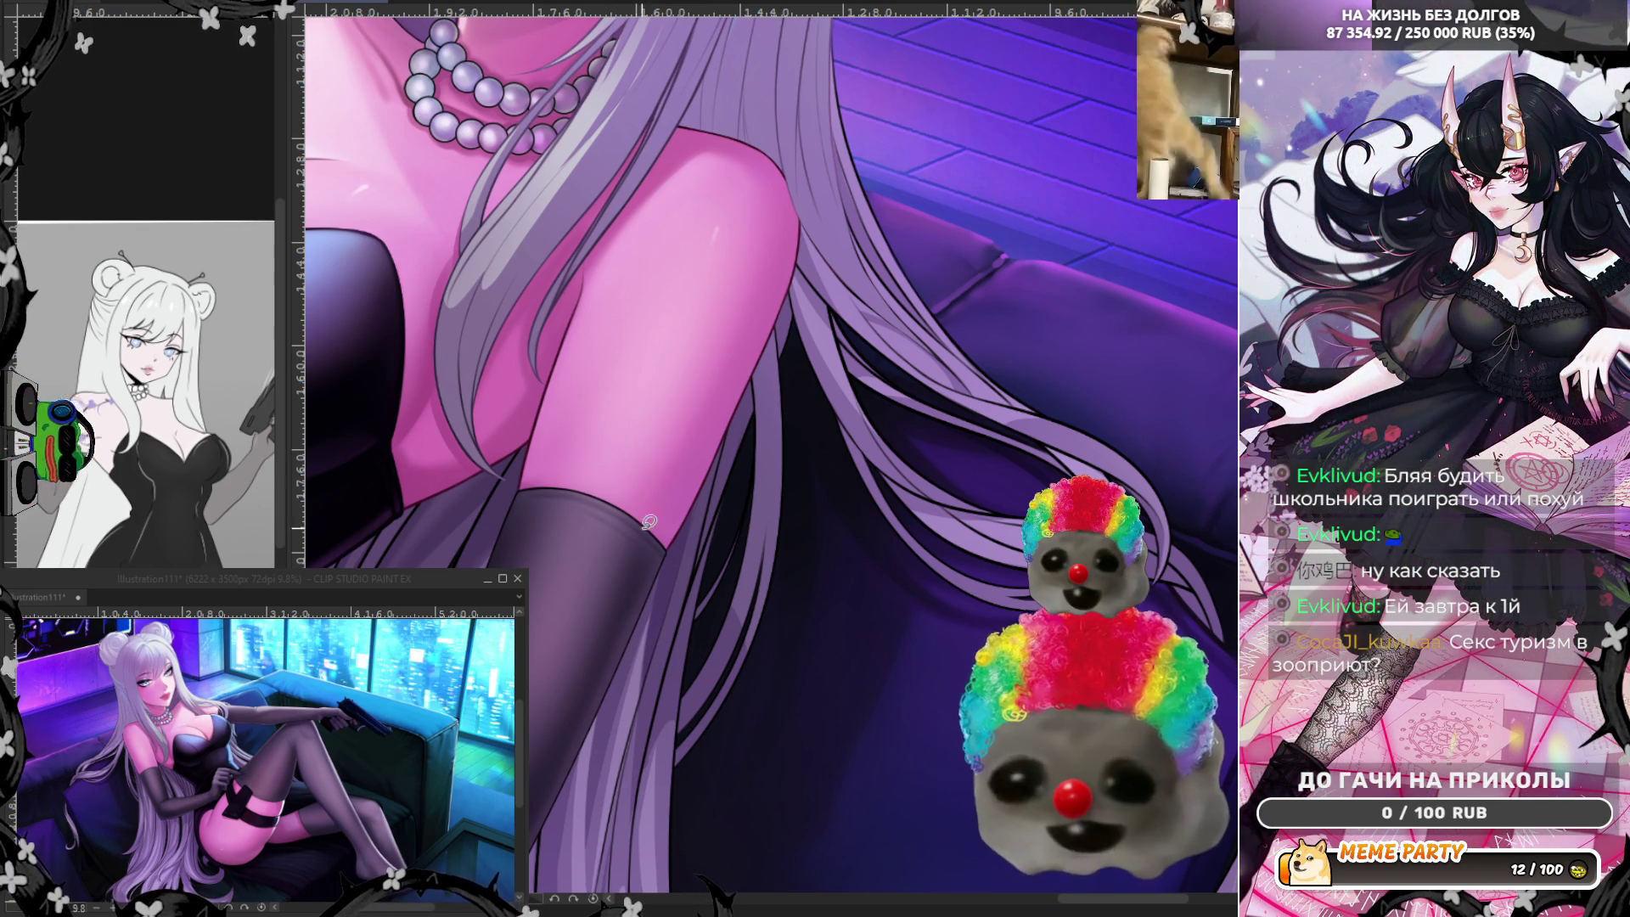
left_click_drag(752, 313, 764, 574)
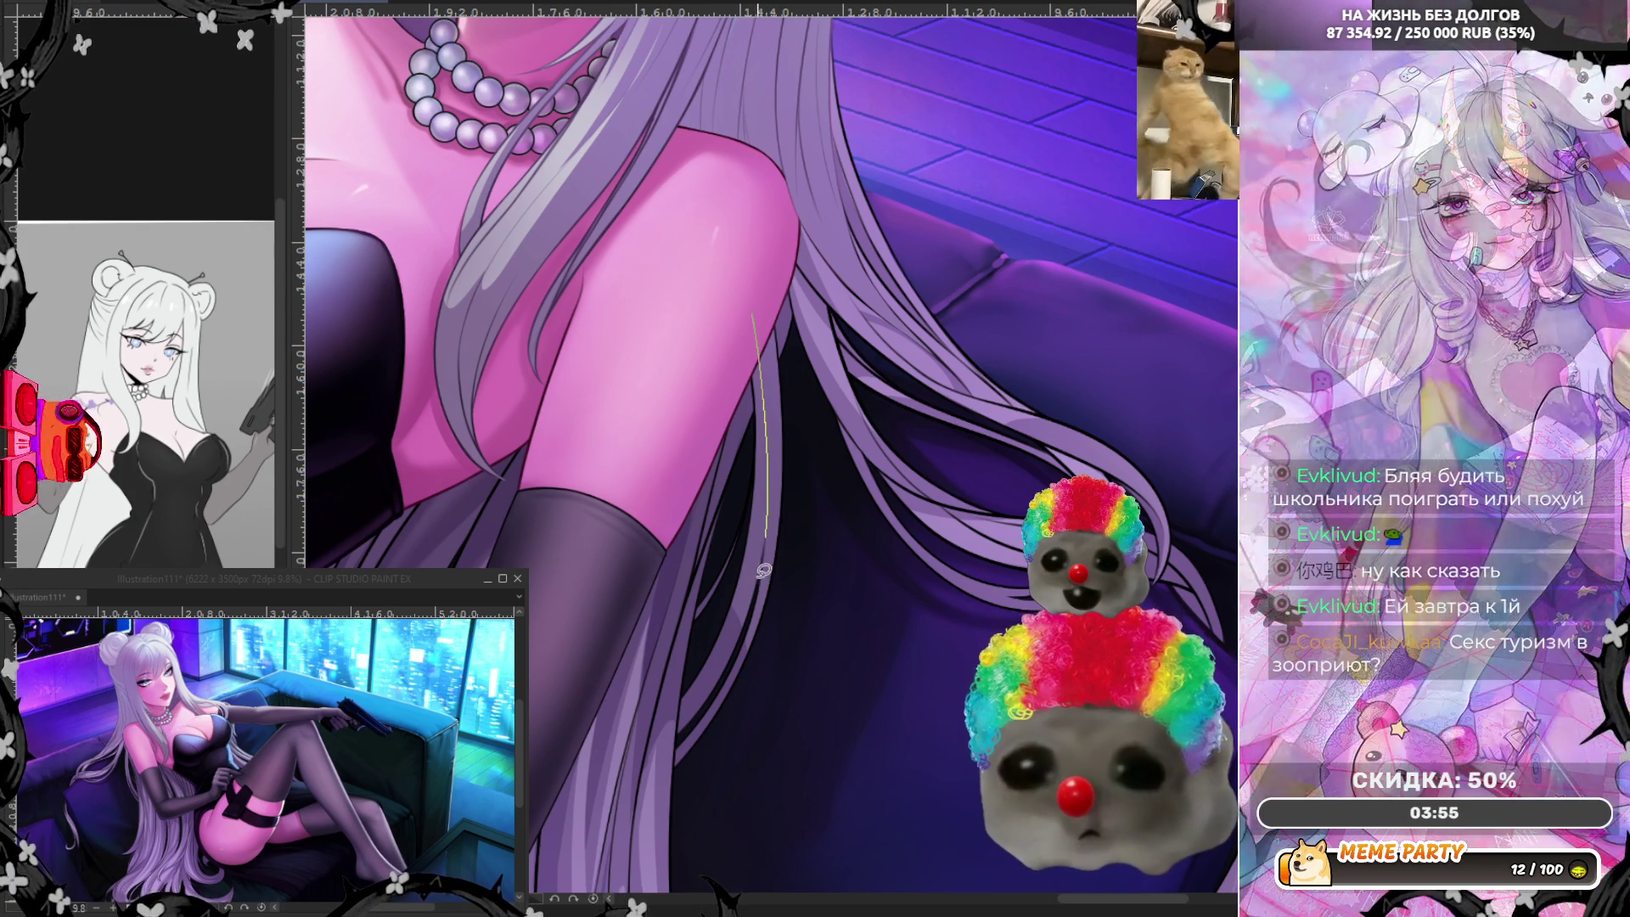
key("ctrl+z")
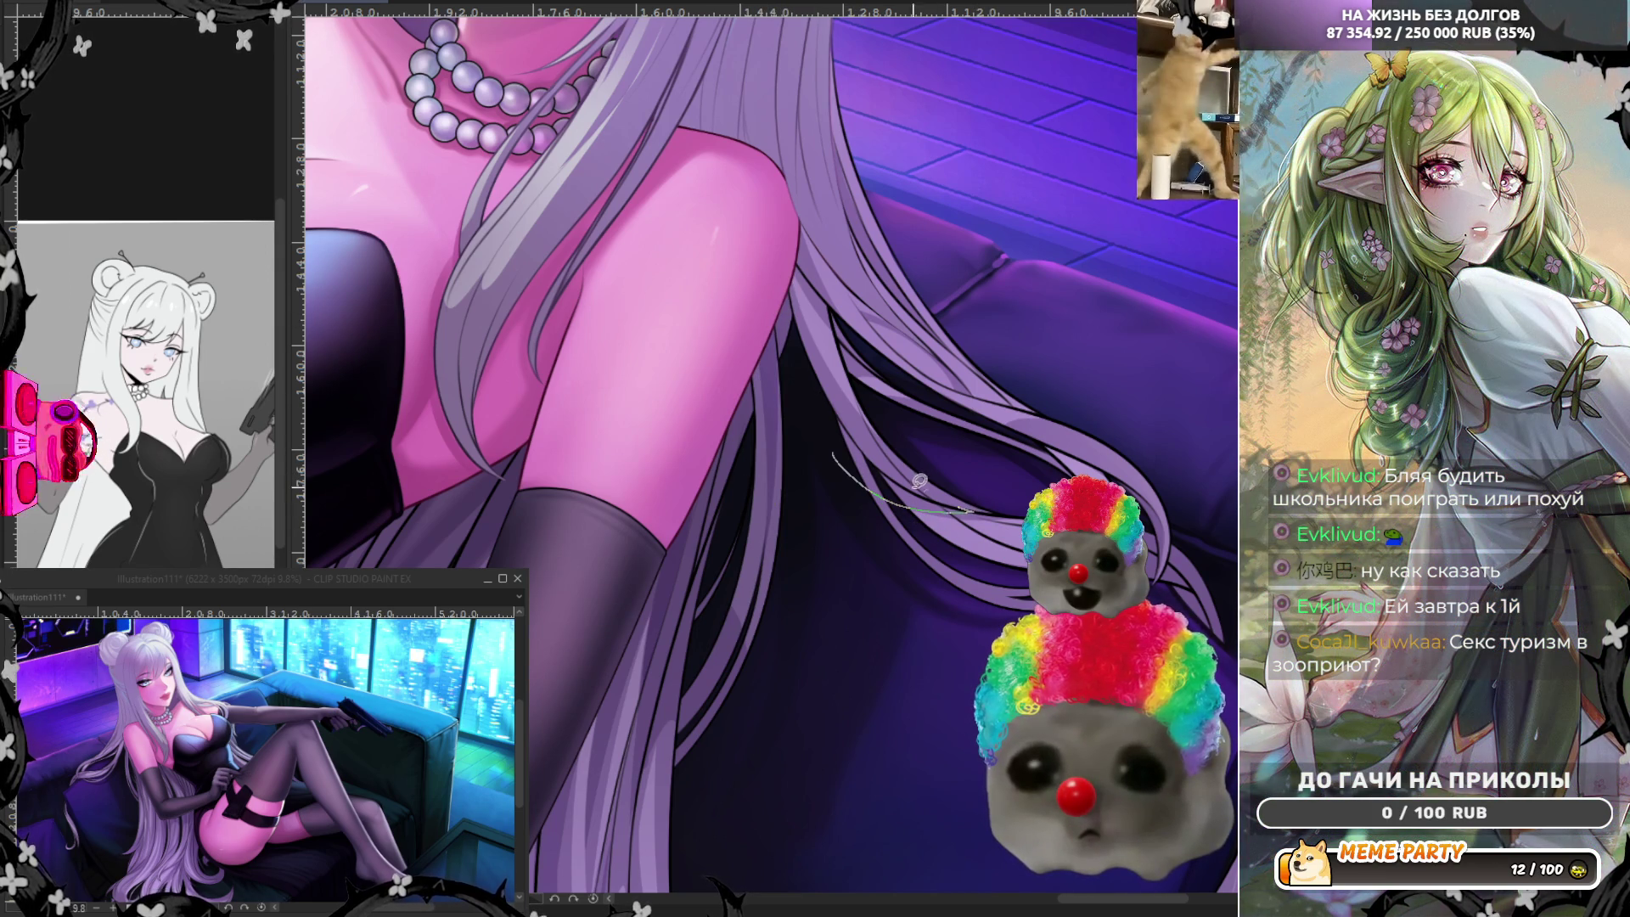
key("ctrl+z")
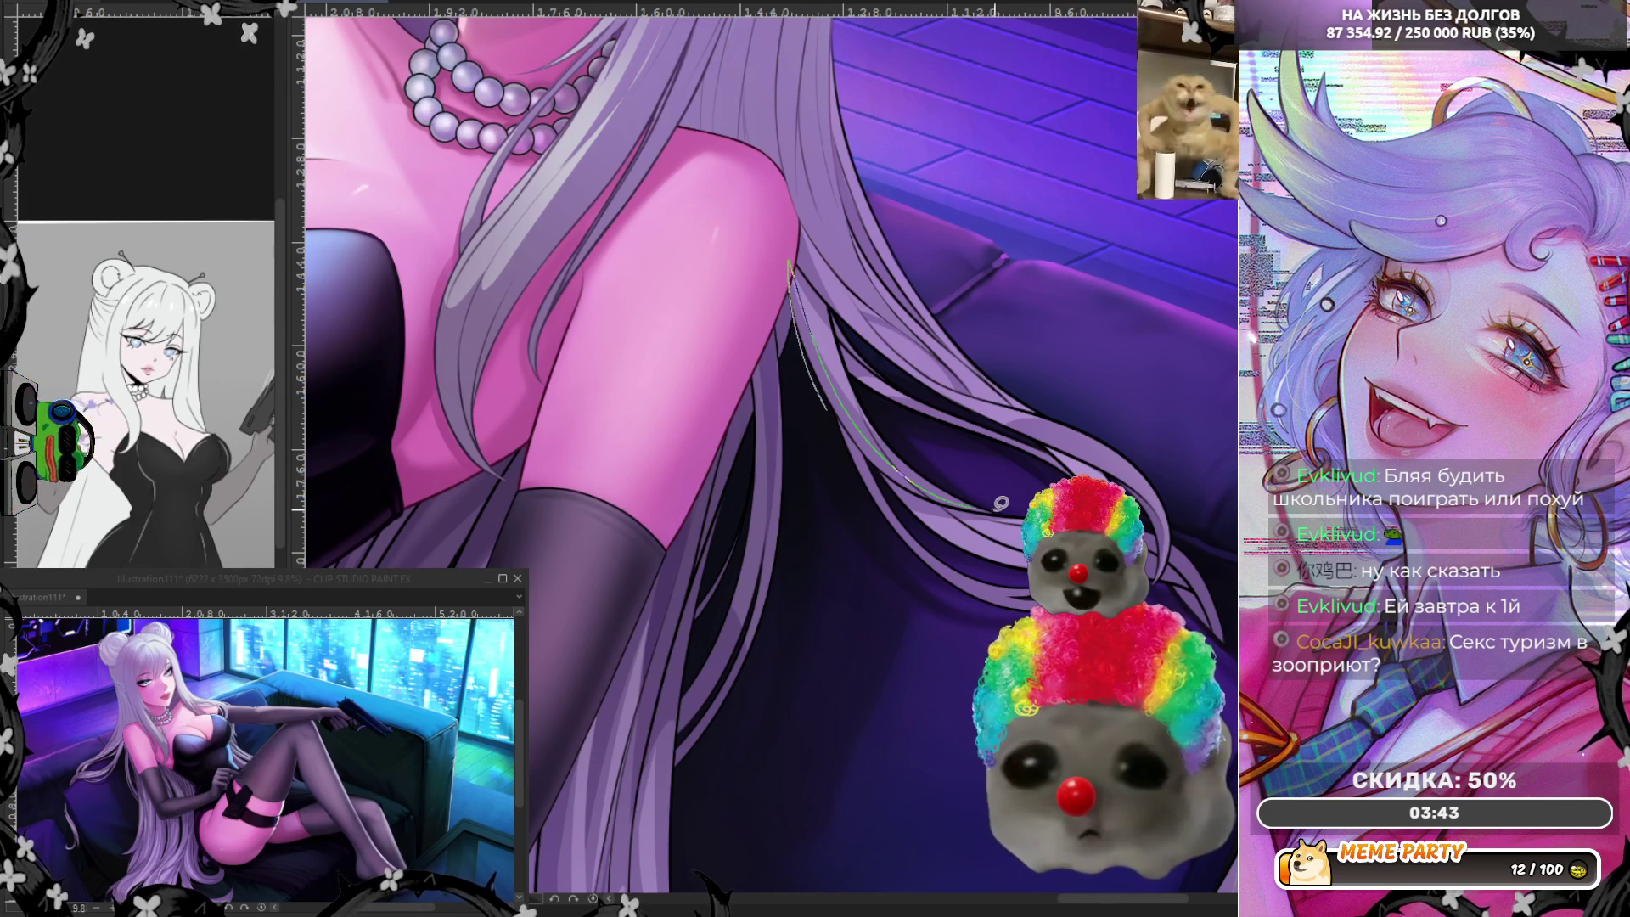
key("ctrl+z")
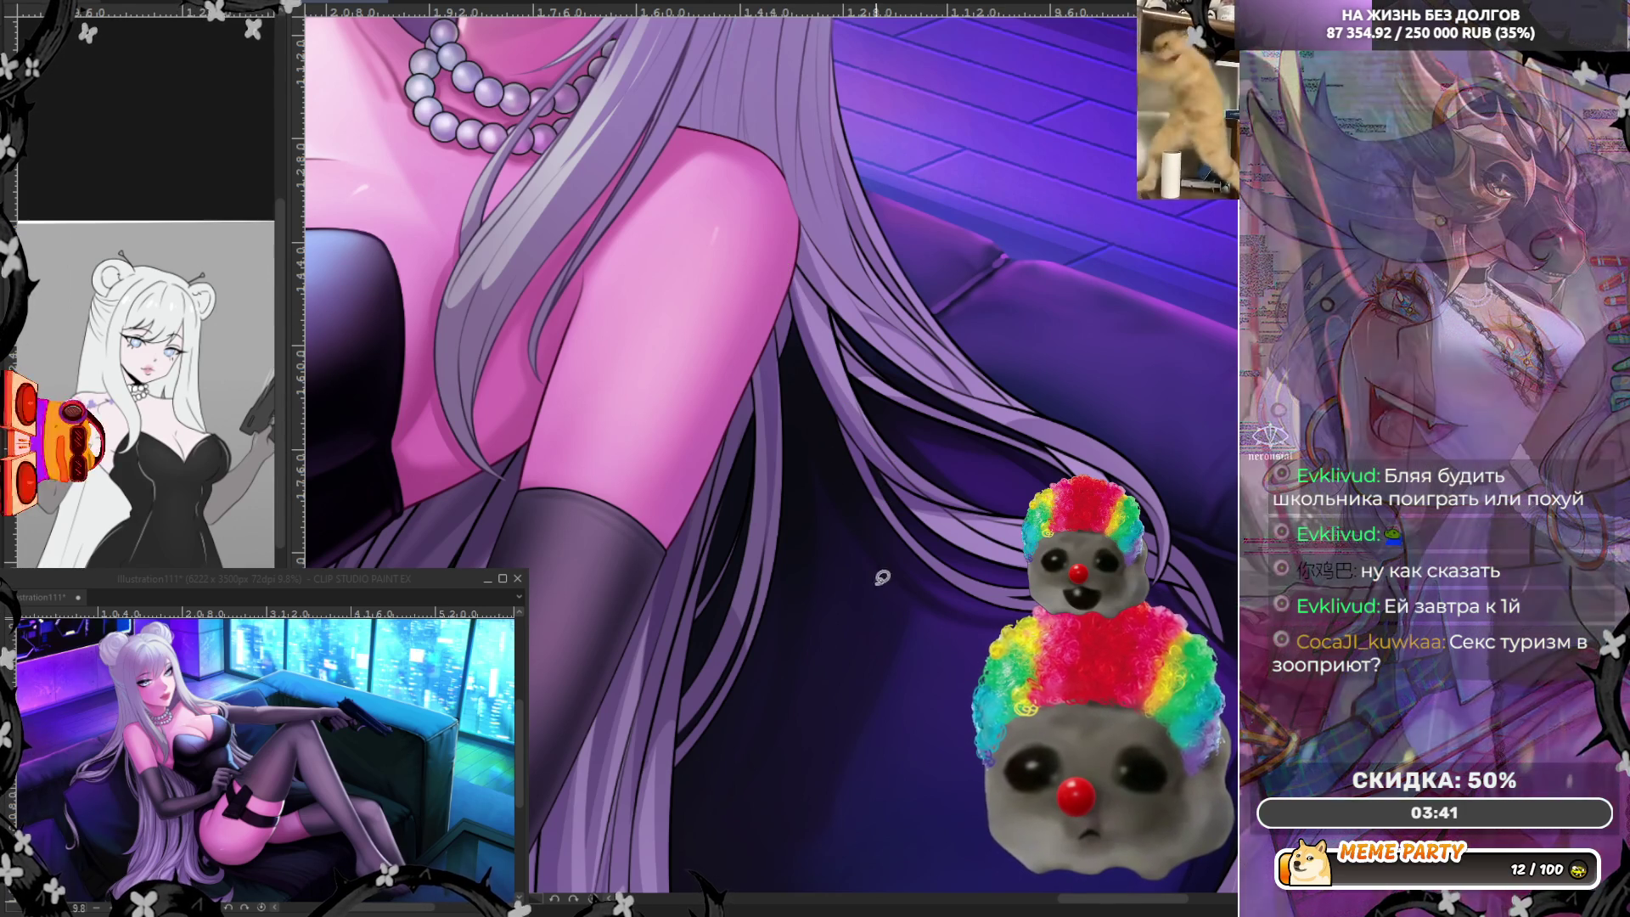
scroll(859, 528, "down", 2)
scroll(859, 527, "down", 3)
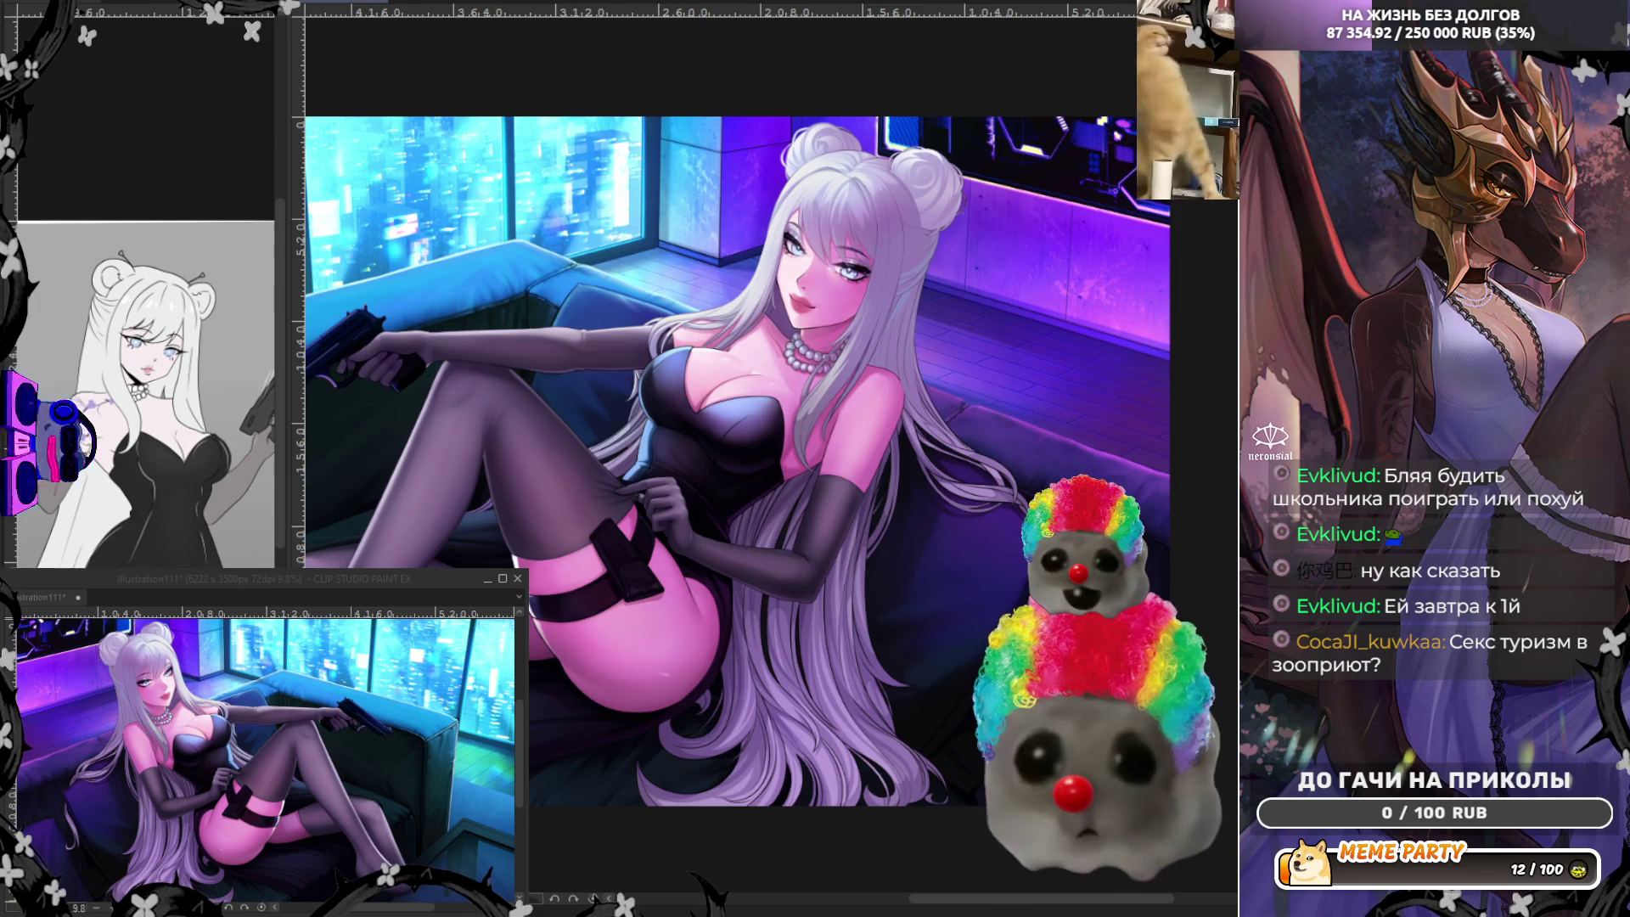
scroll(652, 410, "up", 1)
scroll(653, 410, "up", 2)
scroll(652, 411, "up", 2)
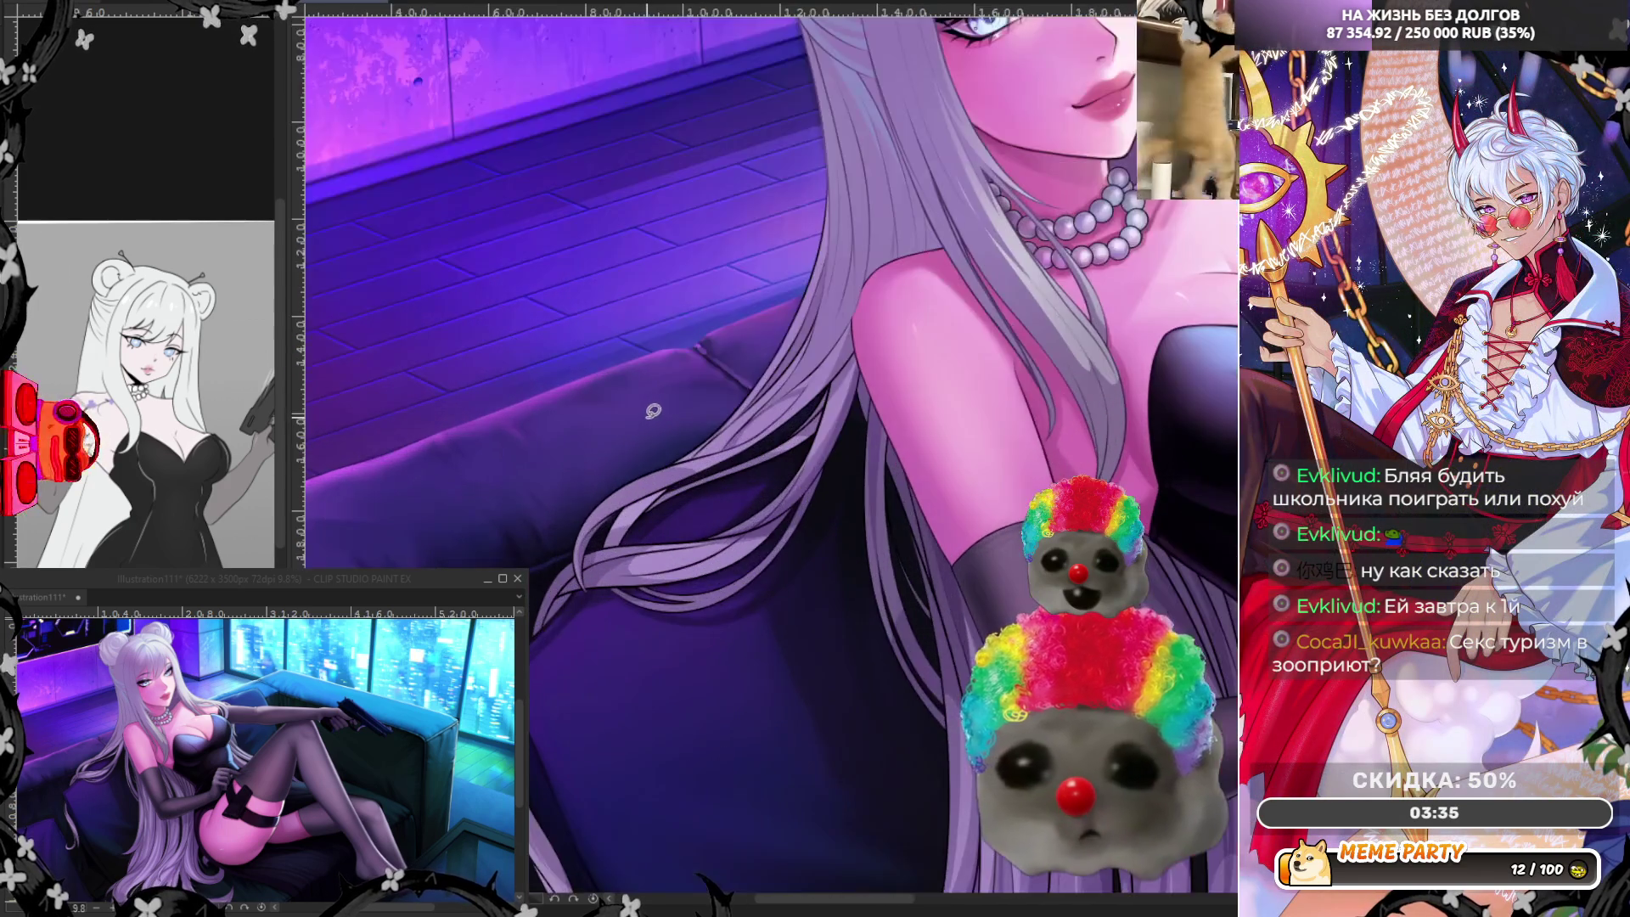
scroll(695, 461, "up", 1)
scroll(702, 473, "up", 1)
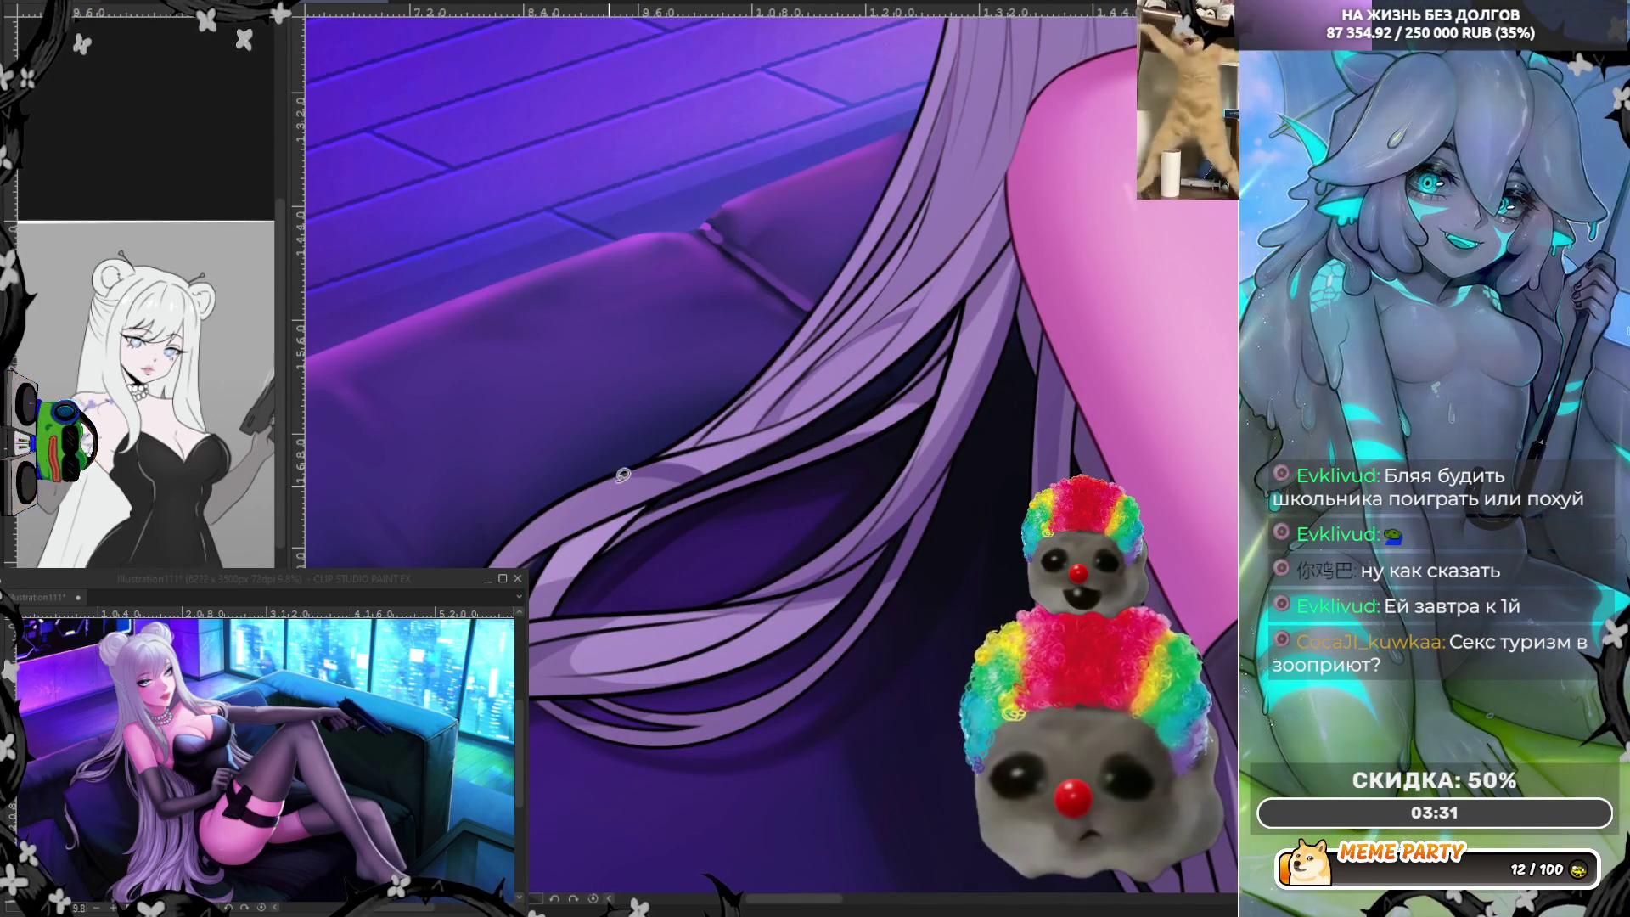
left_click_drag(507, 528, 677, 476)
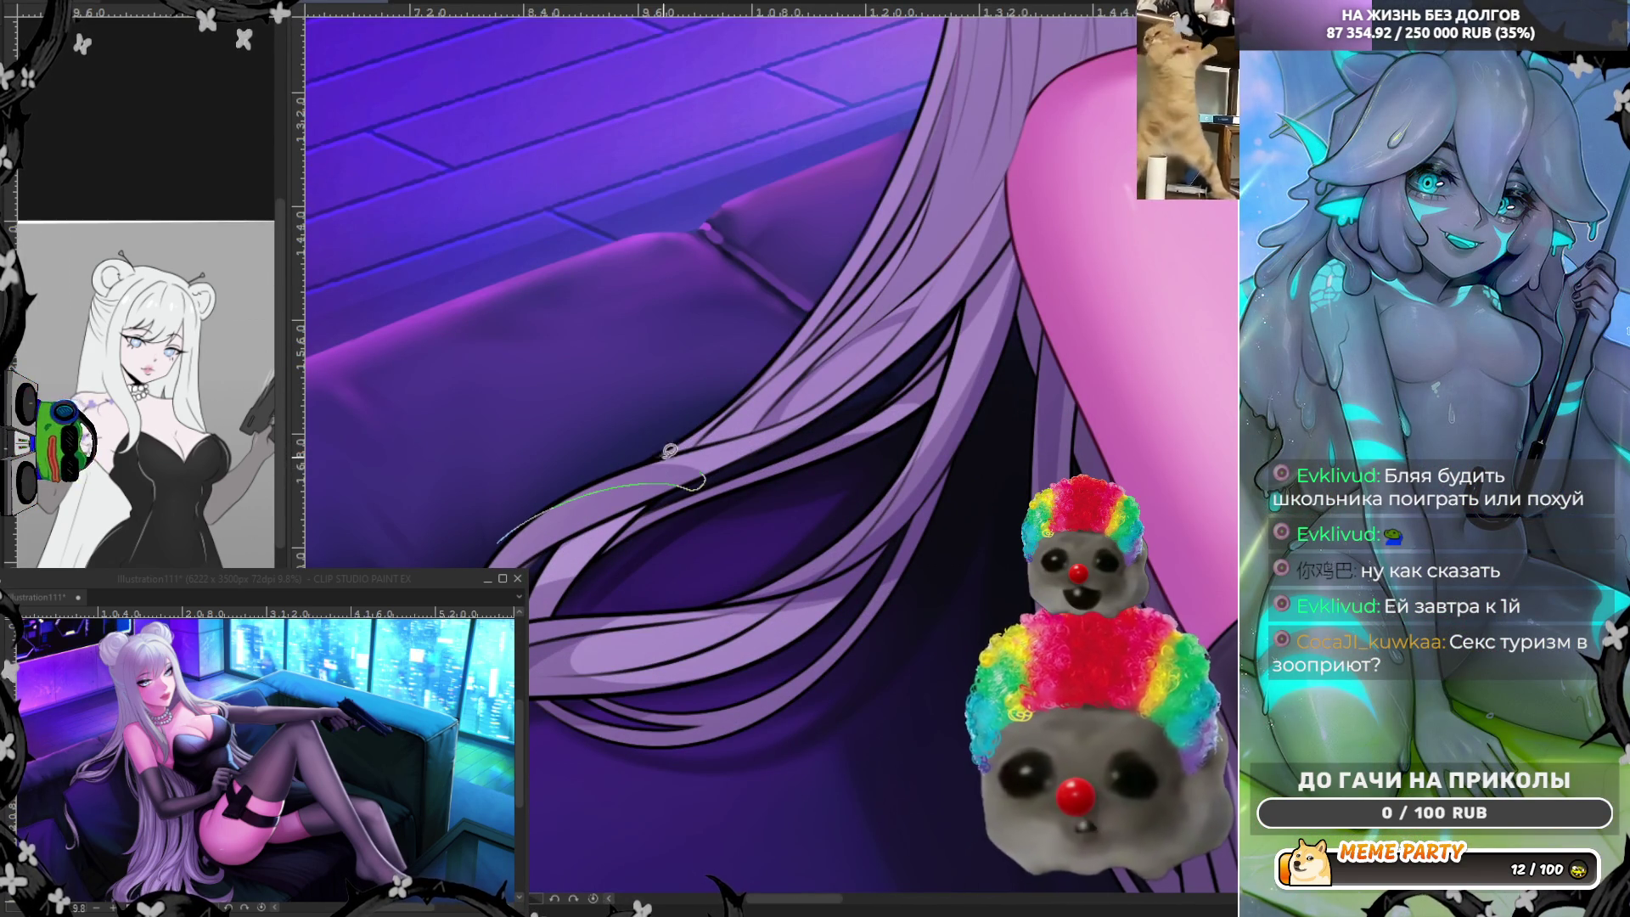
key("ctrl+z")
key("ctrl+z")
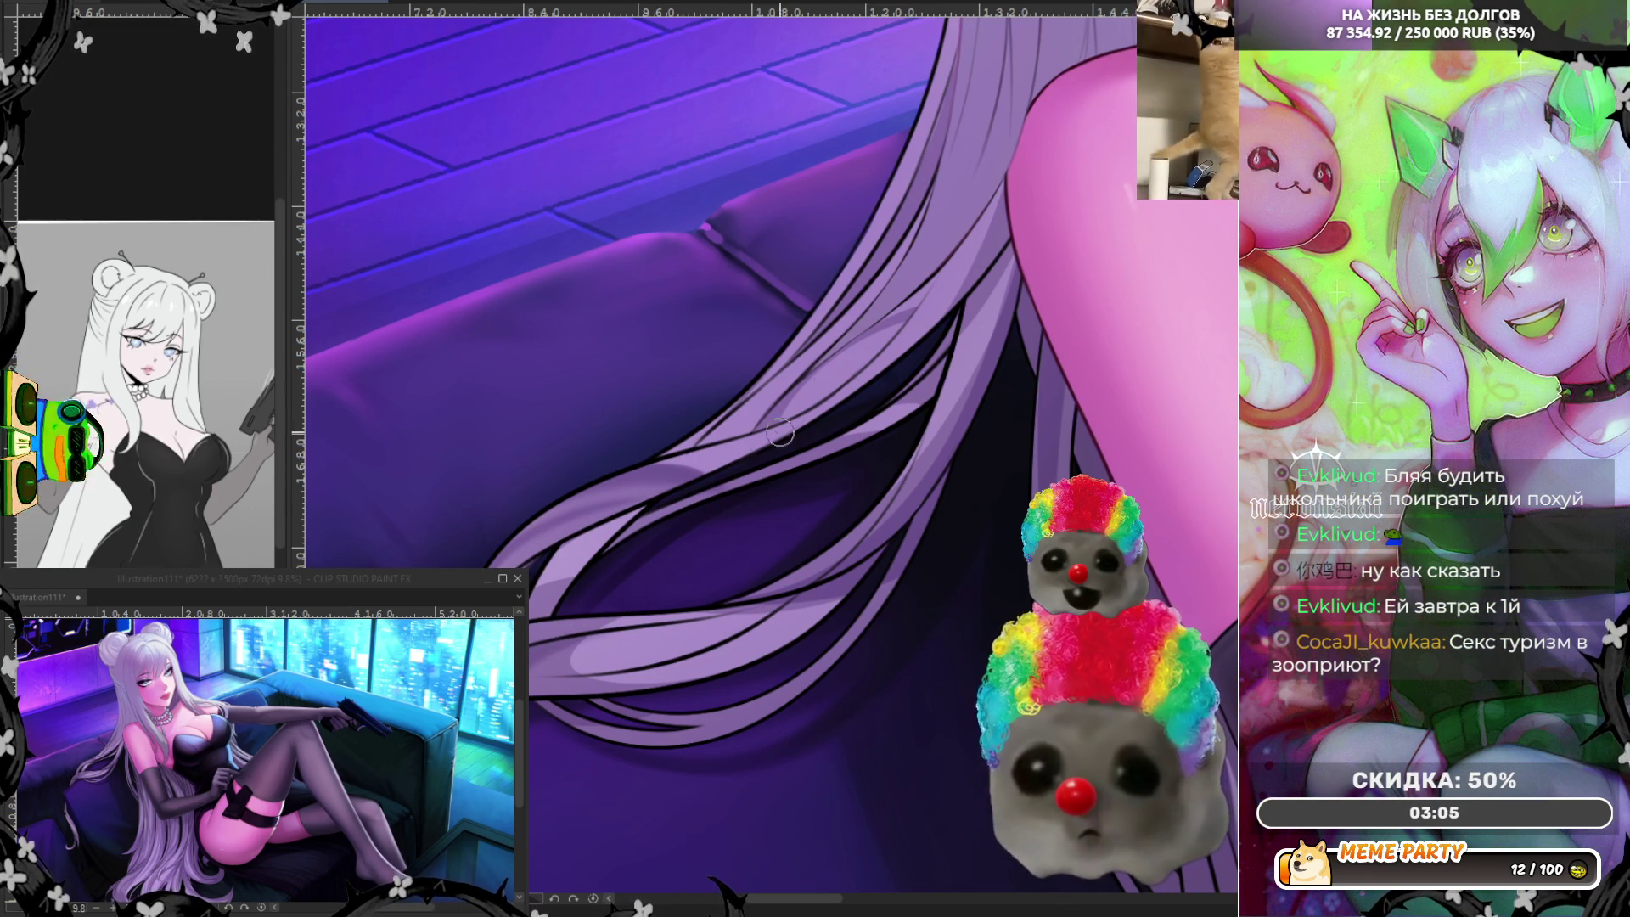
scroll(781, 434, "down", 2)
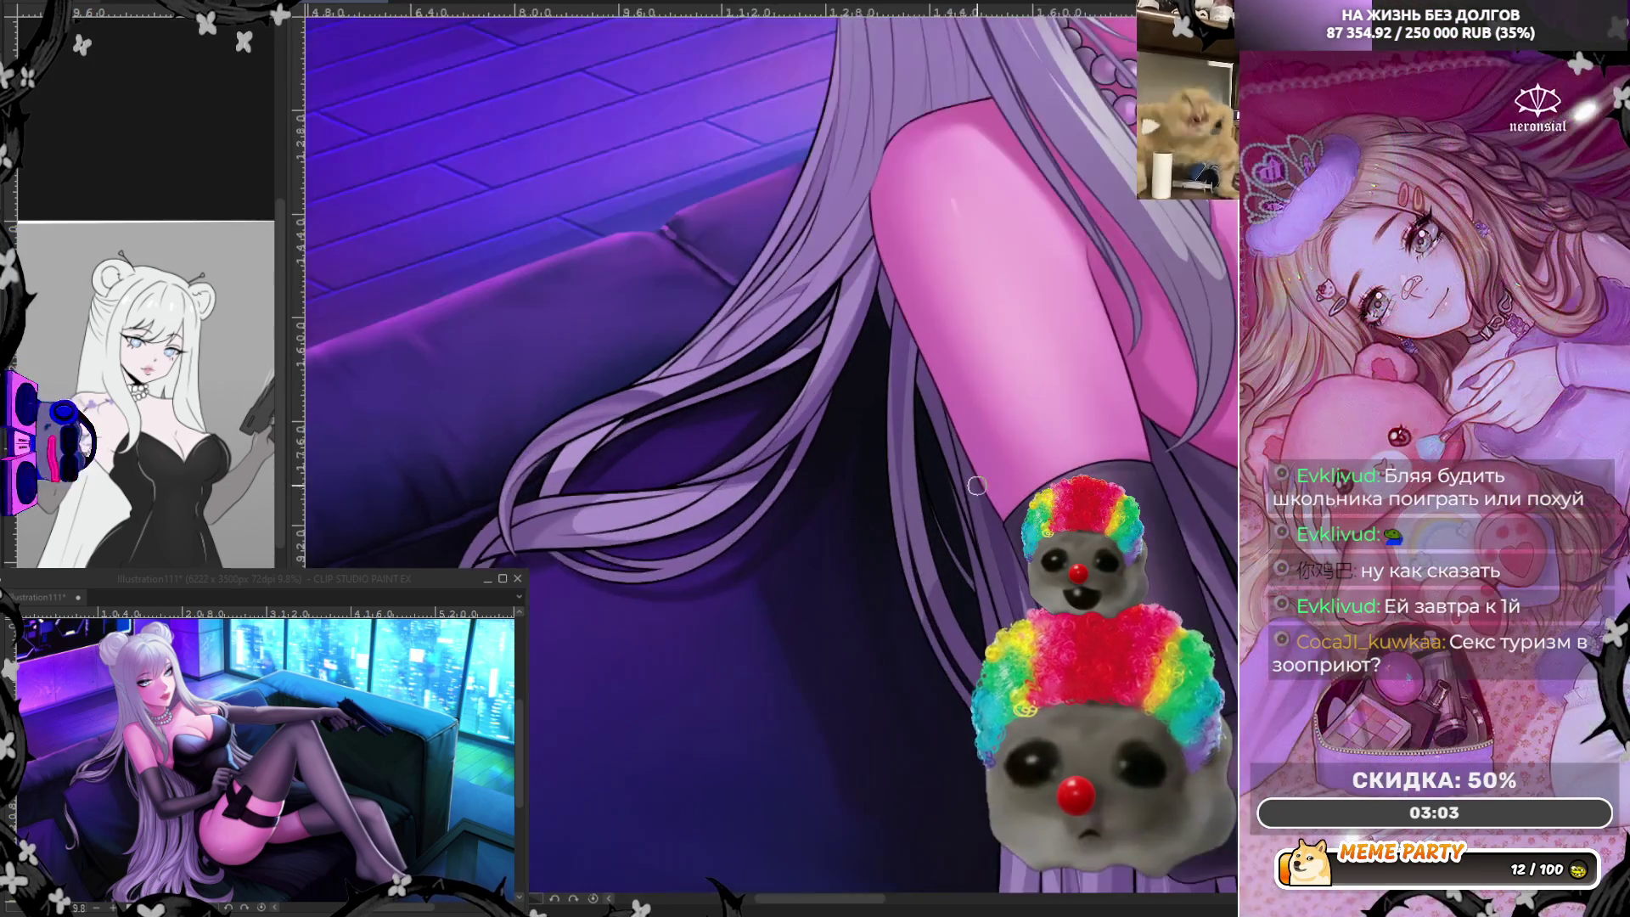
scroll(977, 484, "up", 2)
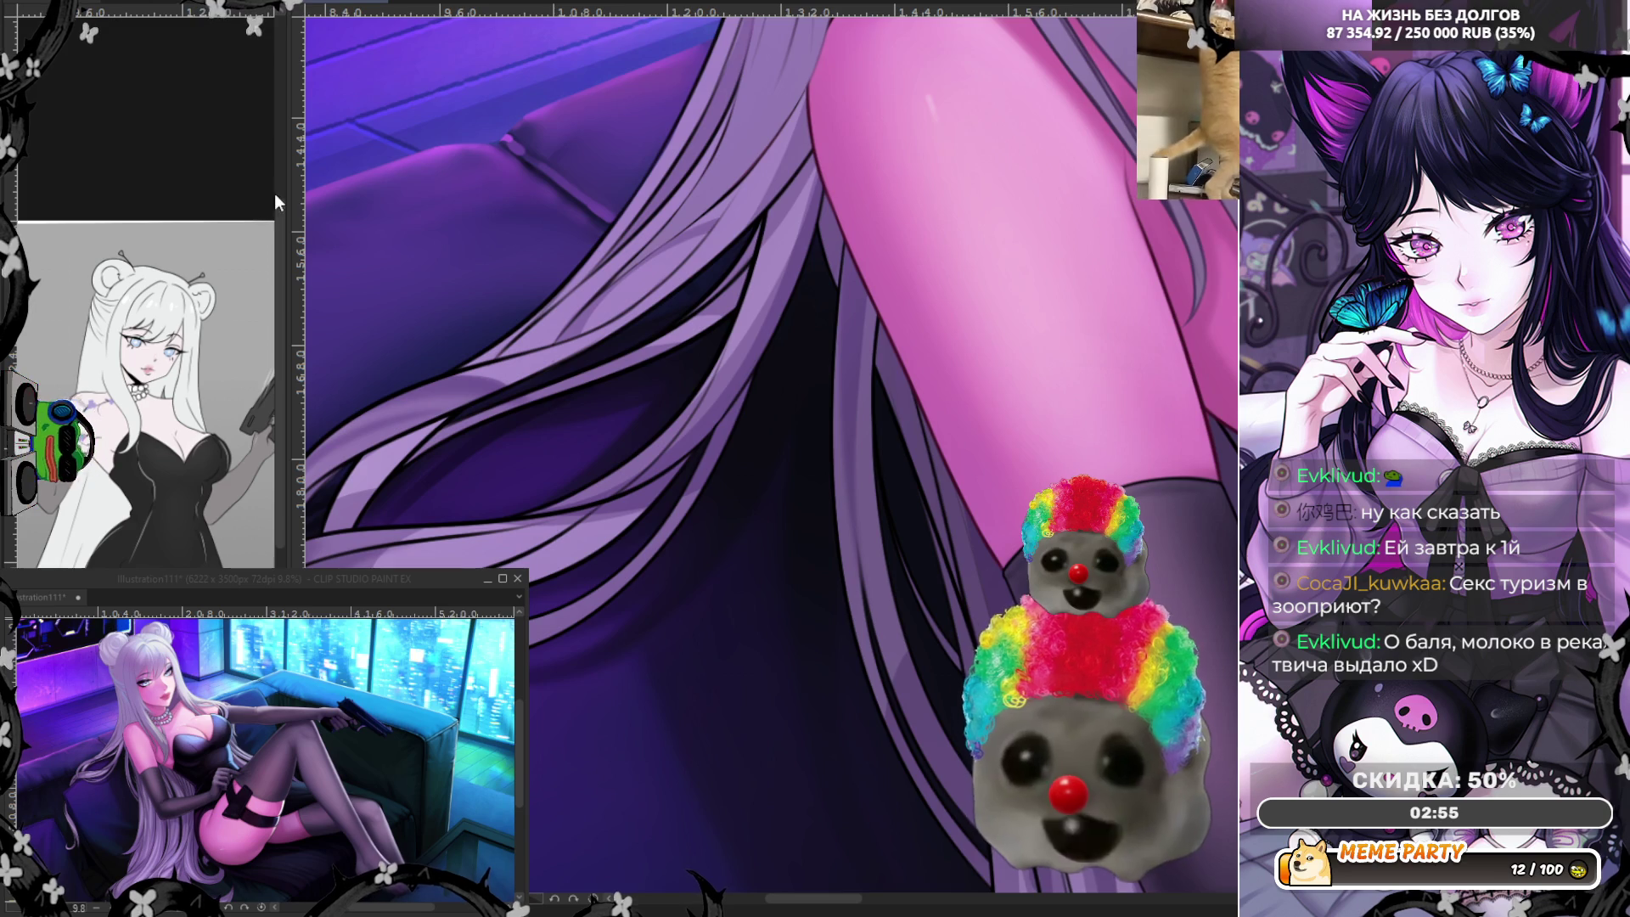
scroll(770, 458, "up", 3)
scroll(770, 460, "up", 3)
scroll(771, 458, "up", 2)
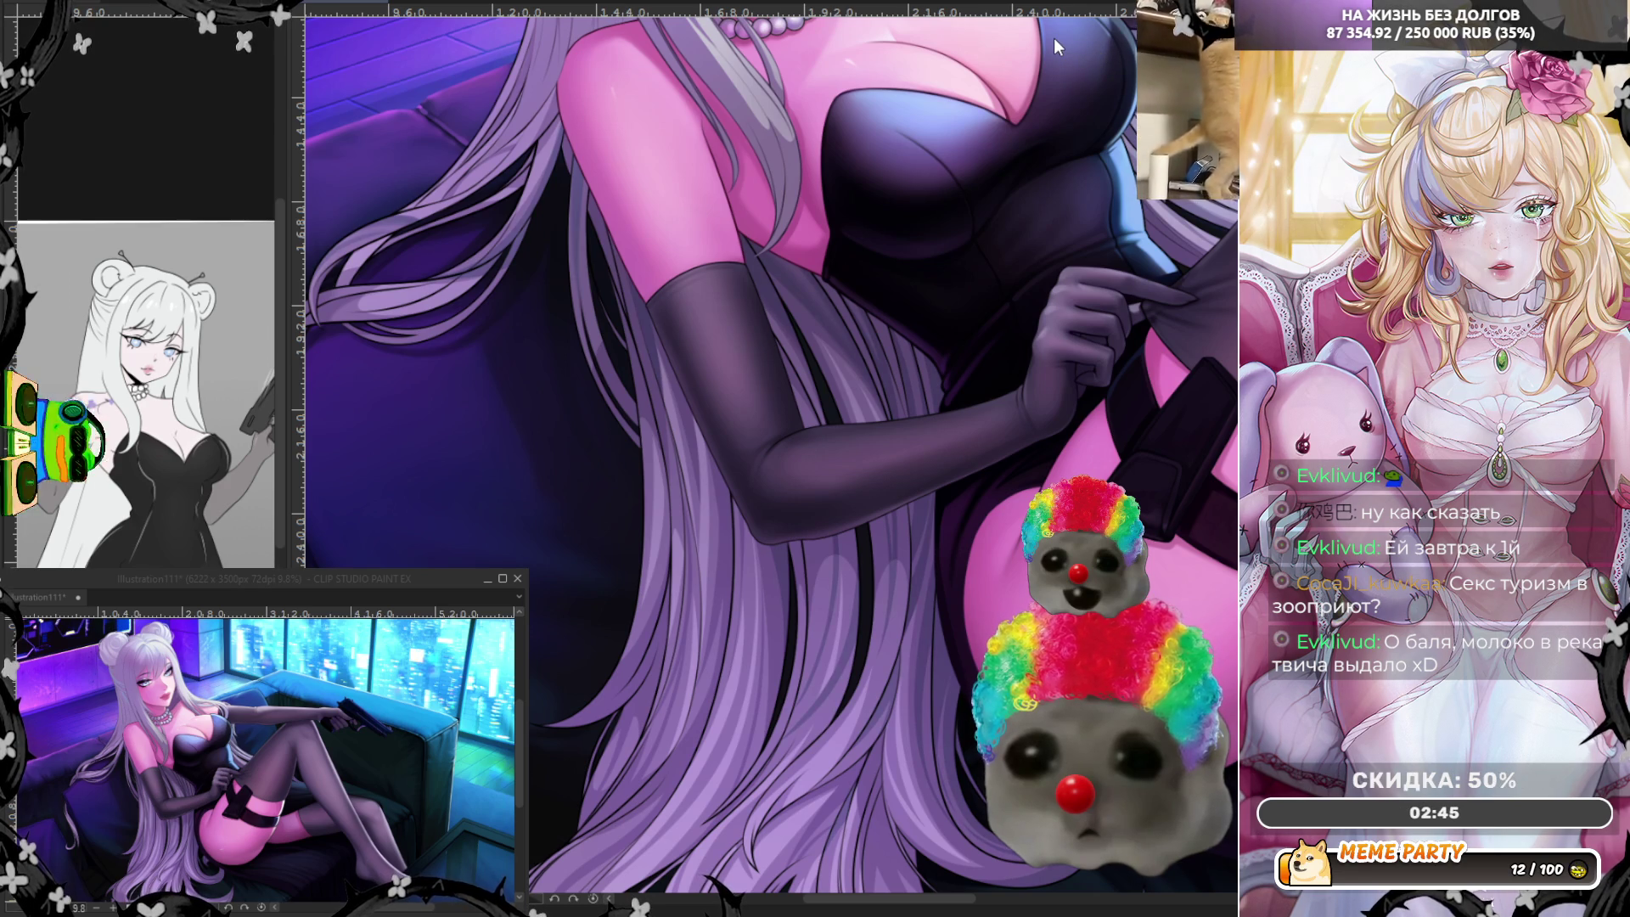
scroll(516, 144, "up", 2)
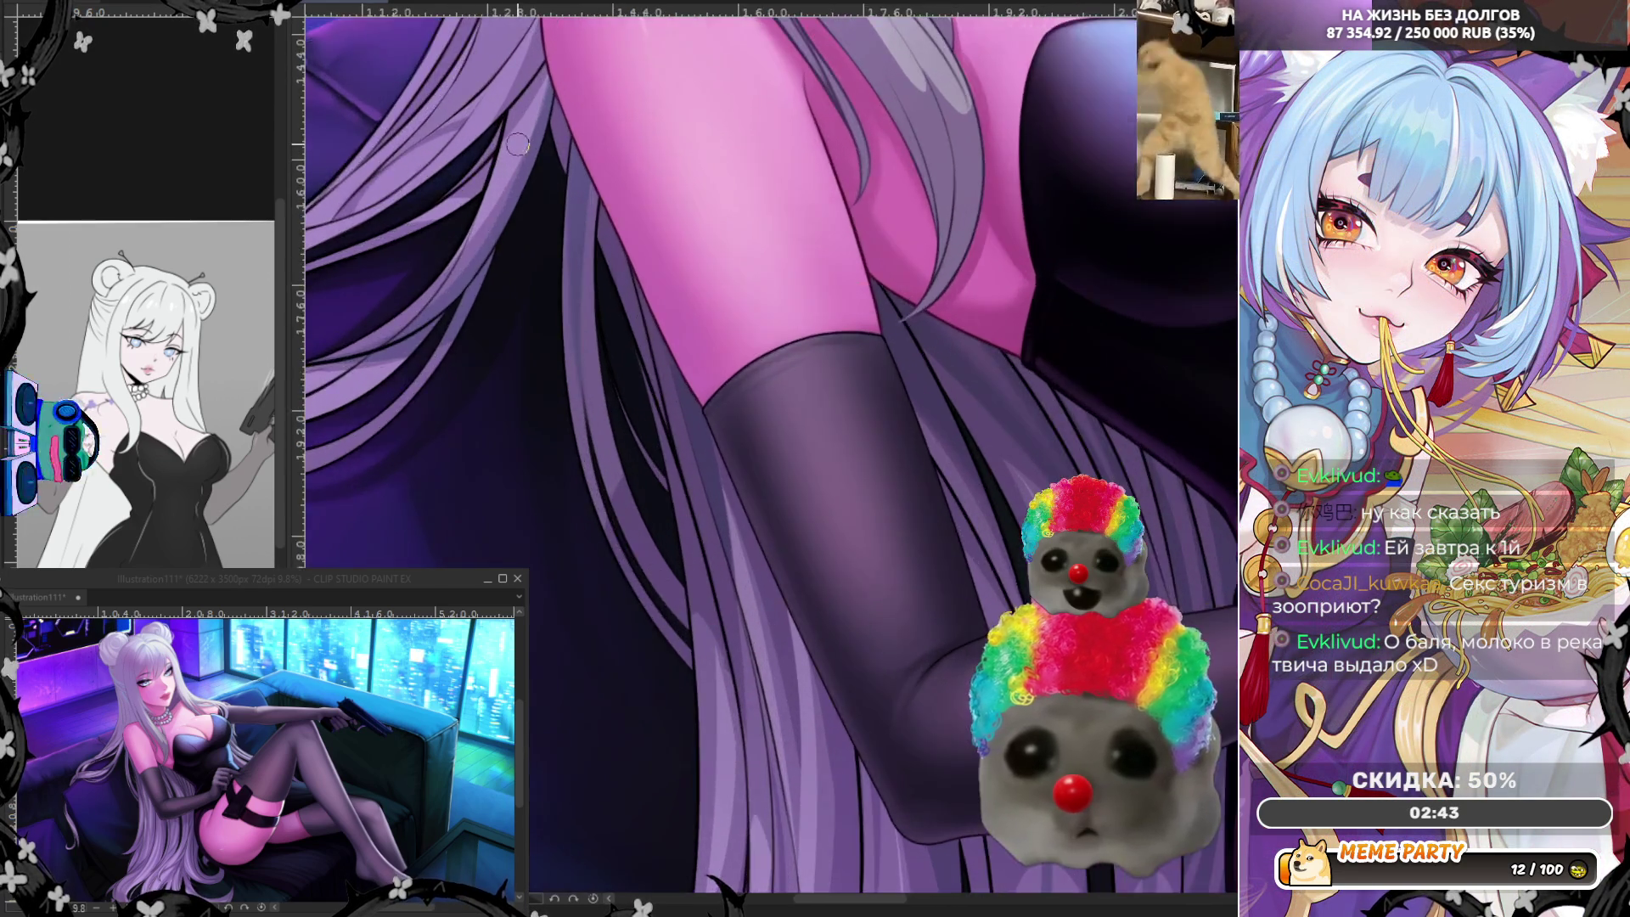
left_click_drag(516, 144, 609, 425)
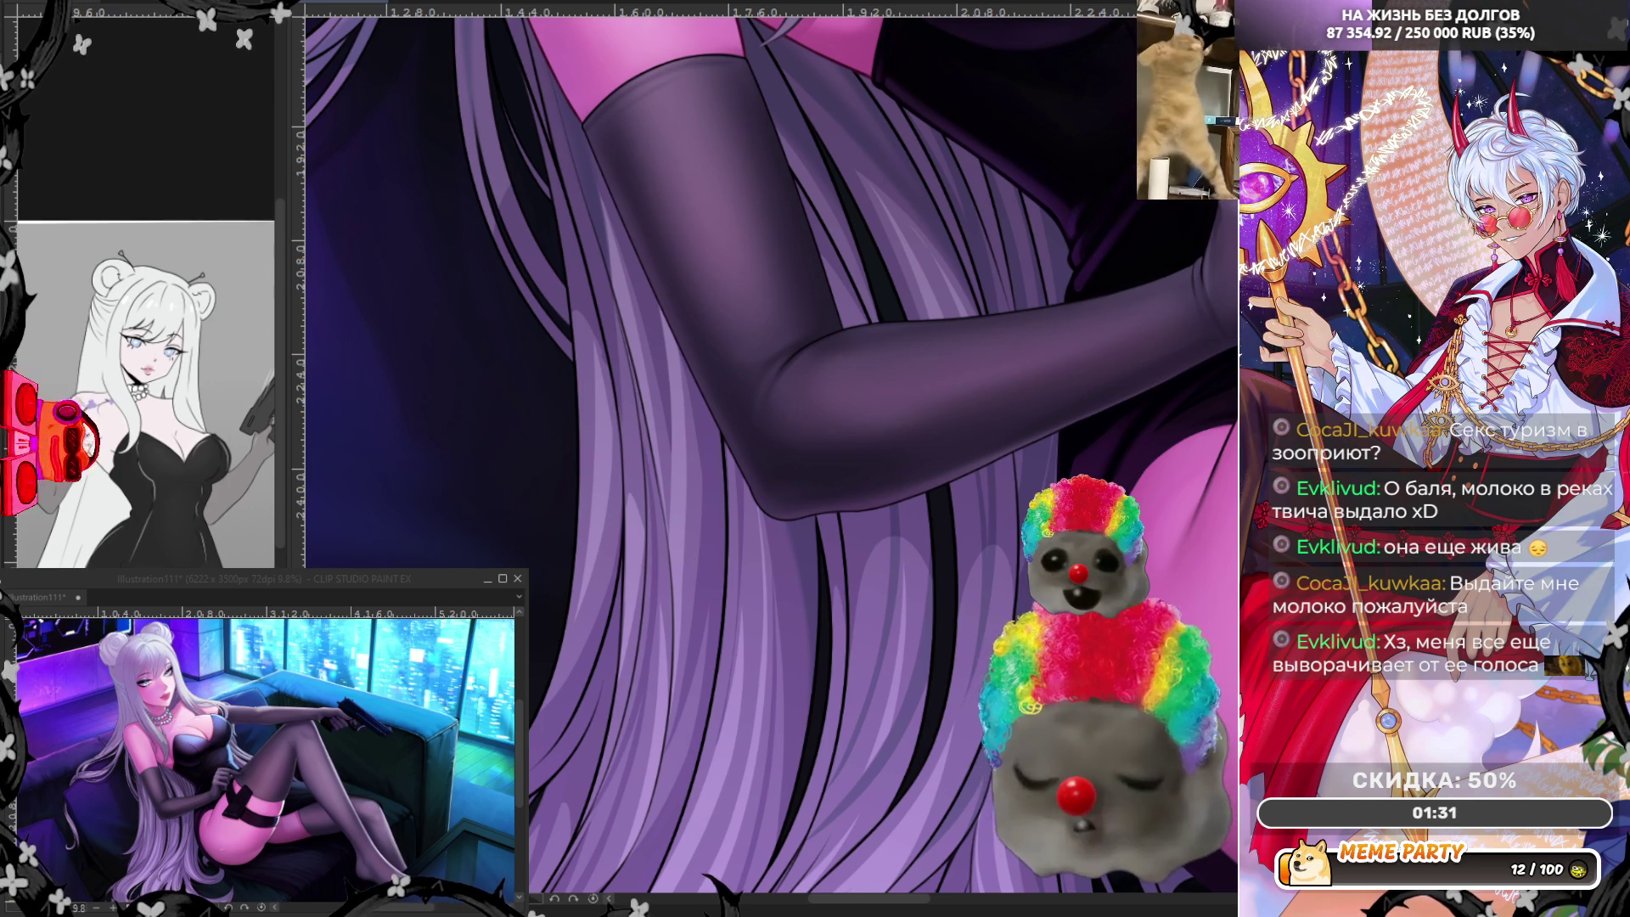
scroll(537, 399, "down", 1)
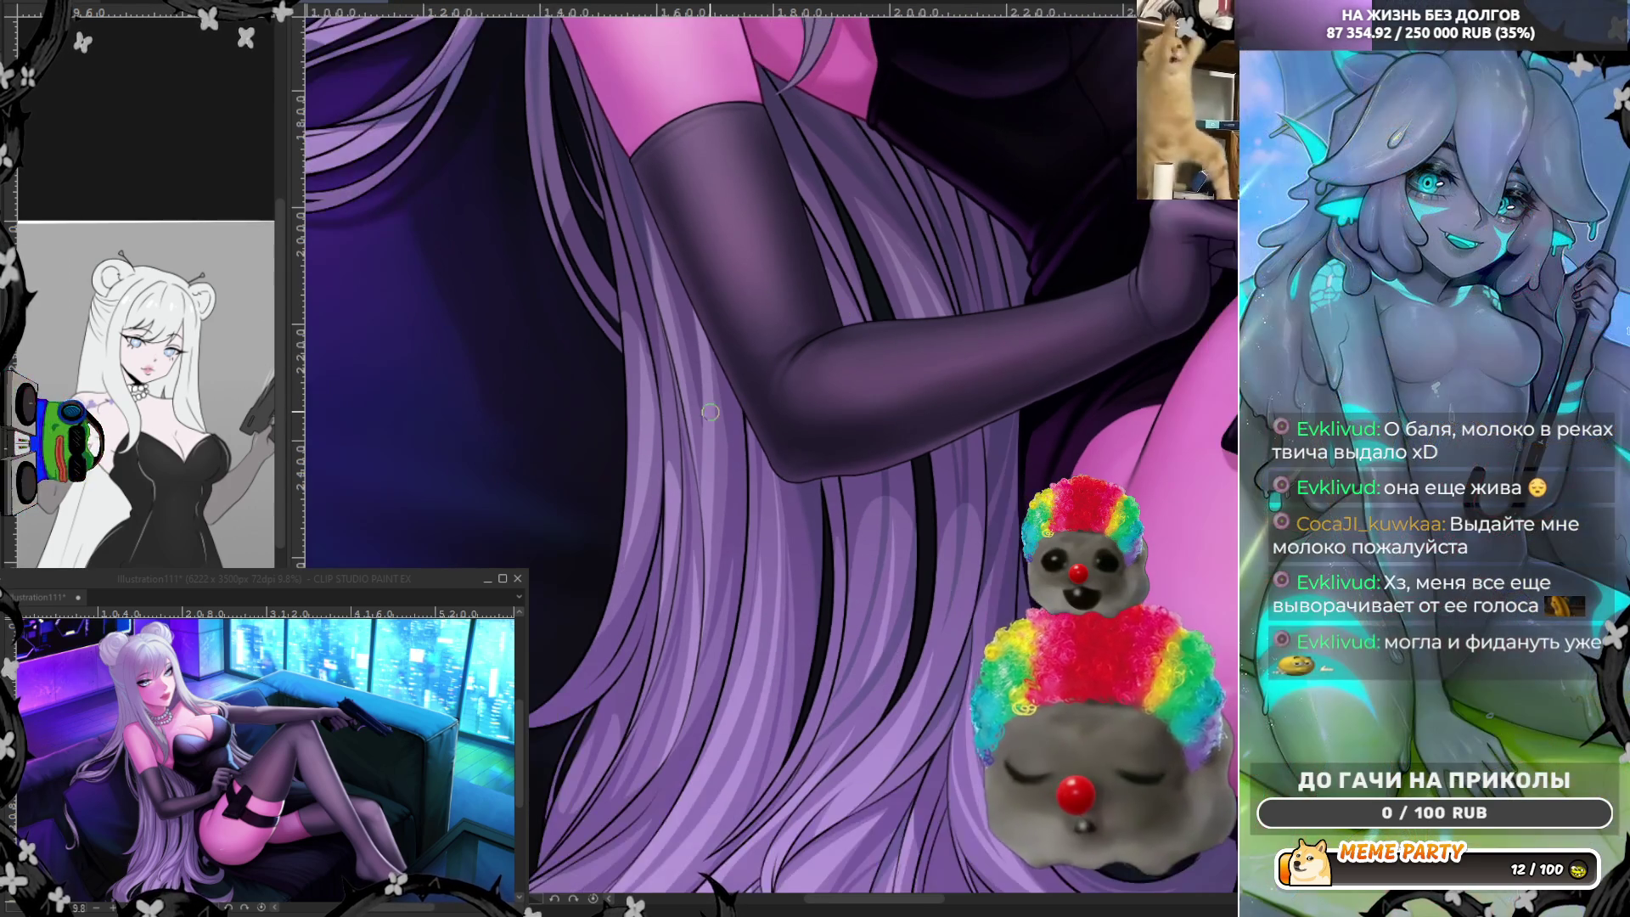
scroll(536, 399, "up", 1)
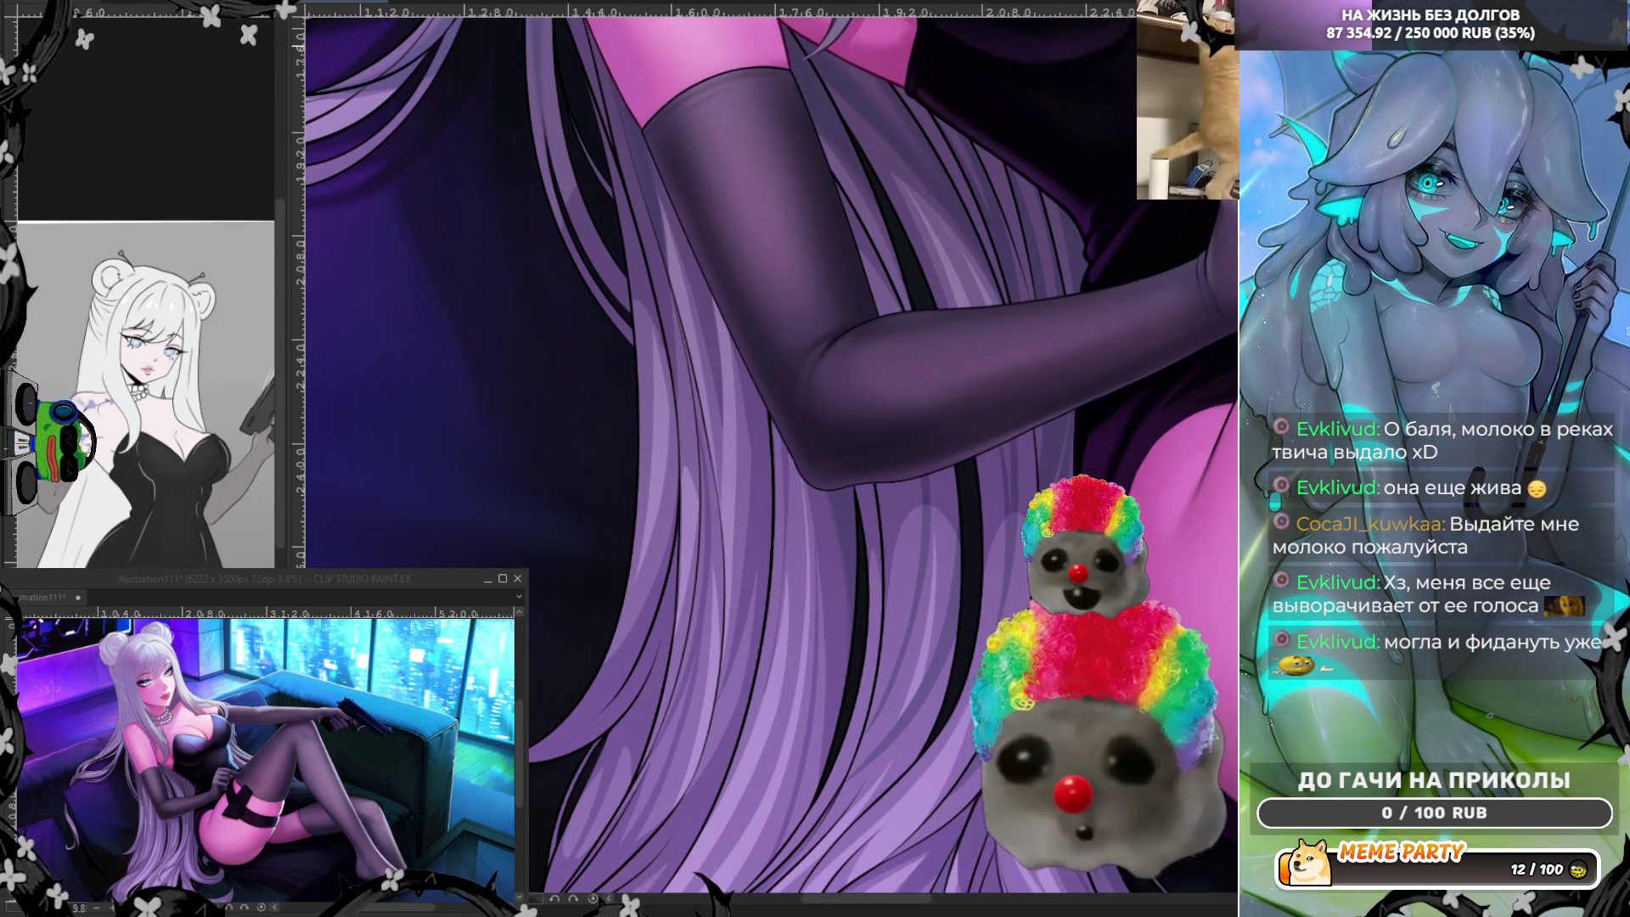
scroll(1109, 110, "up", 1)
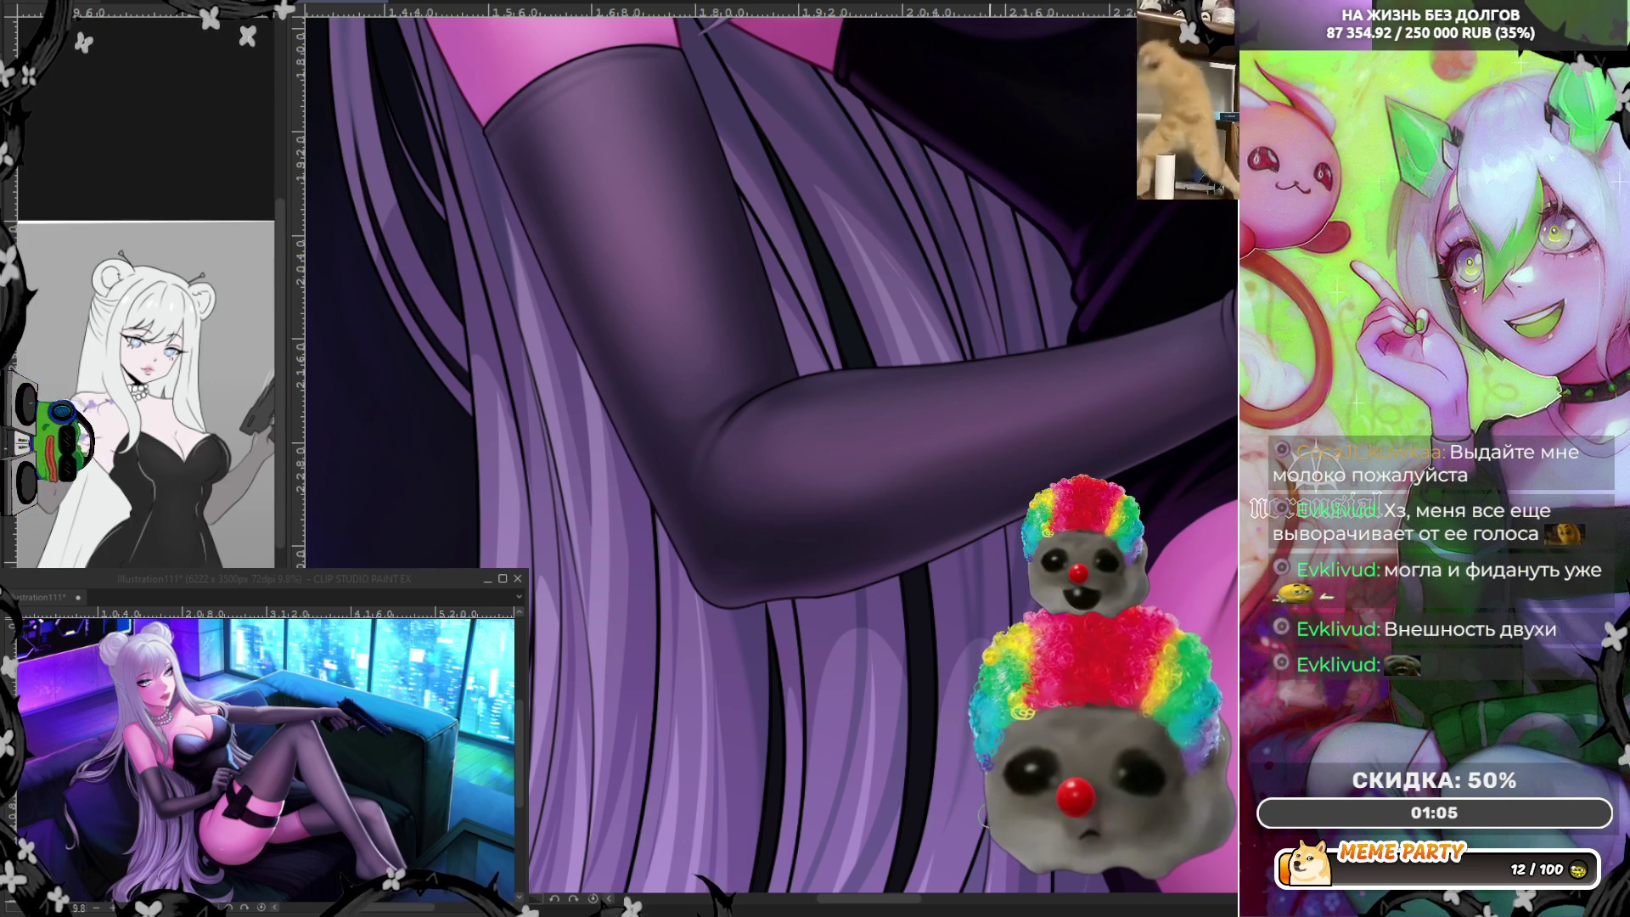
left_click_drag(1053, 470, 909, 517)
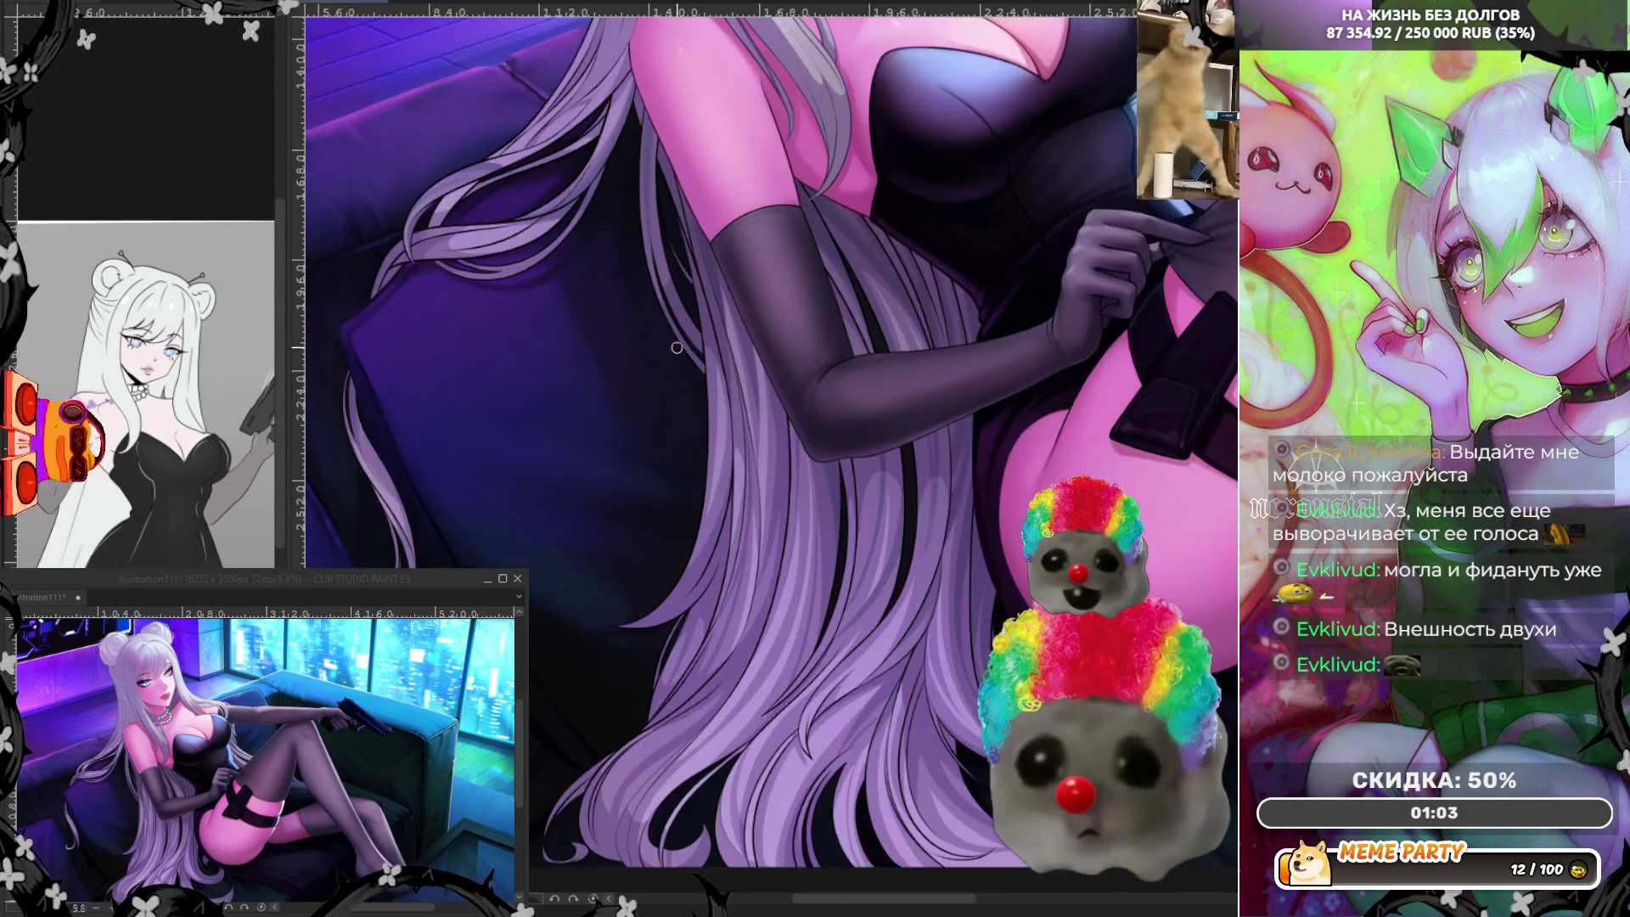
scroll(910, 516, "up", 2)
scroll(842, 383, "up", 1)
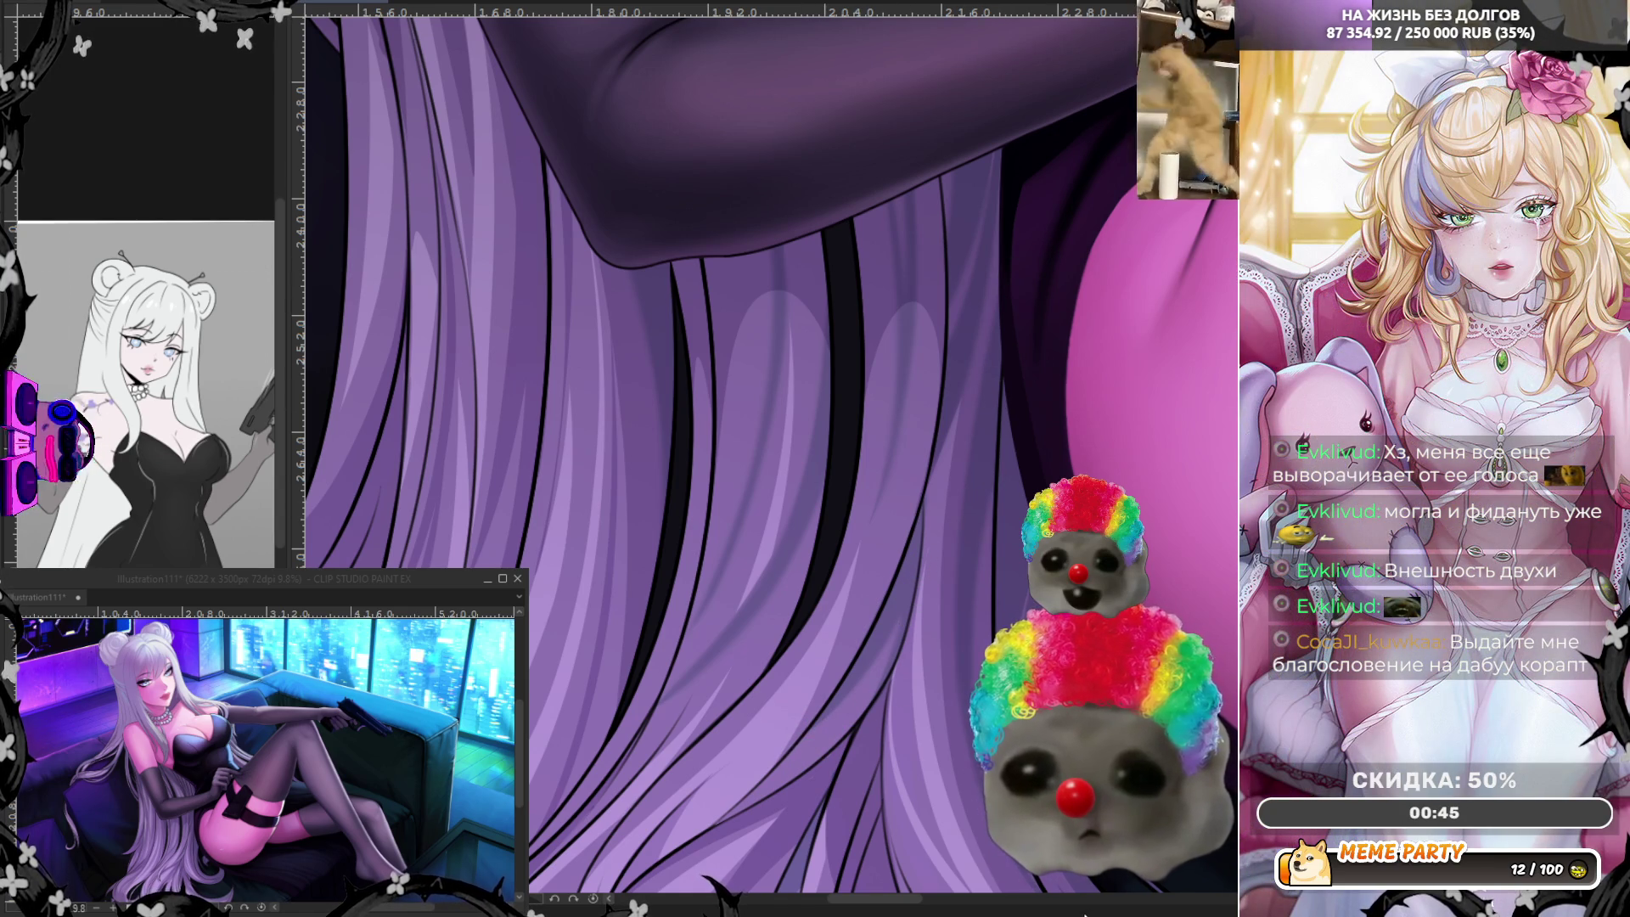
scroll(764, 580, "down", 1)
scroll(791, 560, "down", 1)
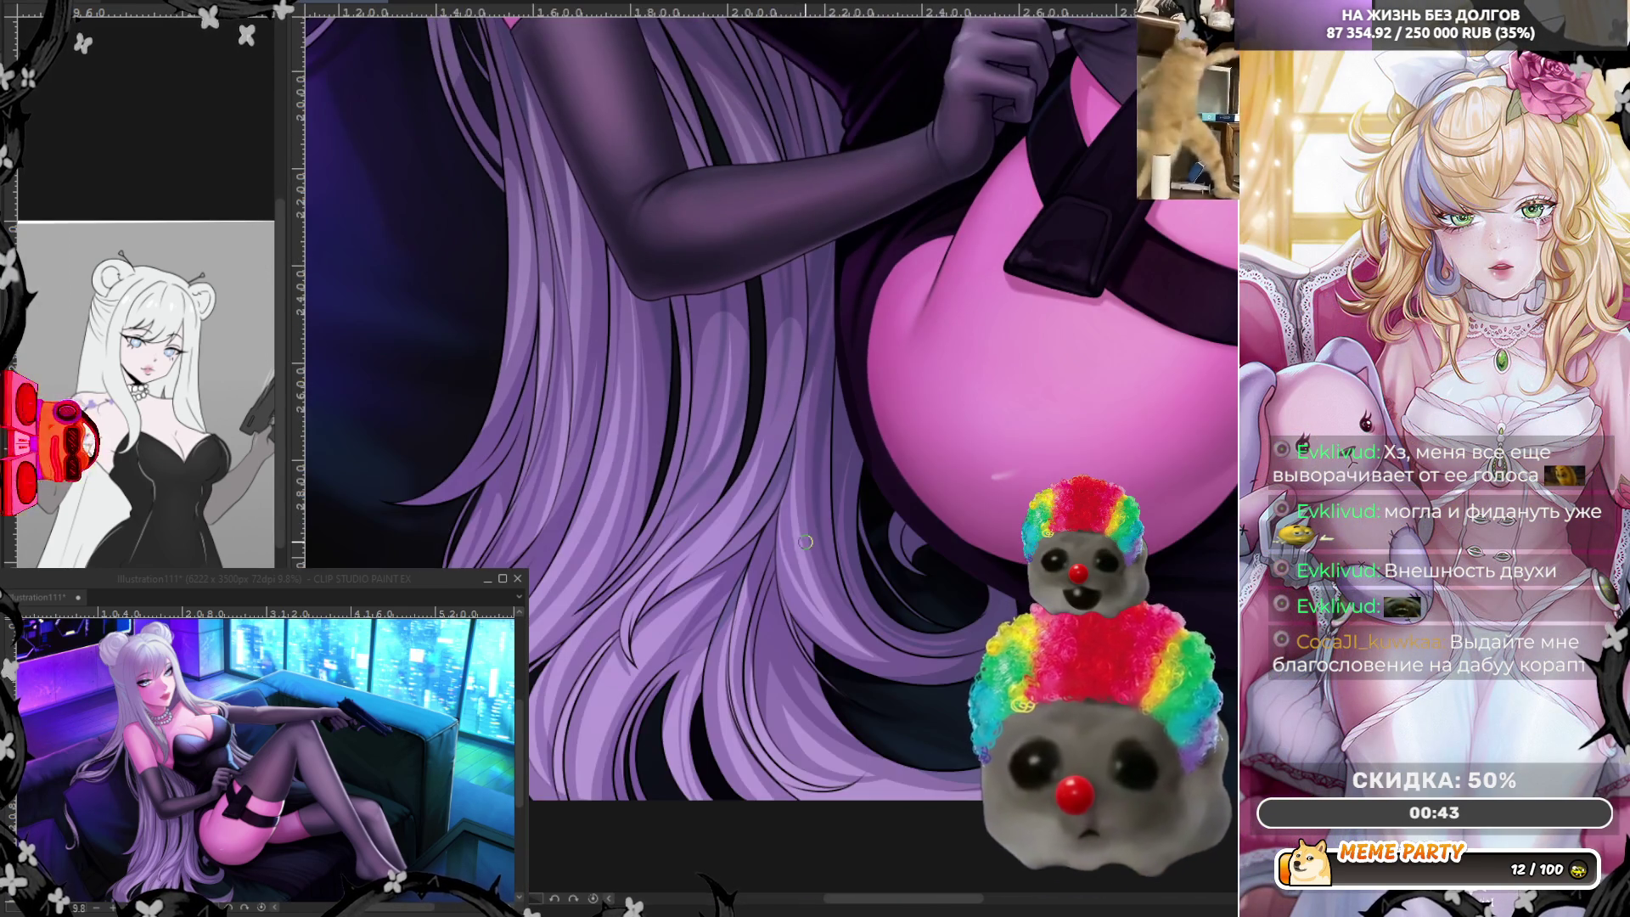
scroll(805, 541, "up", 1)
scroll(822, 554, "up", 1)
scroll(834, 562, "up", 1)
scroll(851, 577, "up", 1)
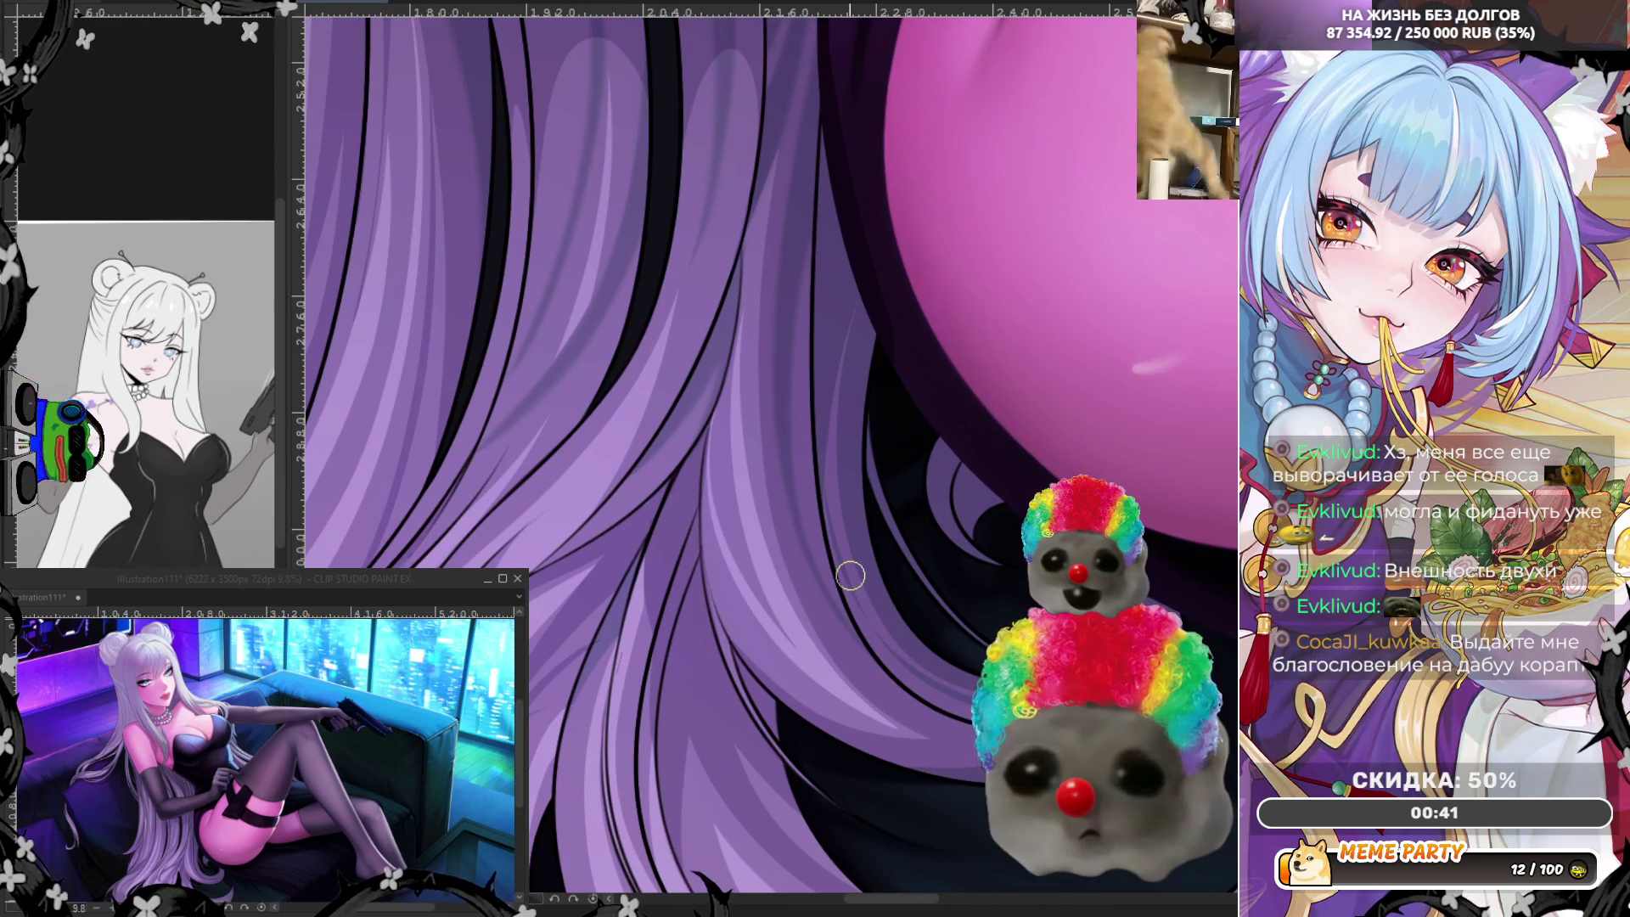
scroll(851, 576, "up", 1)
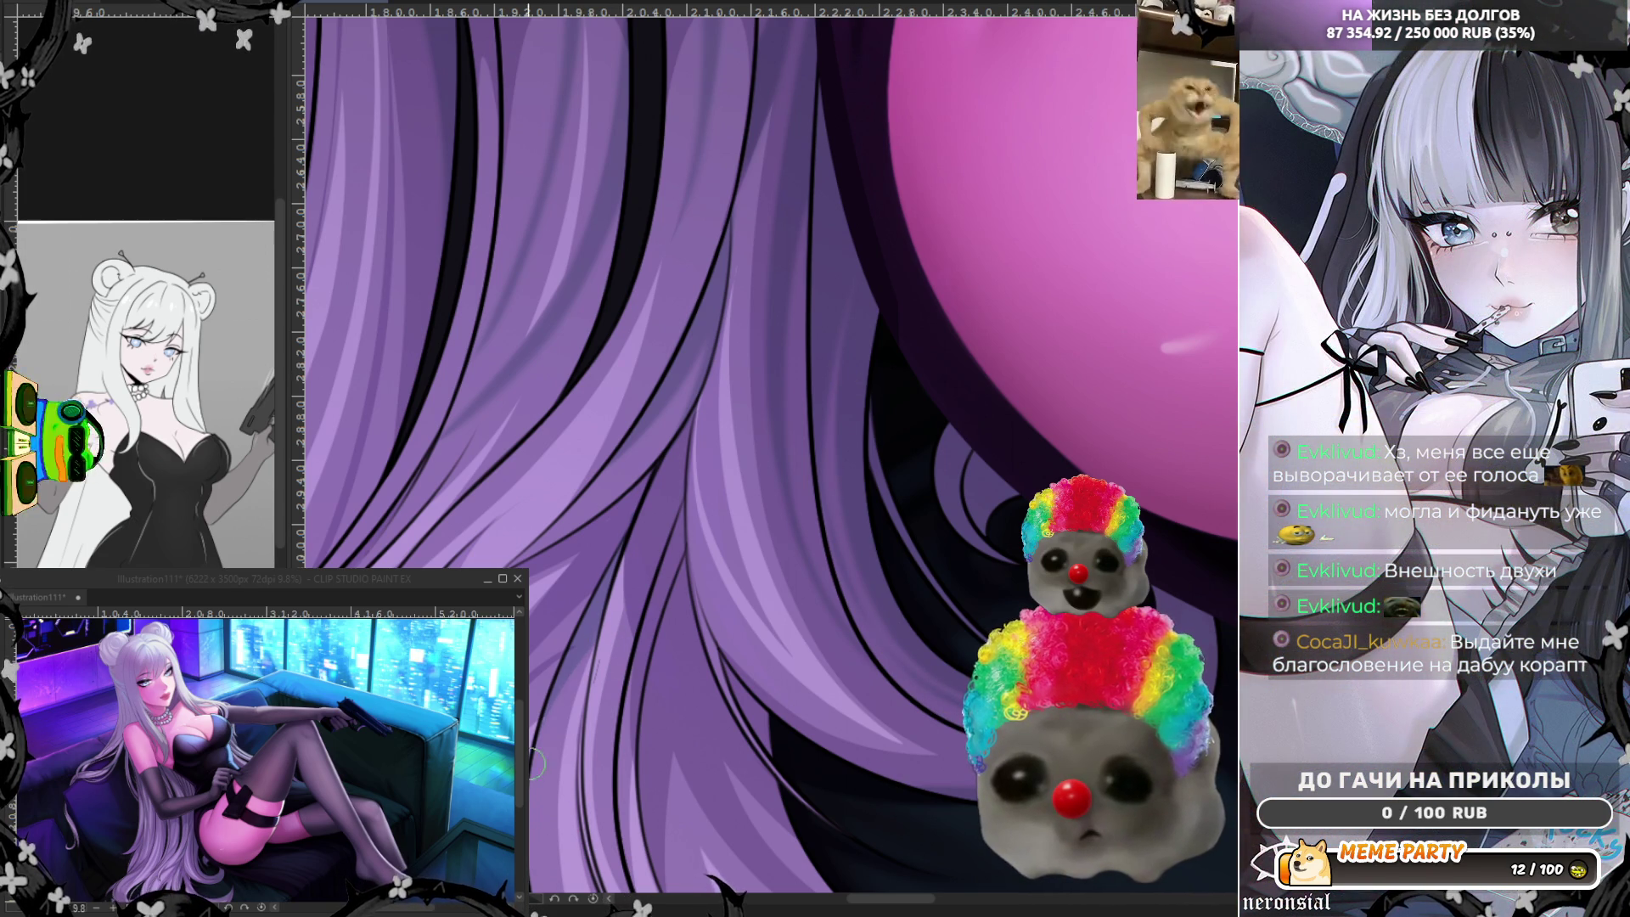
scroll(866, 314, "down", 2)
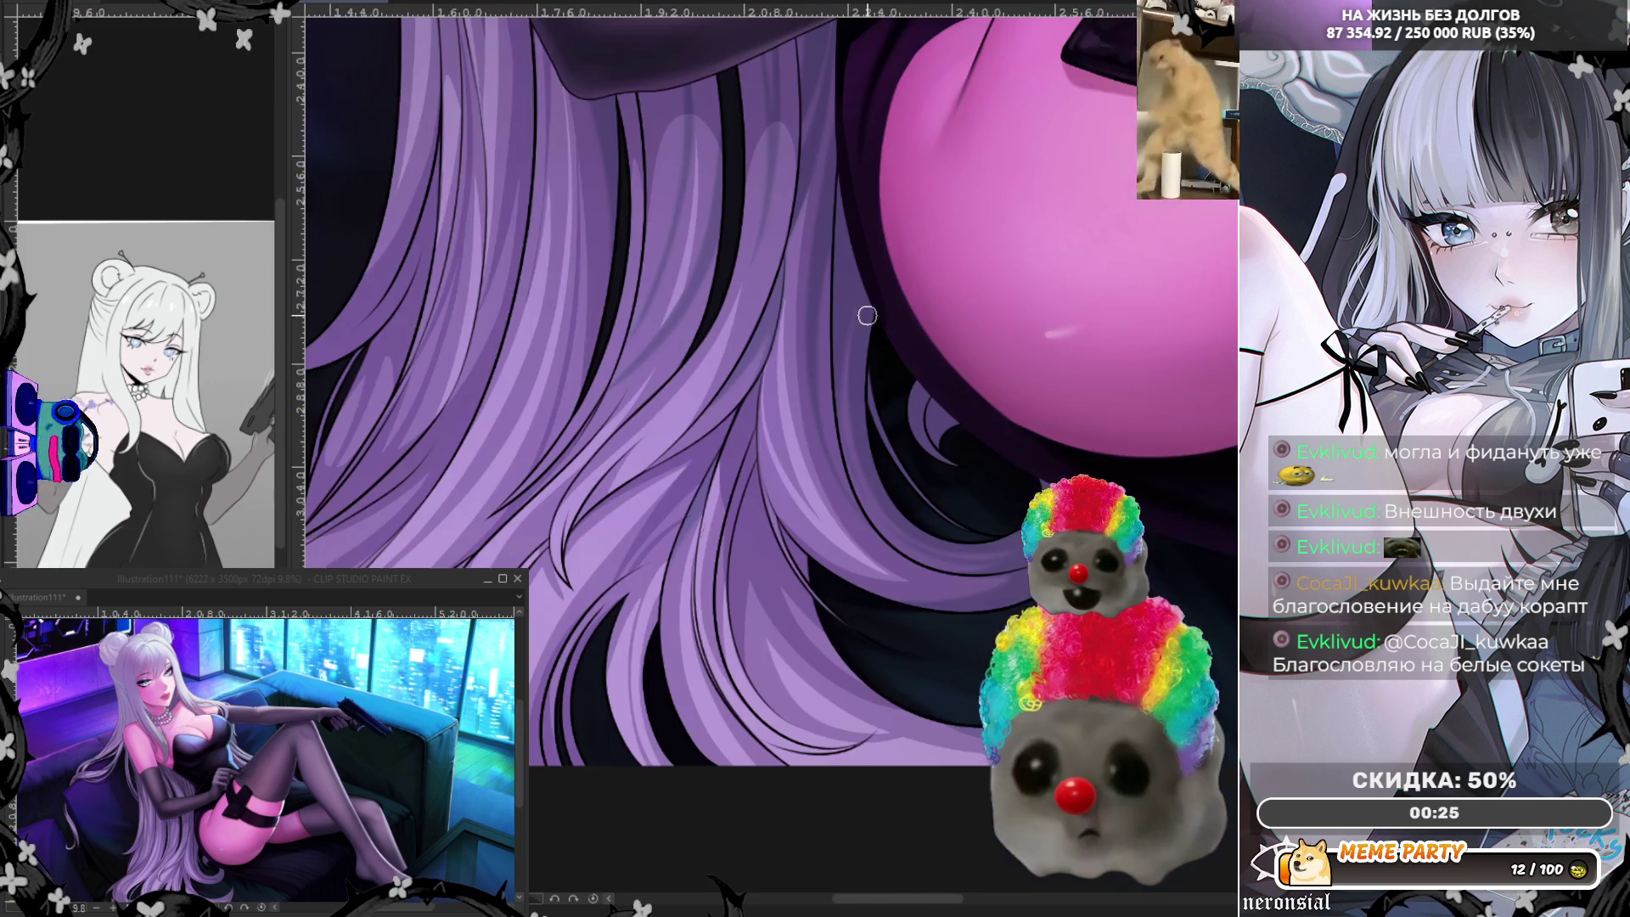
scroll(866, 299, "down", 1)
scroll(718, 612, "down", 1)
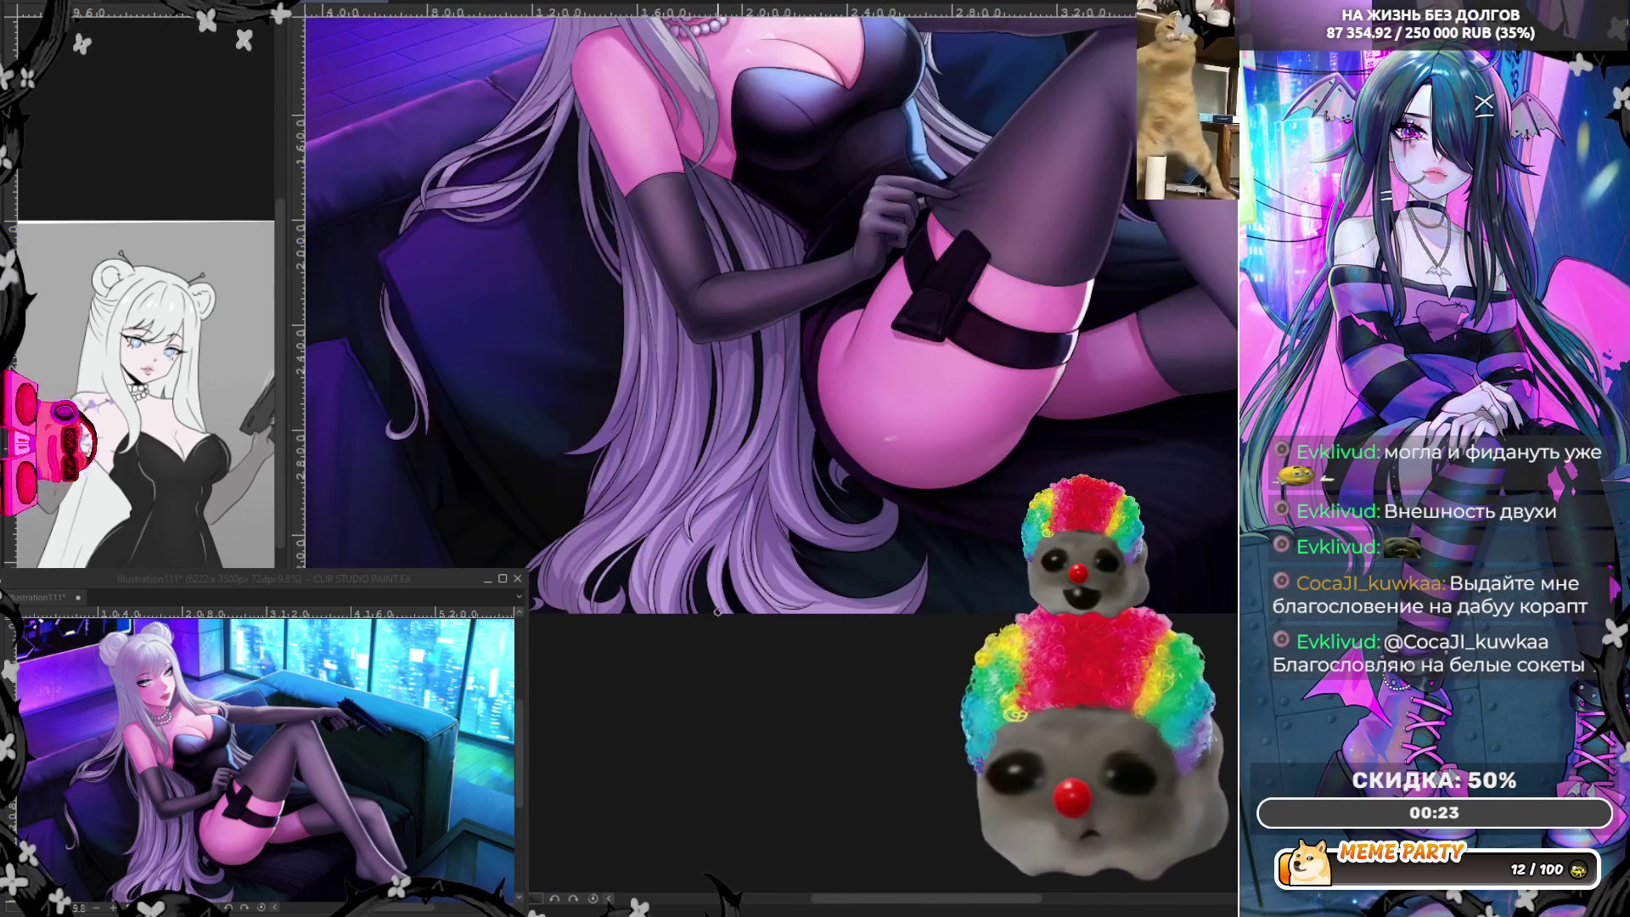
scroll(678, 486, "down", 1)
scroll(573, 382, "up", 1)
scroll(464, 318, "up", 1)
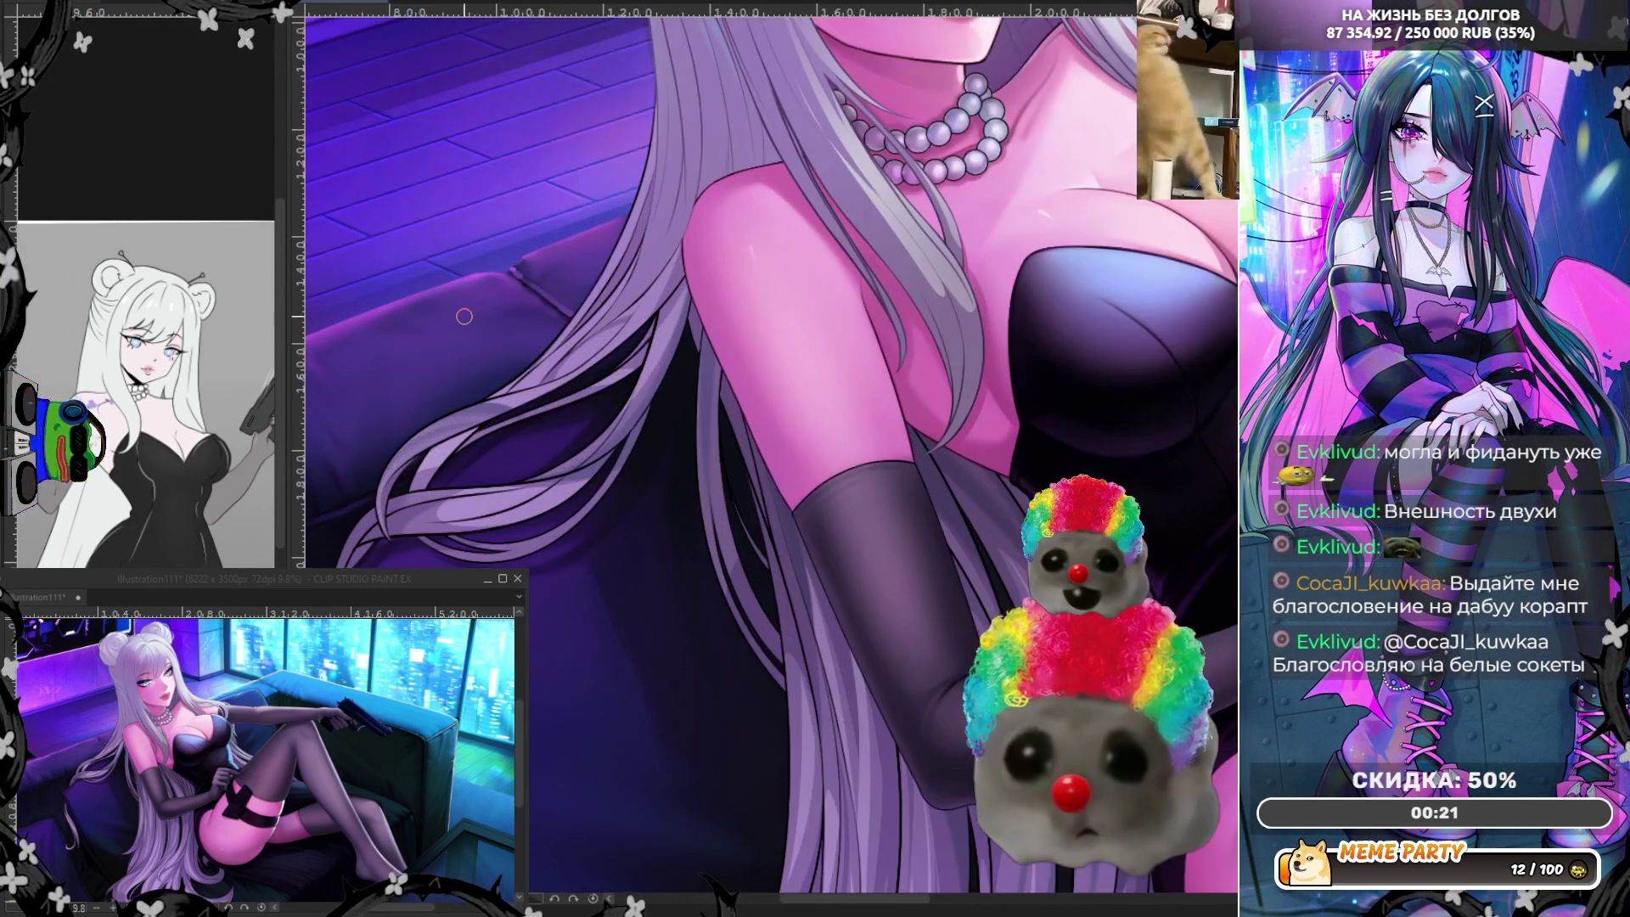
scroll(523, 295, "up", 1)
scroll(552, 328, "up", 1)
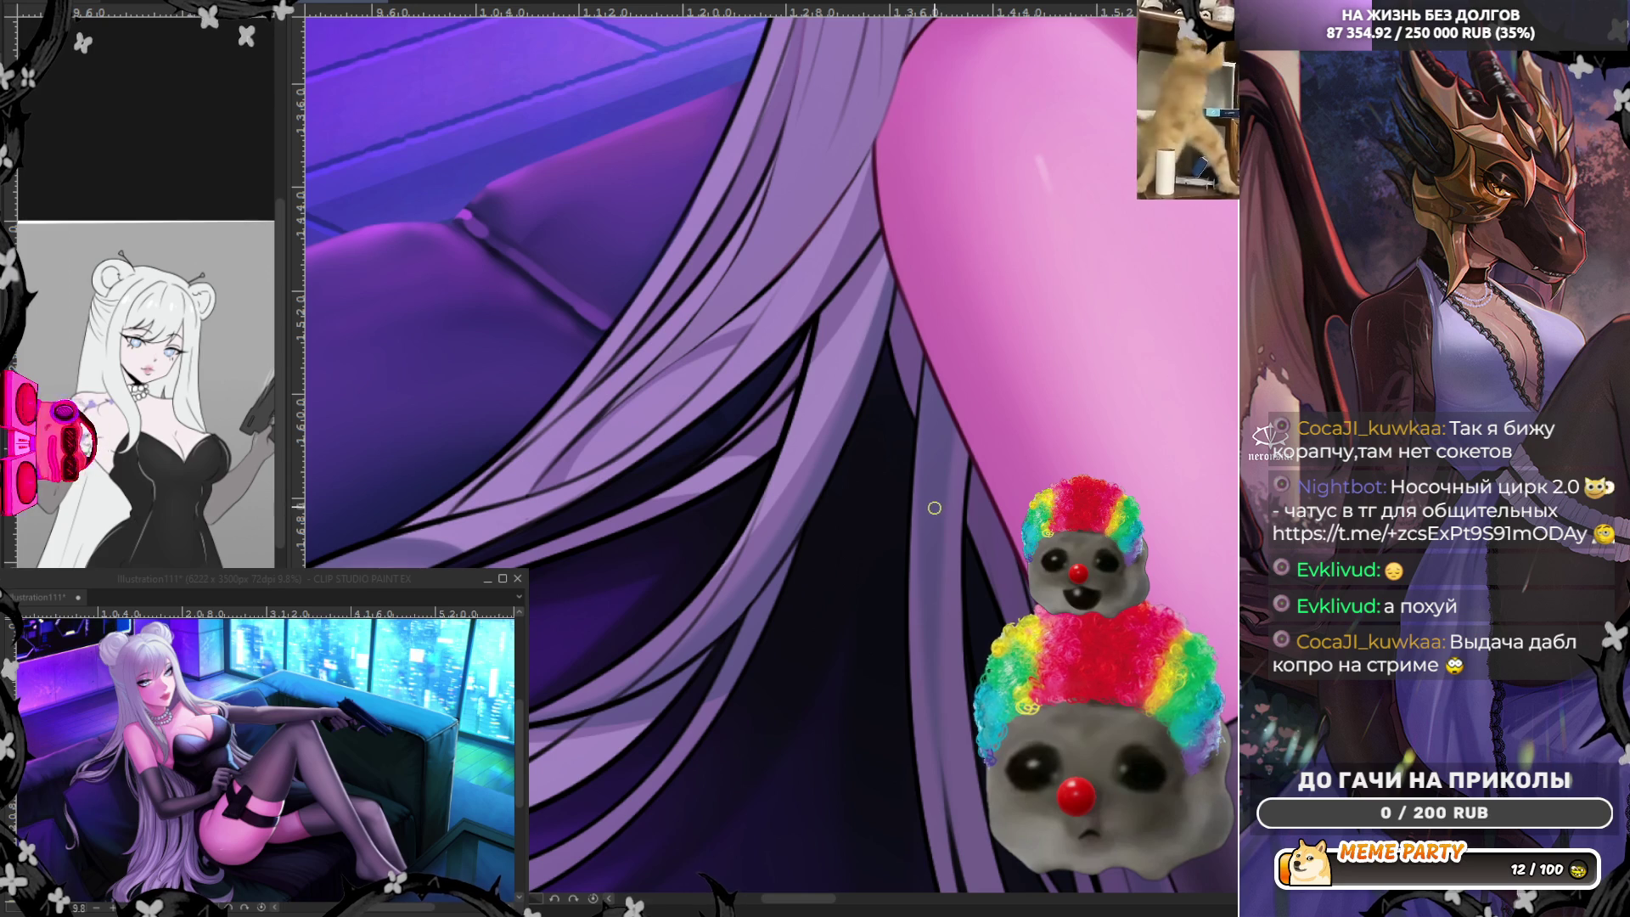
scroll(903, 464, "down", 2)
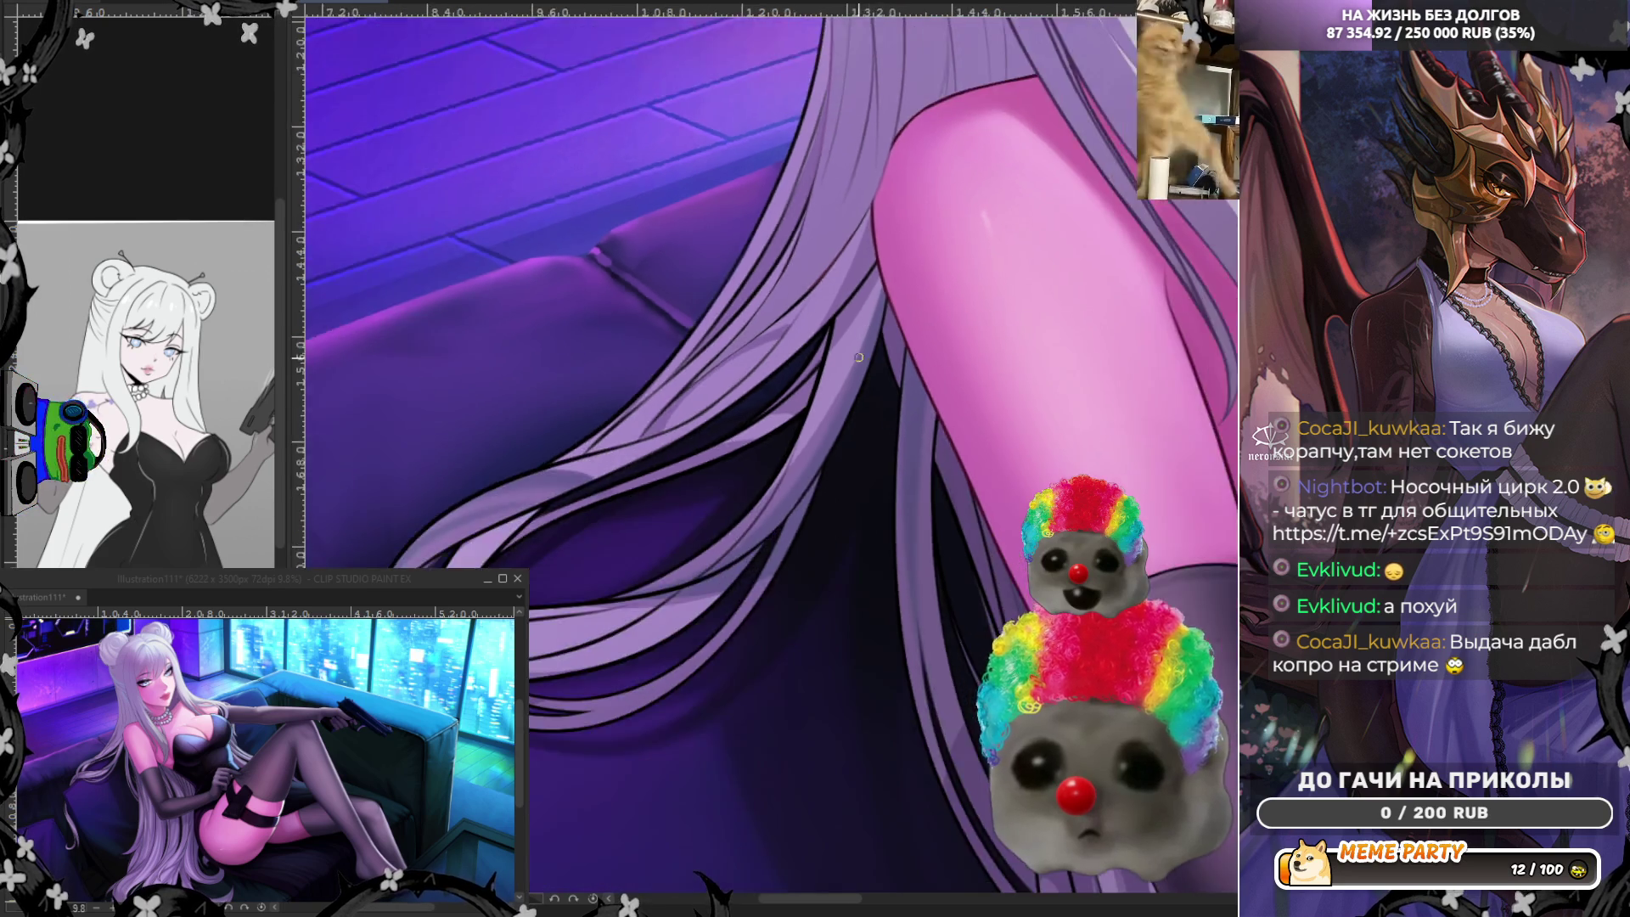
scroll(910, 459, "down", 2)
scroll(918, 452, "down", 2)
scroll(927, 443, "down", 1)
scroll(928, 442, "up", 2)
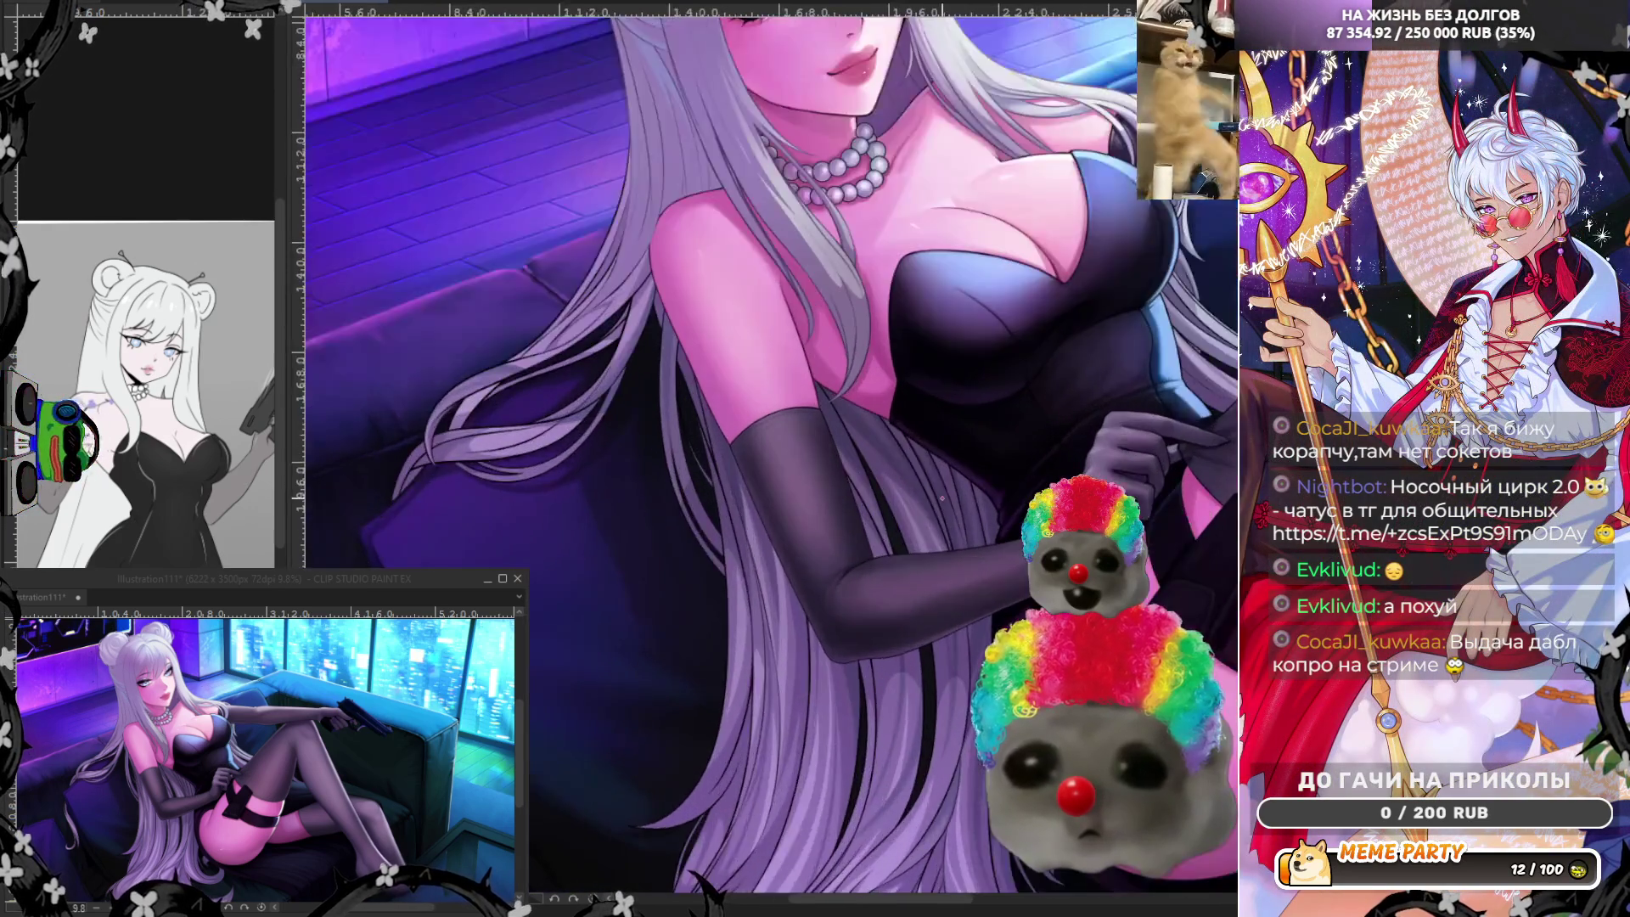
scroll(937, 441, "up", 2)
scroll(946, 438, "down", 2)
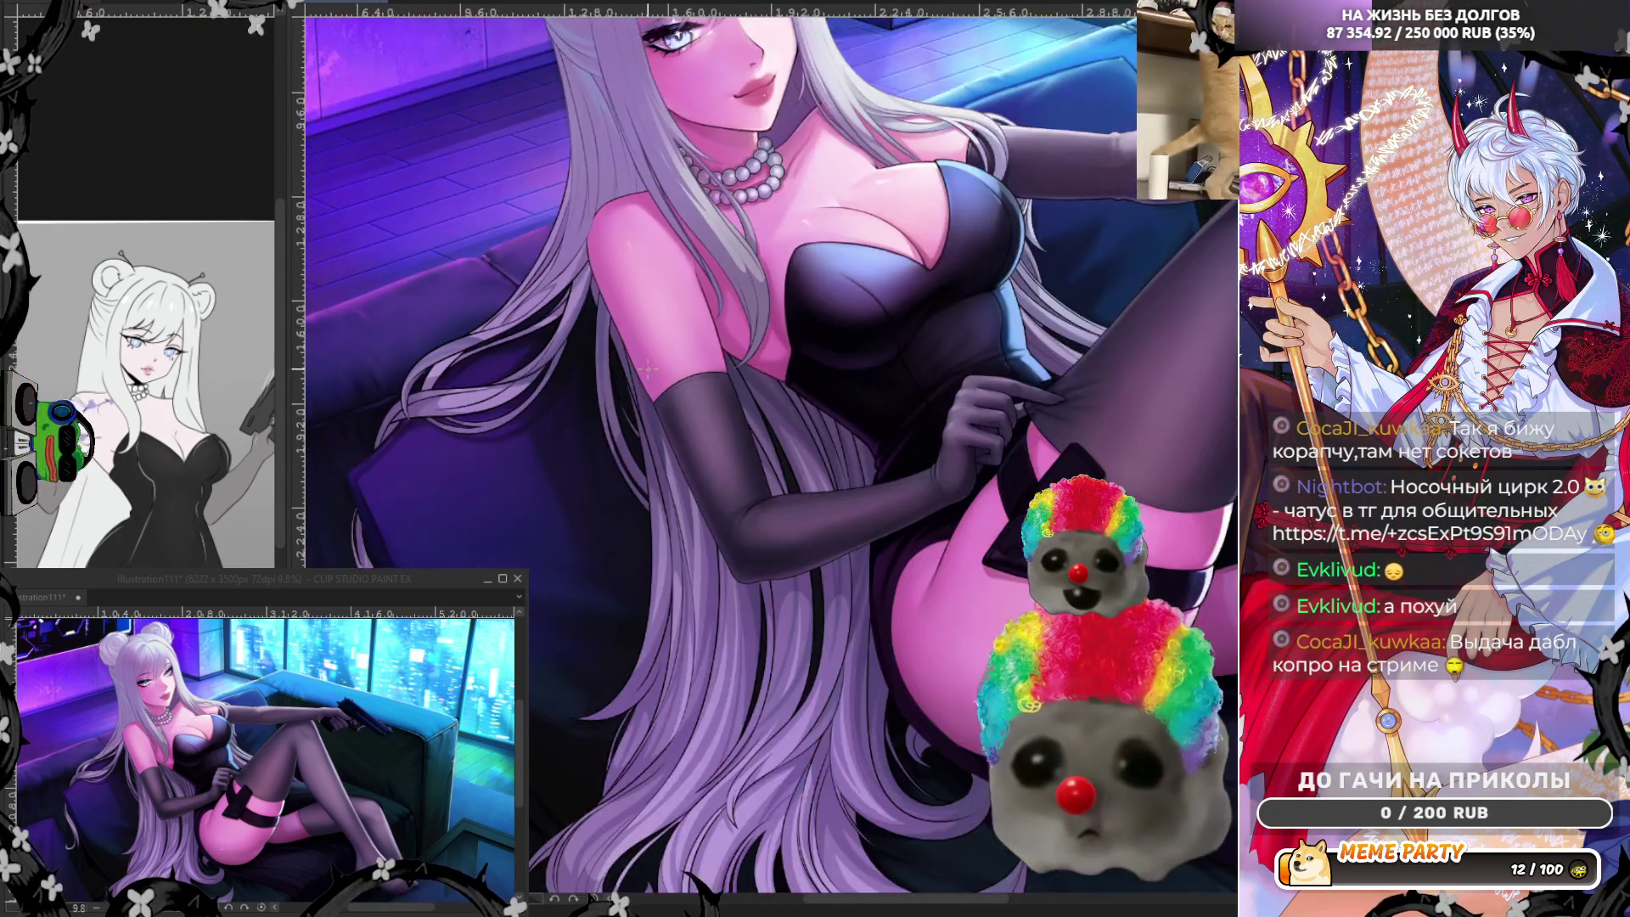
scroll(947, 440, "down", 2)
scroll(773, 718, "up", 2)
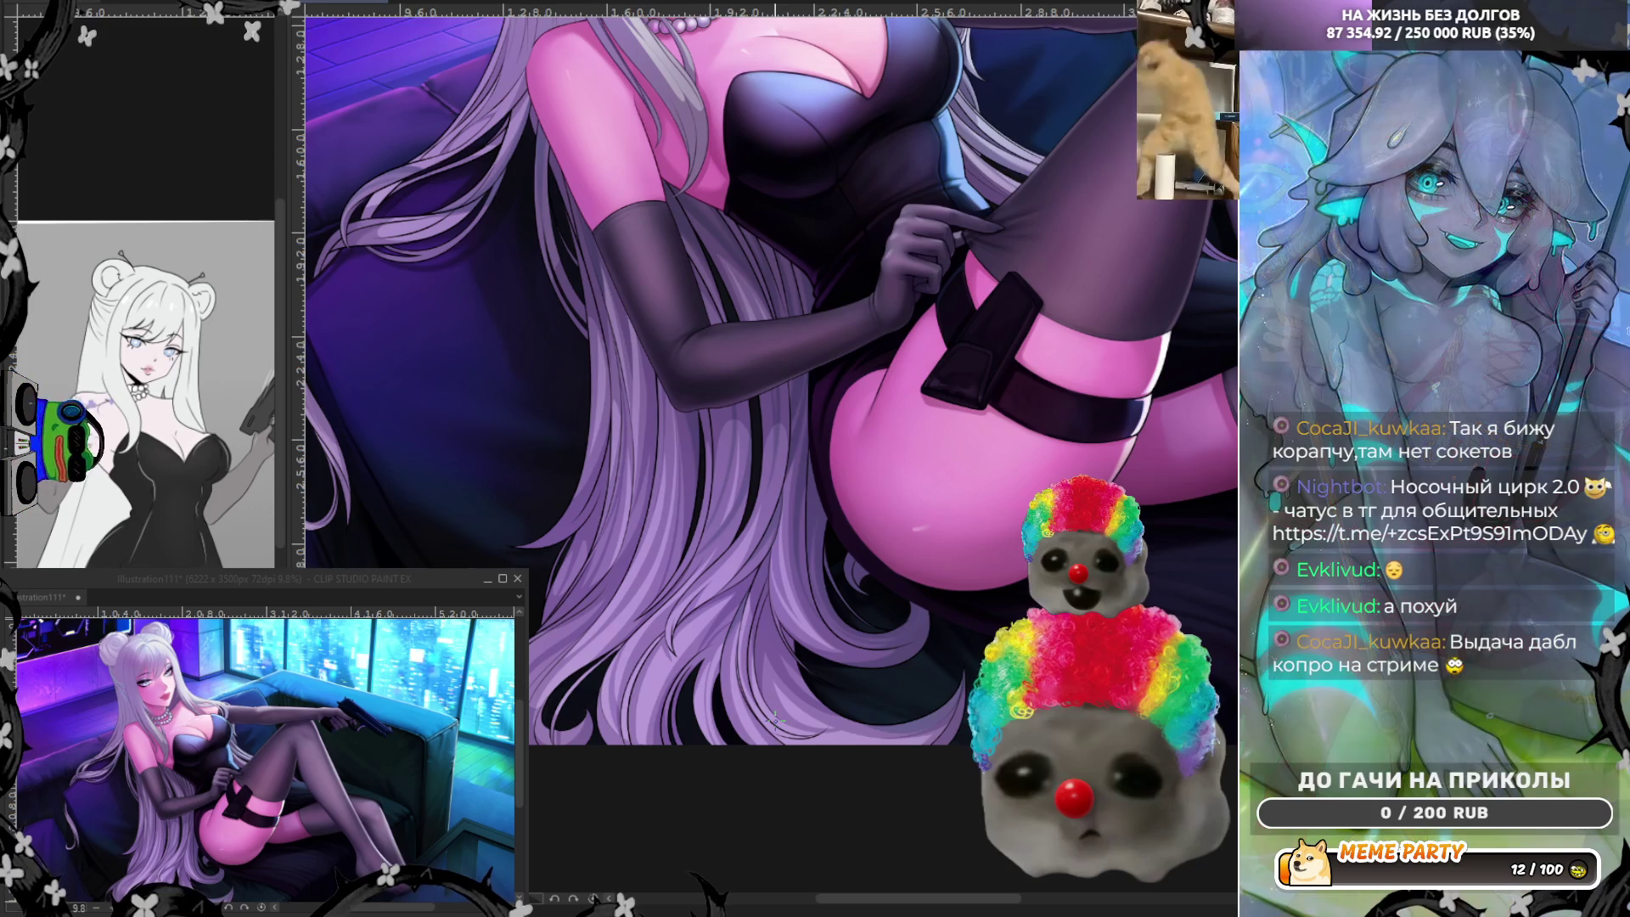
scroll(866, 733, "up", 2)
scroll(960, 748, "up", 2)
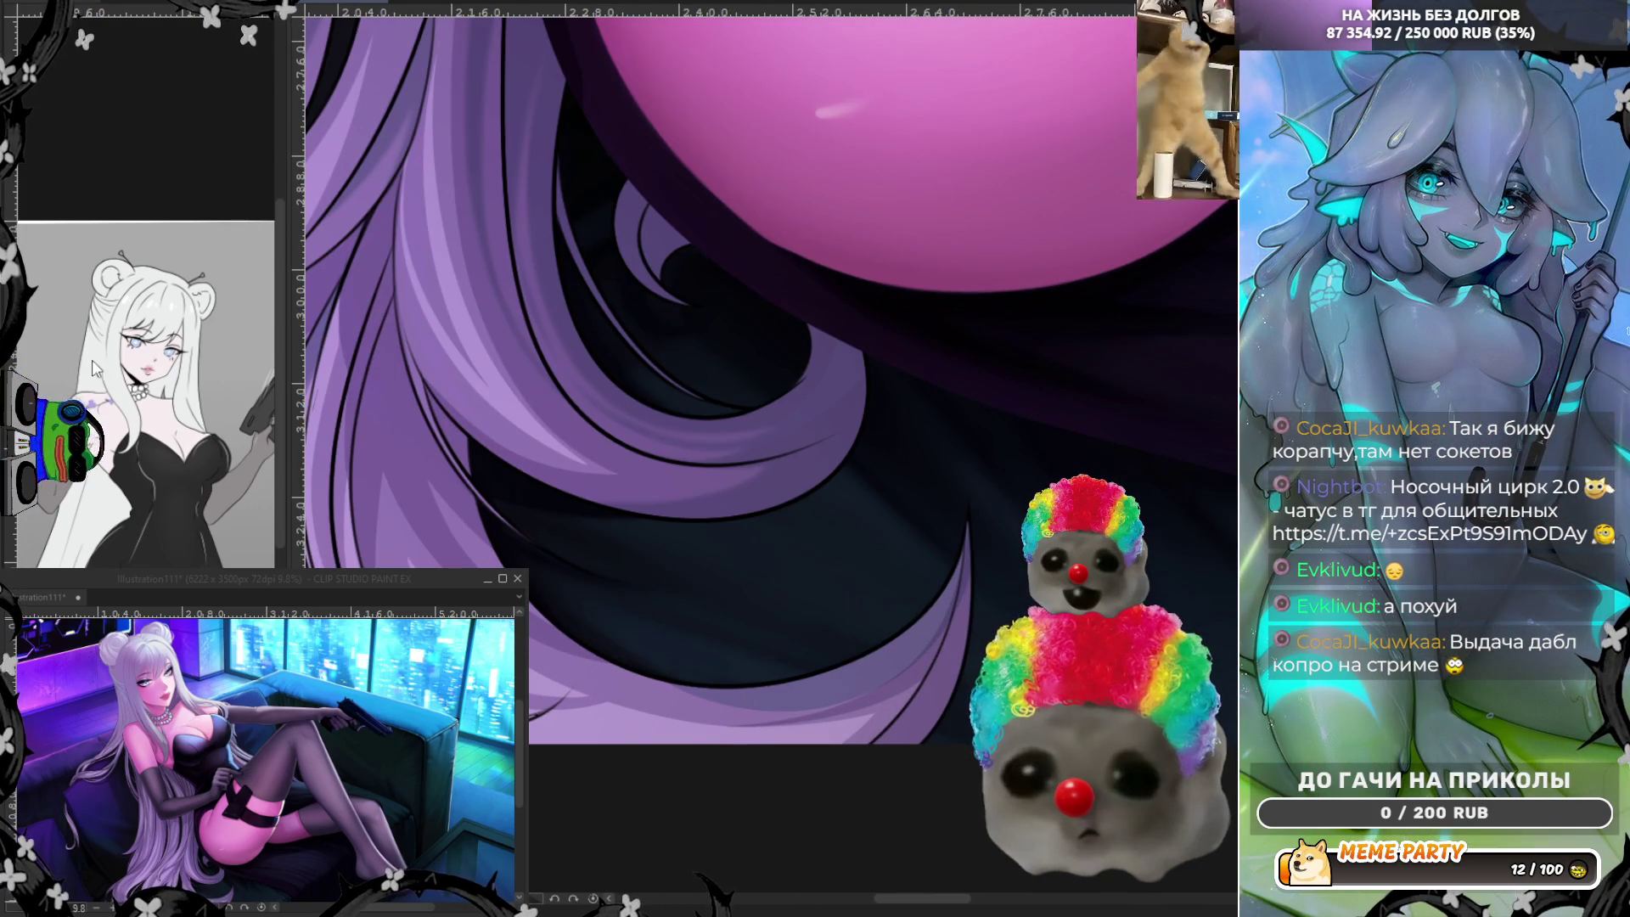